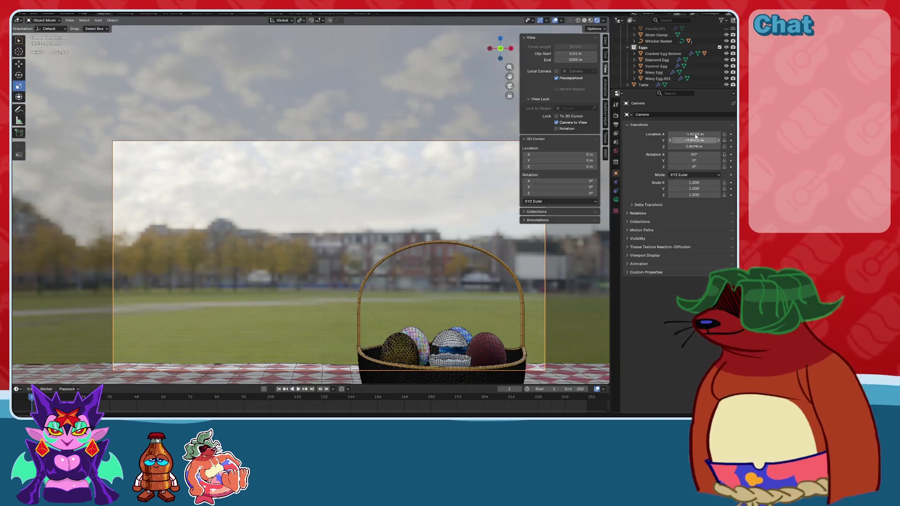
Center the camera at X 0, lower it to Z 2.77 m and tilt it to 80° on X.
{"action": "key", "text": "BackSpace"}
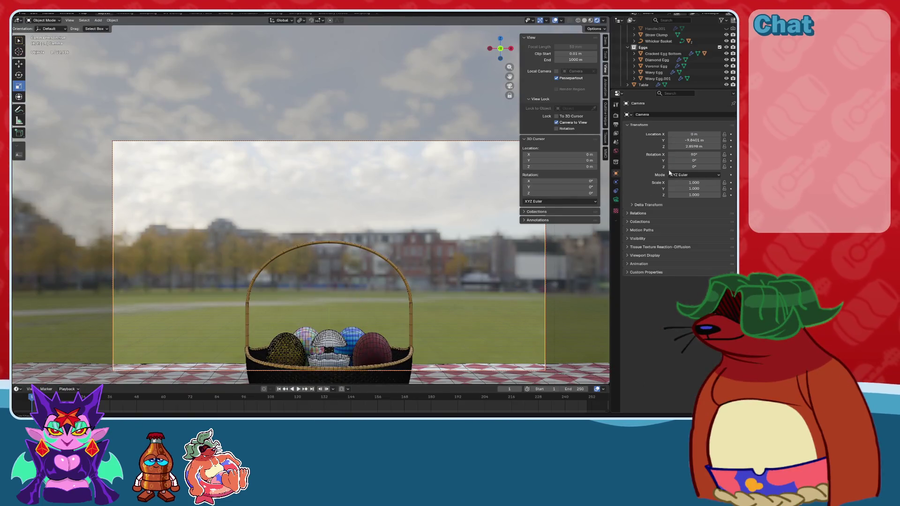
{"action": "key", "text": "BackSpace"}
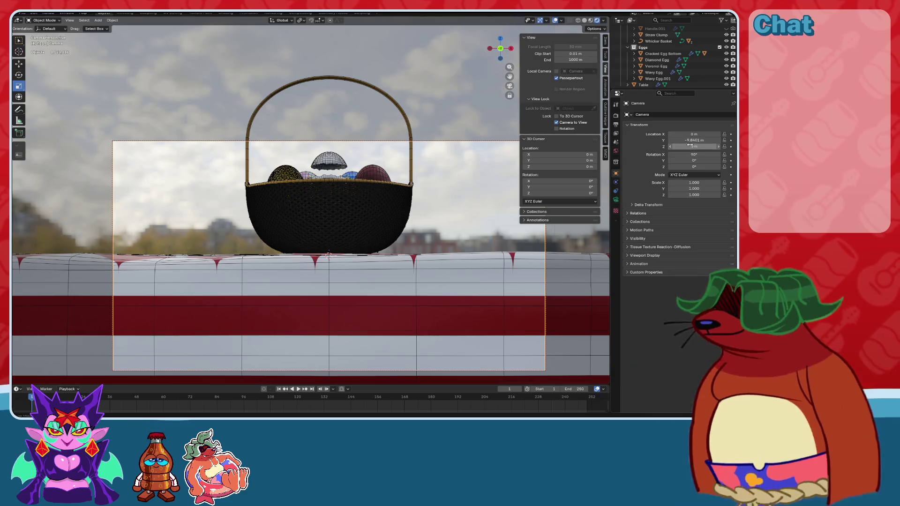
{"action": "left_click_drag", "start_coordinate": [693, 154], "coordinate": [680, 154]}
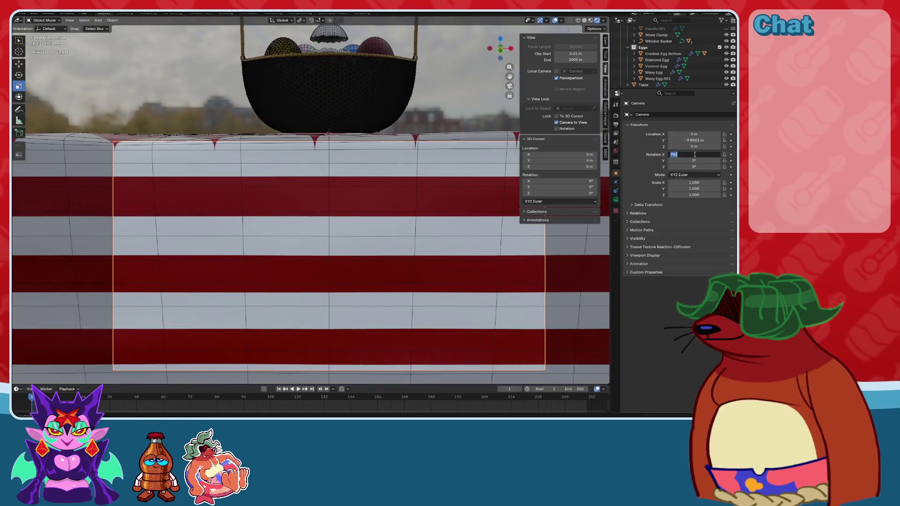
{"action": "key", "text": "Return"}
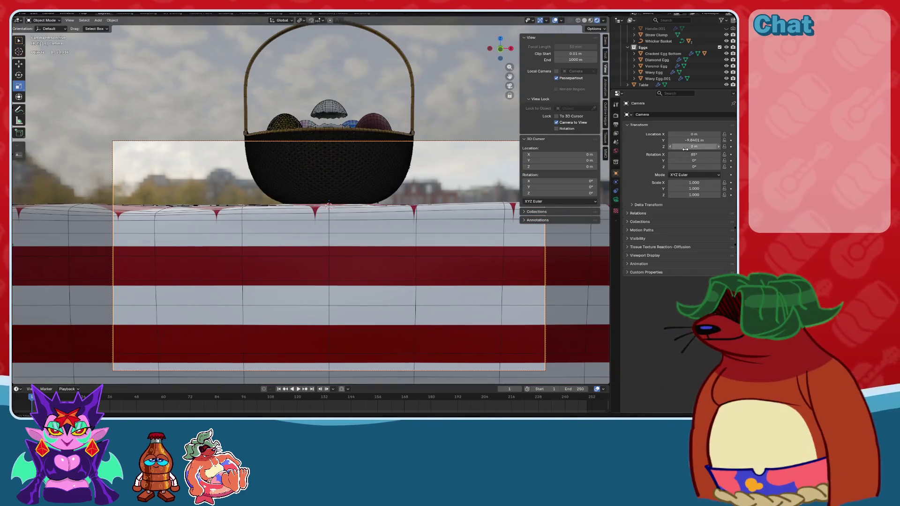
{"action": "left_click_drag", "start_coordinate": [693, 146], "coordinate": [758, 146]}
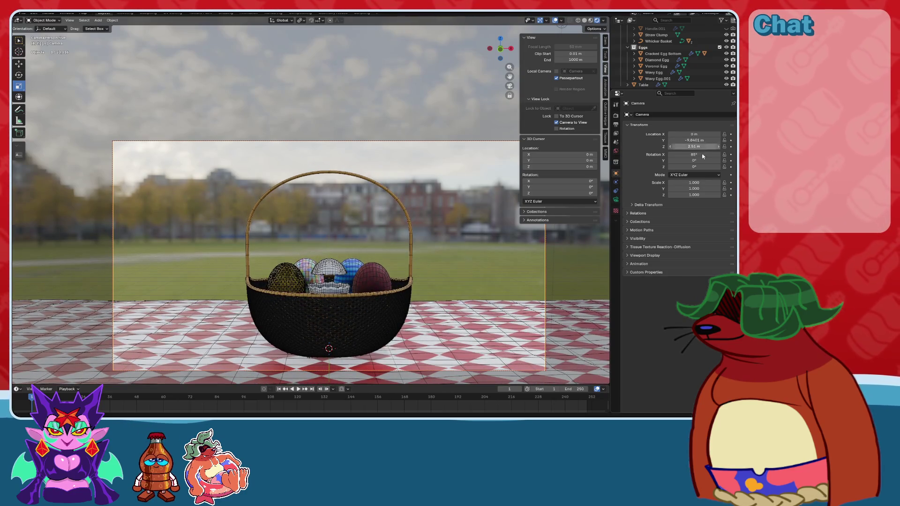
{"action": "key", "text": "Return"}
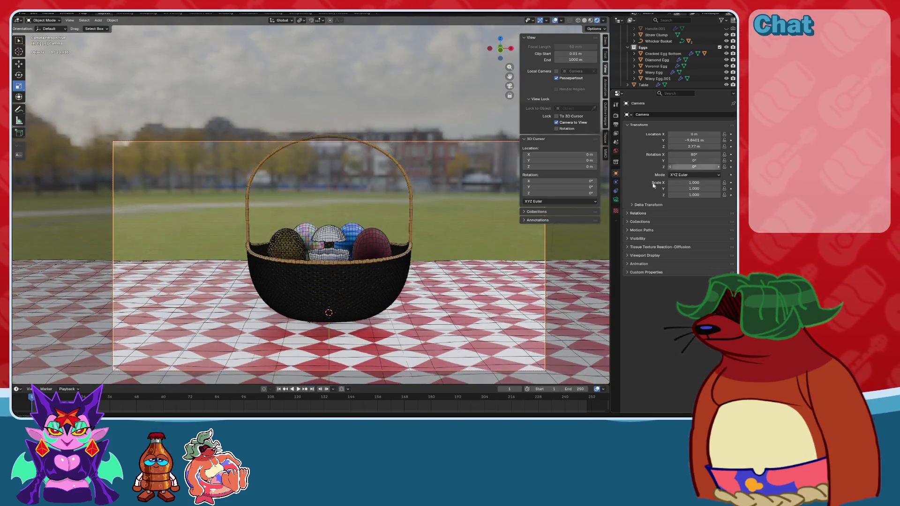
{"action": "left_click", "coordinate": [616, 199]}
{"action": "left_click", "coordinate": [697, 144]}
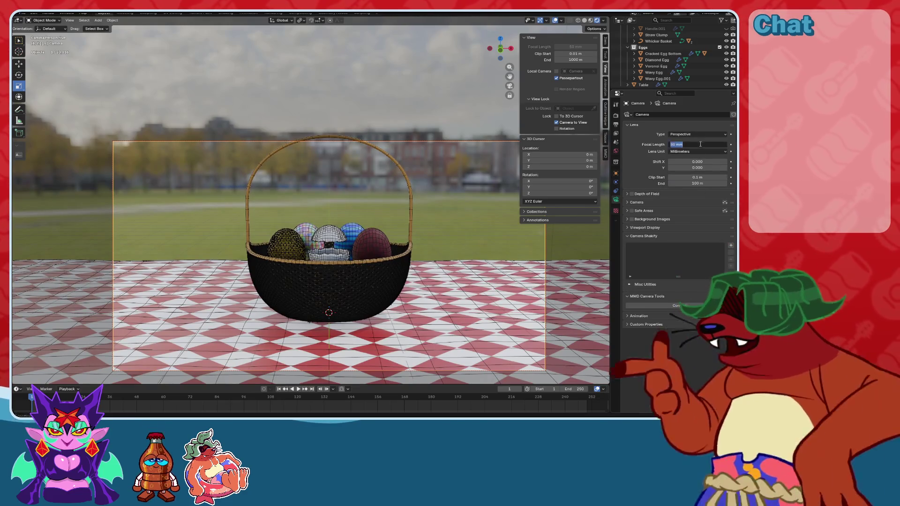
Give the camera a 200 mm focal length and pull it back to Y -29.412 m, Z 8.4447 m.
{"action": "type", "text": "200"}
{"action": "key", "text": "Return"}
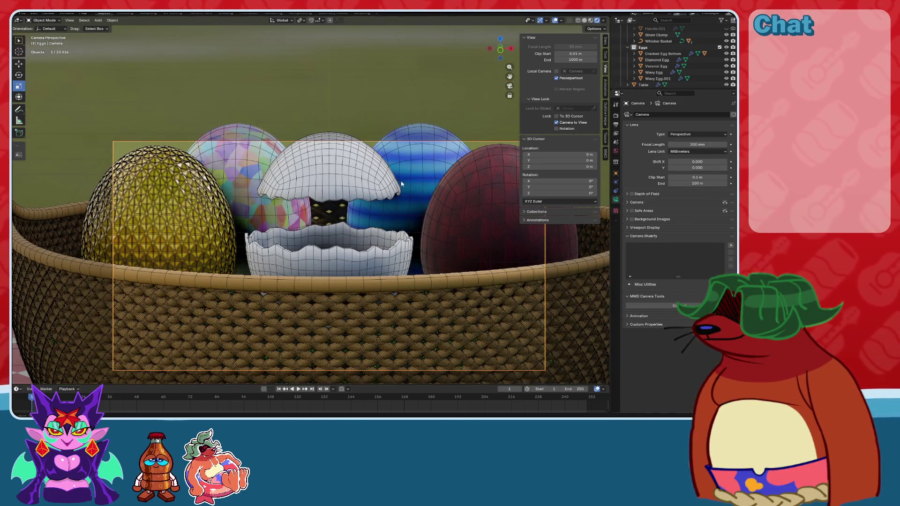
{"action": "left_click", "coordinate": [616, 174]}
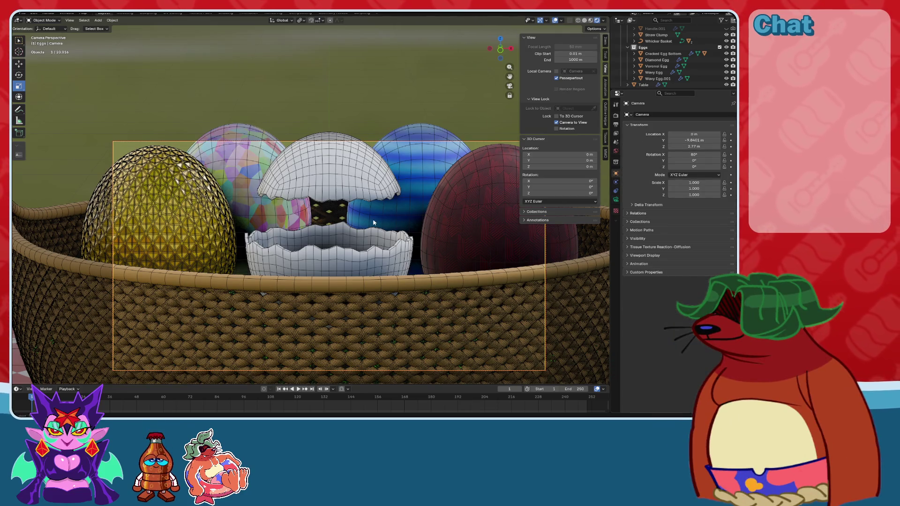
{"action": "mouse_move", "coordinate": [374, 223]}
{"action": "middle_mouse_down", "text": "ctrl"}
{"action": "mouse_move", "coordinate": [404, 332]}
{"action": "mouse_move", "coordinate": [437, 57]}
{"action": "mouse_move", "coordinate": [459, 135]}
{"action": "middle_mouse_up", "text": "ctrl"}
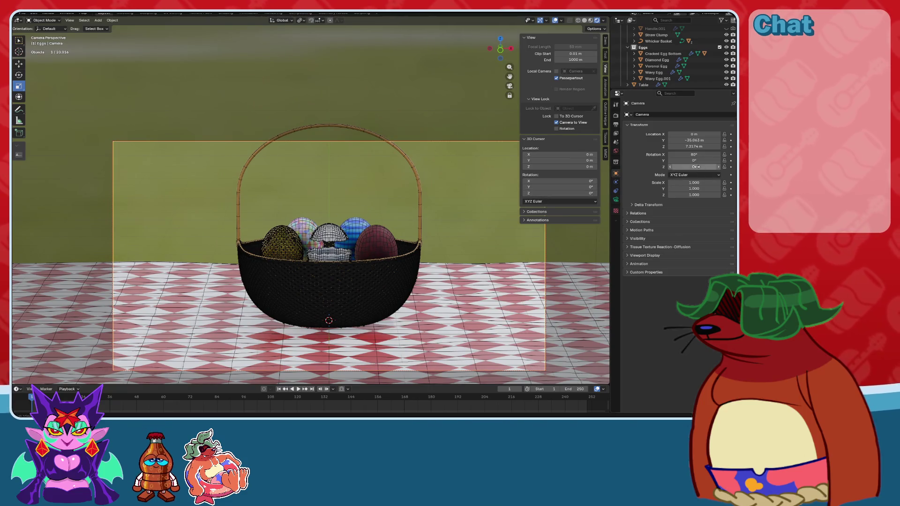
{"action": "left_click_drag", "start_coordinate": [695, 147], "coordinate": [719, 147]}
{"action": "scroll", "coordinate": [455, 197], "scroll_direction": "down", "scroll_amount": 2}
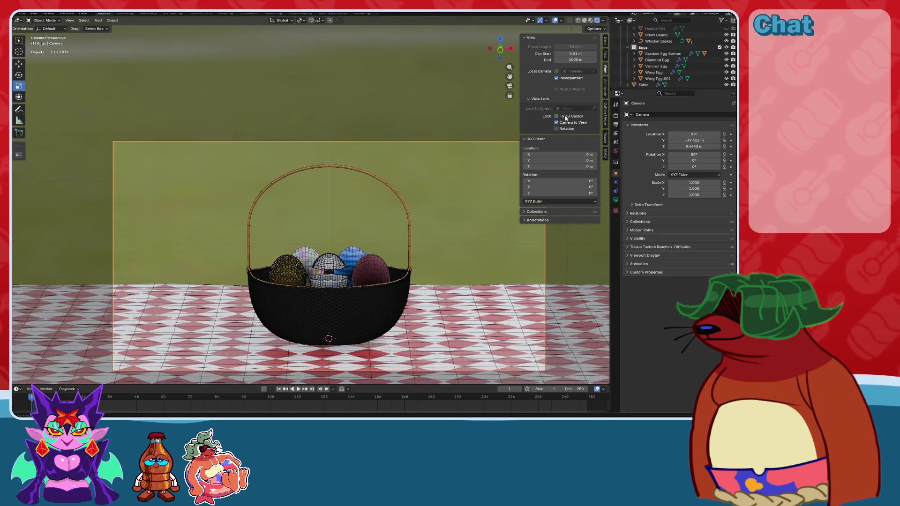
{"action": "scroll", "coordinate": [450, 207], "scroll_direction": "down", "scroll_amount": 2}
Scale the camera object to 4.048, return to camera view and save the file.
{"action": "middle_click_drag", "start_coordinate": [403, 175], "coordinate": [515, 90]}
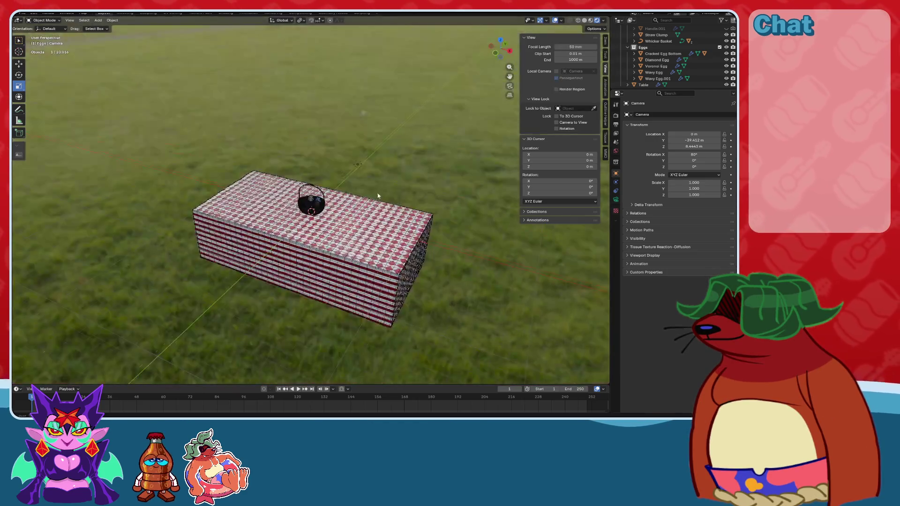
{"action": "left_click", "coordinate": [511, 87]}
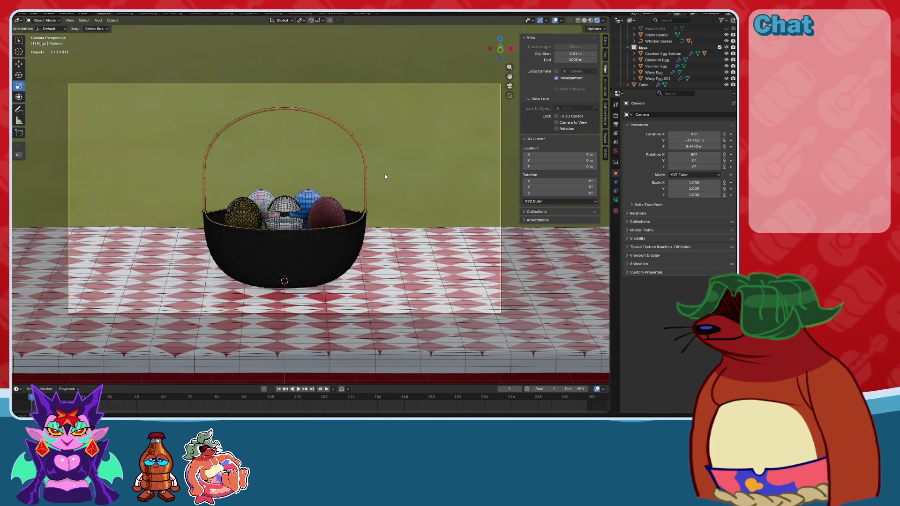
{"action": "middle_click_drag", "start_coordinate": [408, 170], "coordinate": [499, 217]}
{"action": "key", "text": "s"}
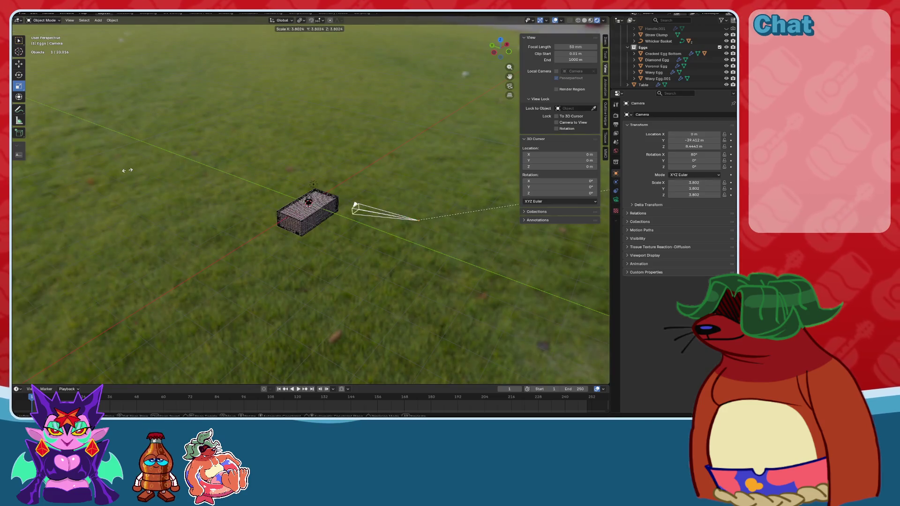
{"action": "left_click", "coordinate": [135, 173]}
{"action": "left_click", "coordinate": [510, 88]}
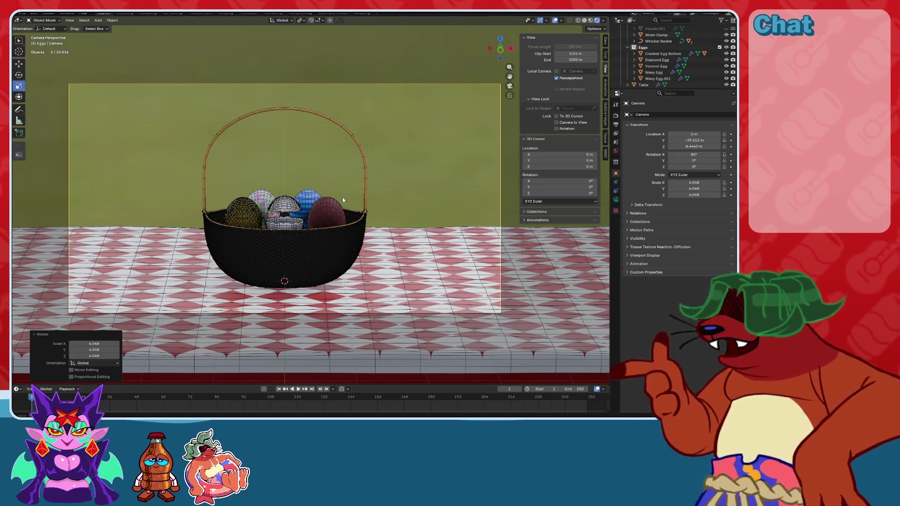
{"action": "key", "text": "ctrl+s"}
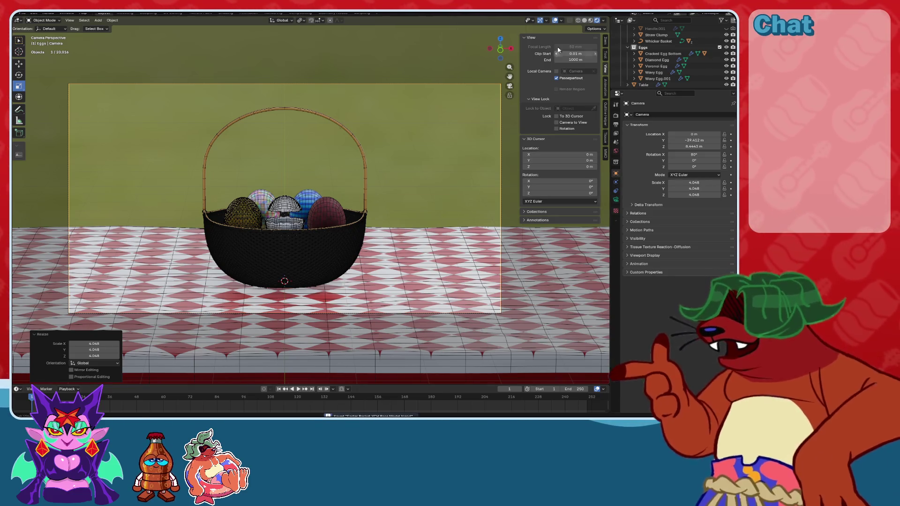
Turn off the wireframe viewport overlay and save the file.
{"action": "left_click", "coordinate": [561, 20]}
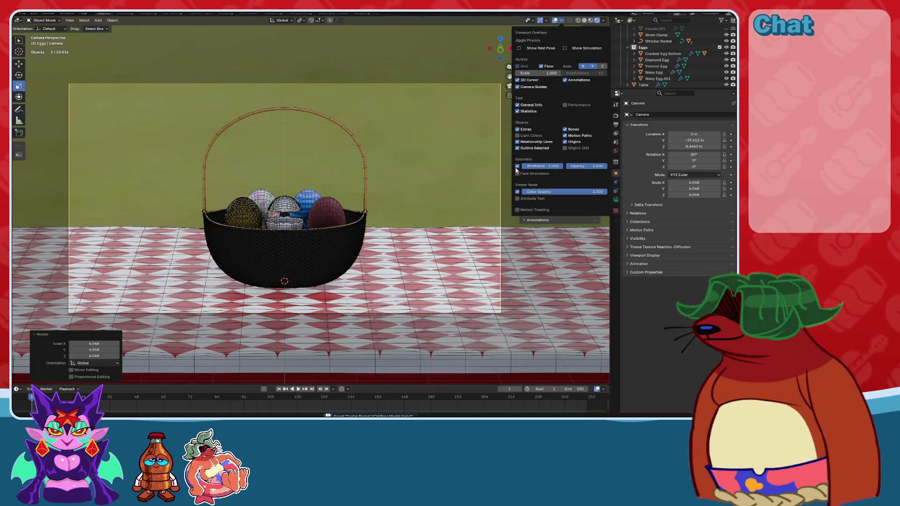
{"action": "left_click", "coordinate": [517, 167]}
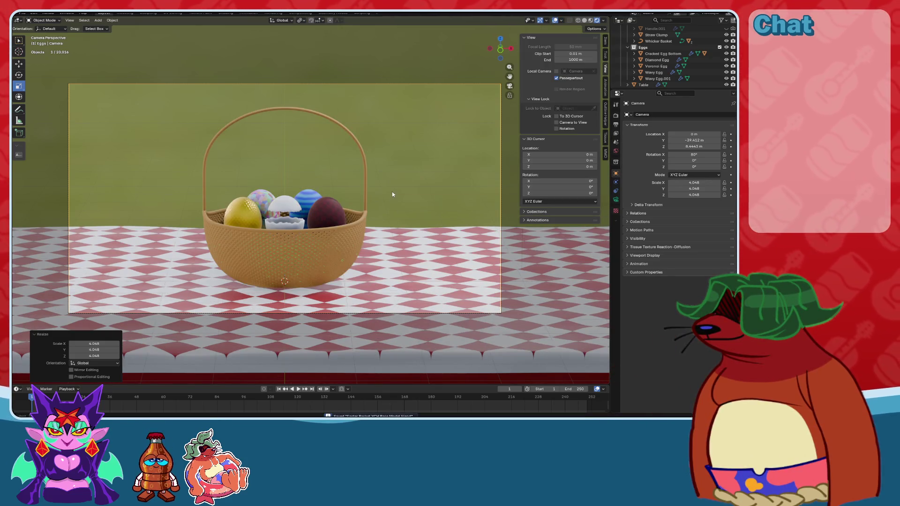
{"action": "key", "text": "ctrl+s"}
Test a 50 mm focal length, then revert the camera to 200 mm.
{"action": "left_click", "coordinate": [509, 86]}
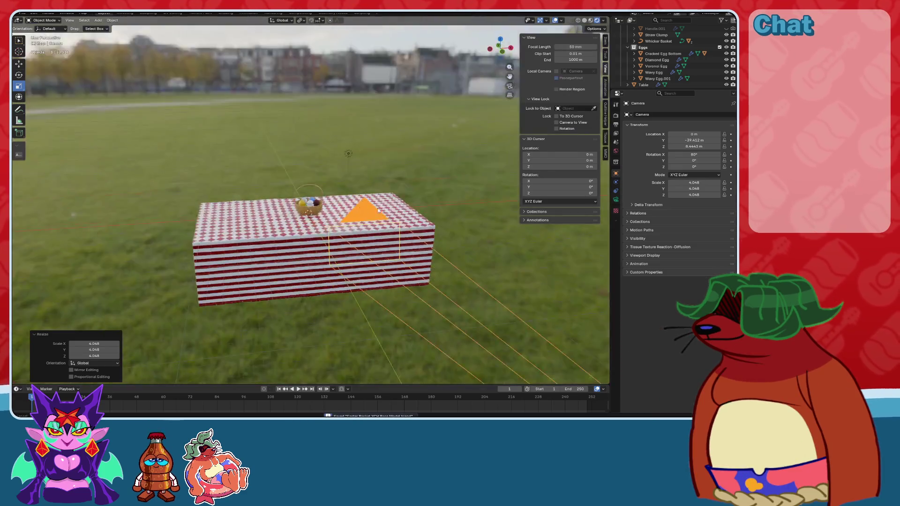
{"action": "left_click", "coordinate": [509, 86]}
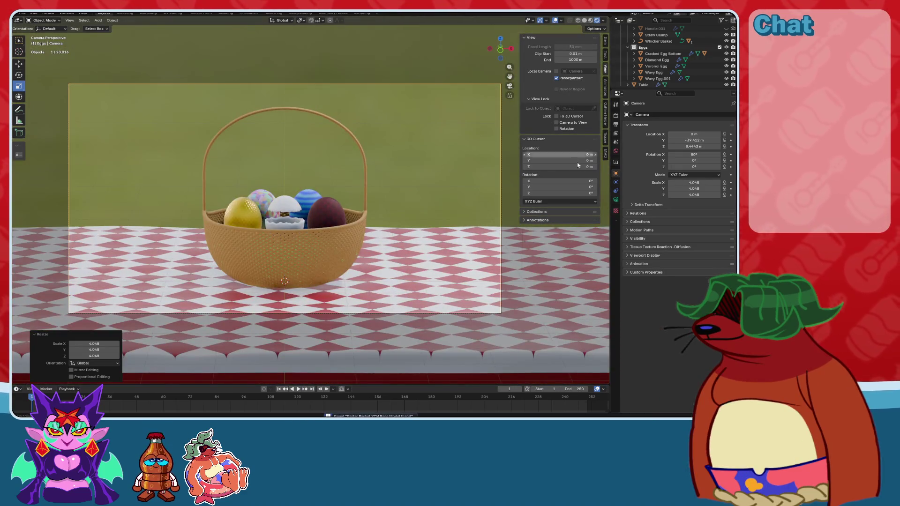
{"action": "left_click", "coordinate": [616, 200]}
{"action": "double_click", "coordinate": [705, 144]}
{"action": "type", "text": "50"}
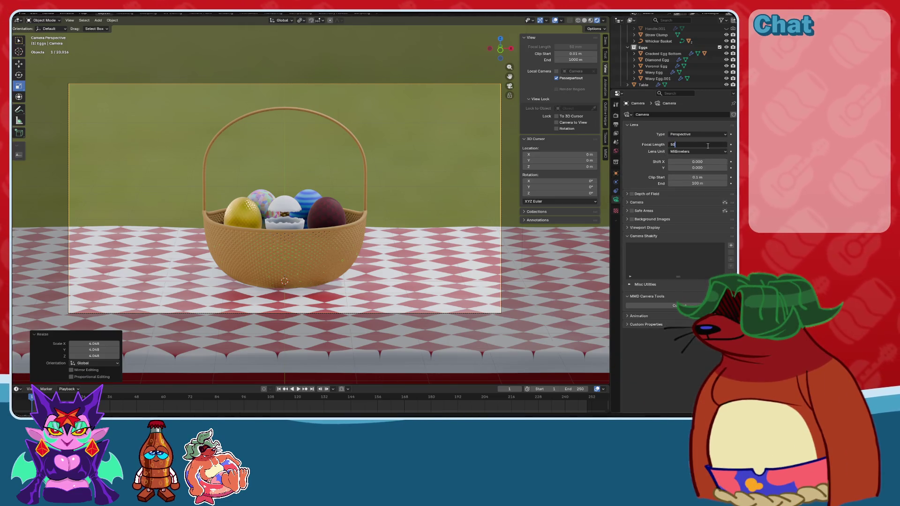
{"action": "key", "text": "Return"}
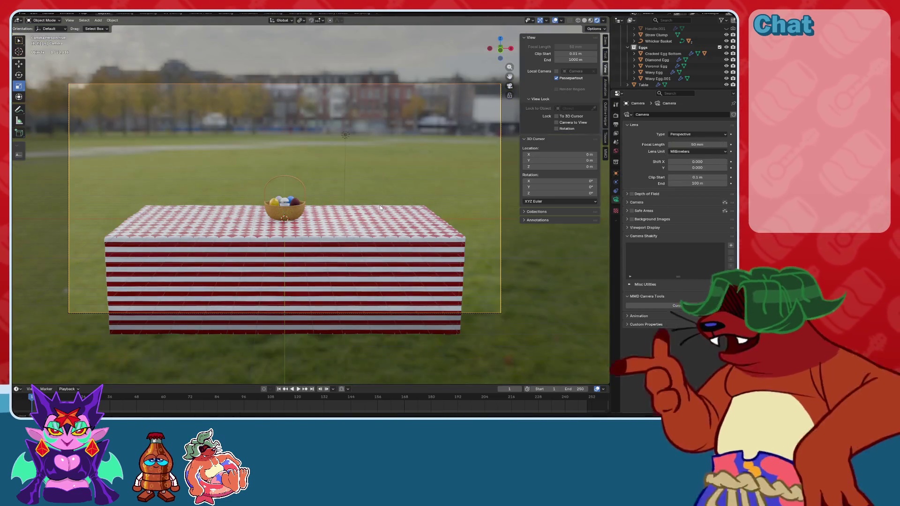
{"action": "key", "text": "ctrl+z"}
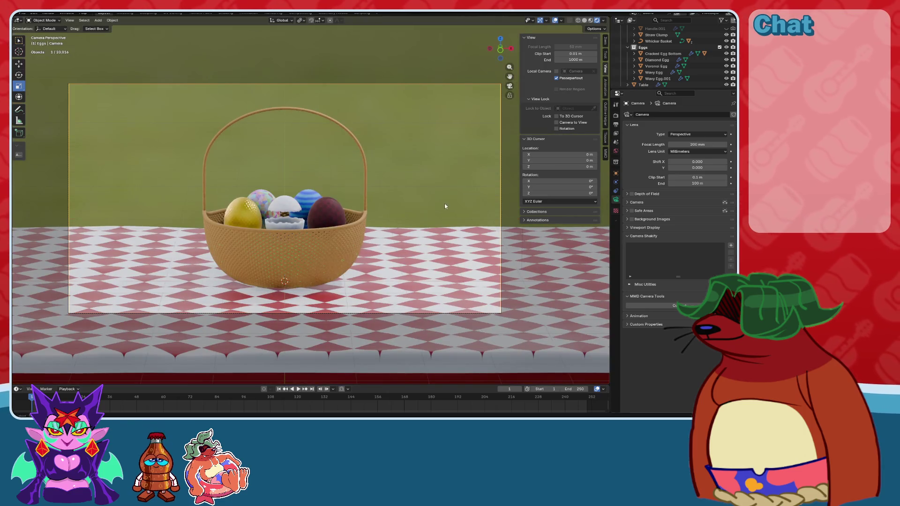
{"action": "scroll", "coordinate": [403, 190], "scroll_direction": "up", "scroll_amount": 2}
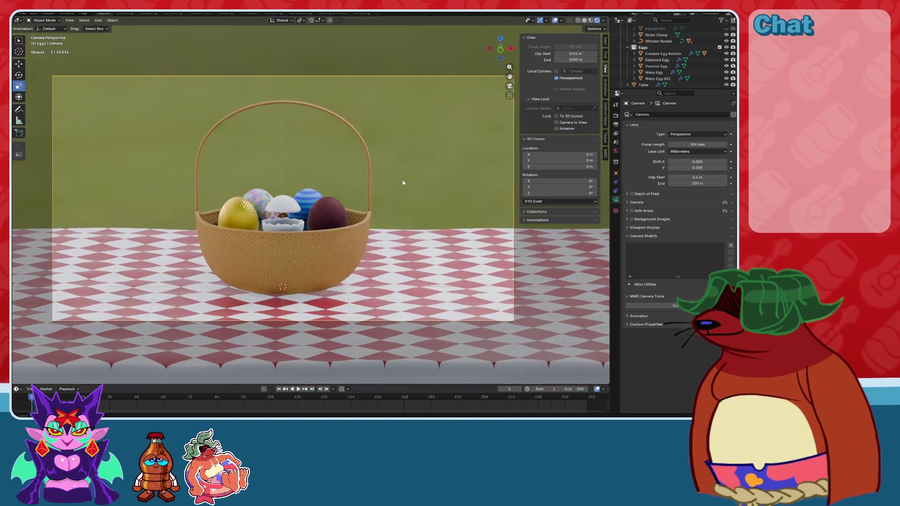
{"action": "scroll", "coordinate": [407, 165], "scroll_direction": "down", "scroll_amount": 3}
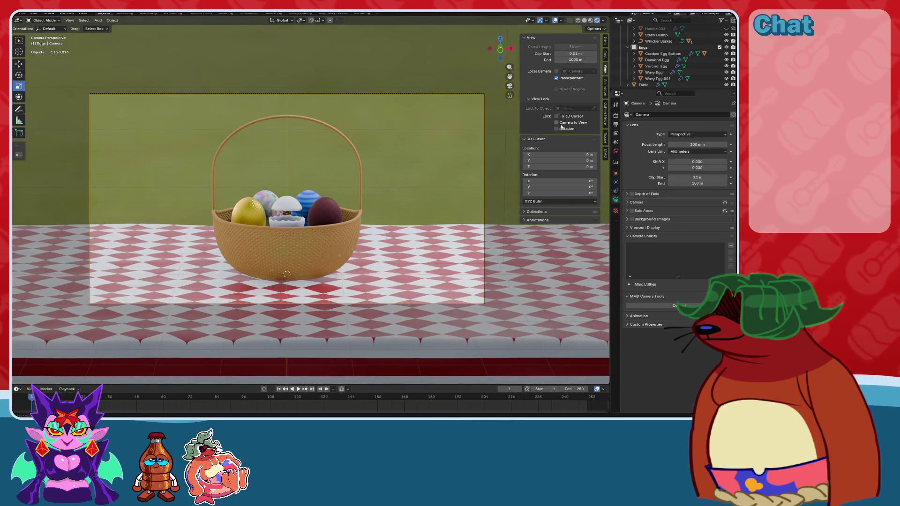
Leave camera view, orbit close to the basket, and select the Diamond, Voronoi and Wavy eggs.
{"action": "left_click", "coordinate": [328, 253], "text": "shift"}
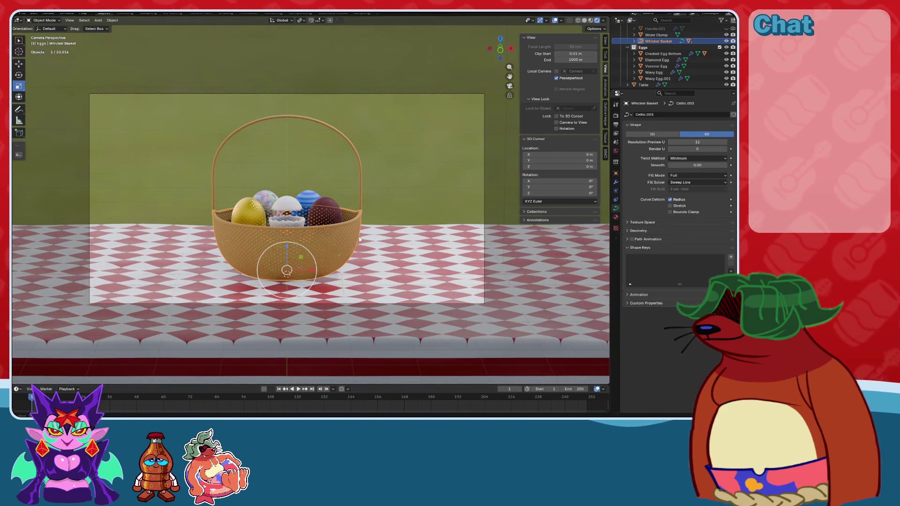
{"action": "key", "text": "alt+a"}
{"action": "left_click", "coordinate": [421, 94]}
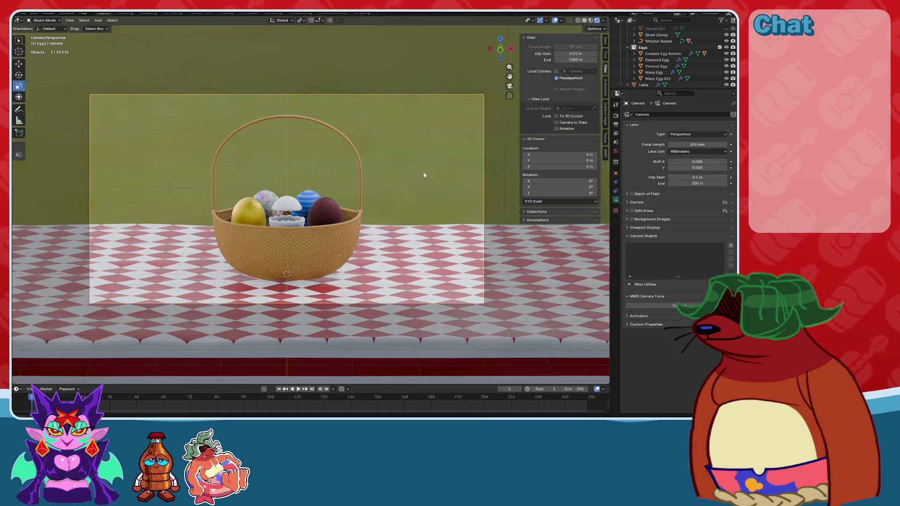
{"action": "key", "text": "KP_0"}
{"action": "scroll", "coordinate": [407, 188], "scroll_direction": "up", "scroll_amount": 4}
{"action": "mouse_move", "coordinate": [471, 214]}
{"action": "middle_mouse_down"}
{"action": "mouse_move", "coordinate": [357, 191]}
{"action": "mouse_move", "coordinate": [296, 241]}
{"action": "mouse_move", "coordinate": [290, 319]}
{"action": "middle_mouse_up"}
{"action": "scroll", "coordinate": [356, 191], "scroll_direction": "up", "scroll_amount": 4}
{"action": "scroll", "coordinate": [314, 230], "scroll_direction": "up", "scroll_amount": 4}
{"action": "left_click", "coordinate": [296, 241]}
{"action": "left_click", "coordinate": [234, 178], "text": "shift"}
{"action": "left_click", "coordinate": [323, 141], "text": "shift"}
Add Wavy Egg.001 and run Randomize Transform with 90° X and Y rotation limits.
{"action": "left_click", "coordinate": [439, 164], "text": "shift"}
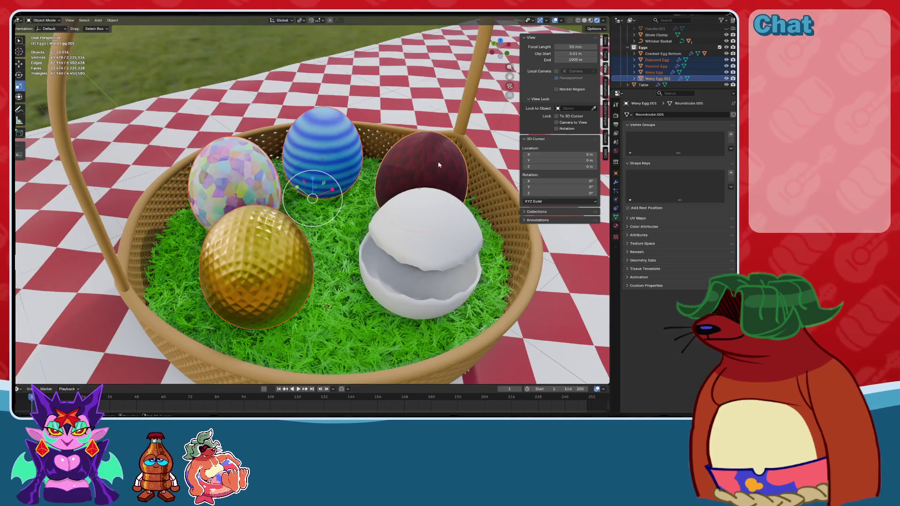
{"action": "left_click", "coordinate": [113, 20]}
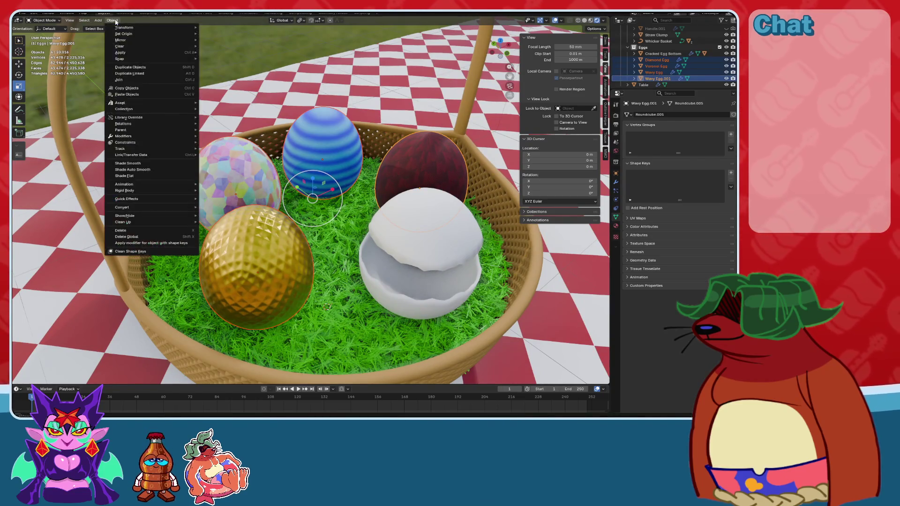
{"action": "mouse_move", "coordinate": [152, 28]}
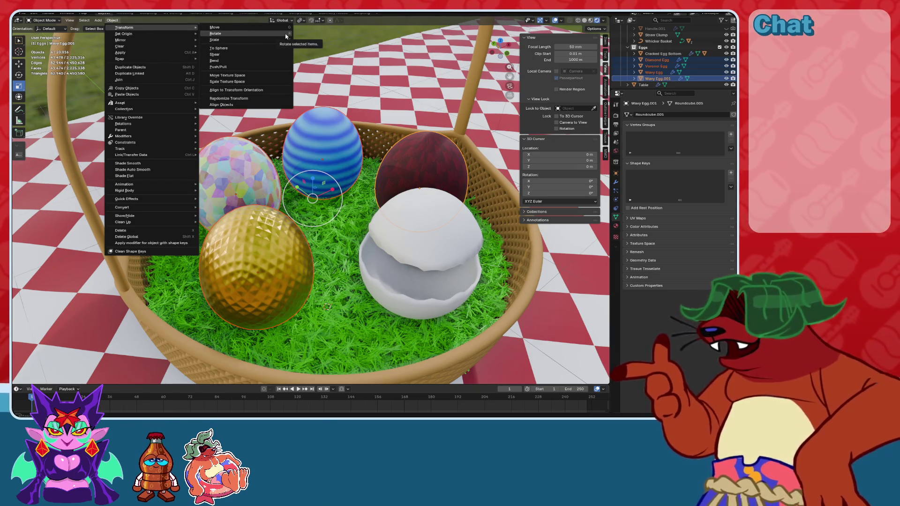
{"action": "left_click", "coordinate": [238, 99]}
{"action": "type", "text": "90"}
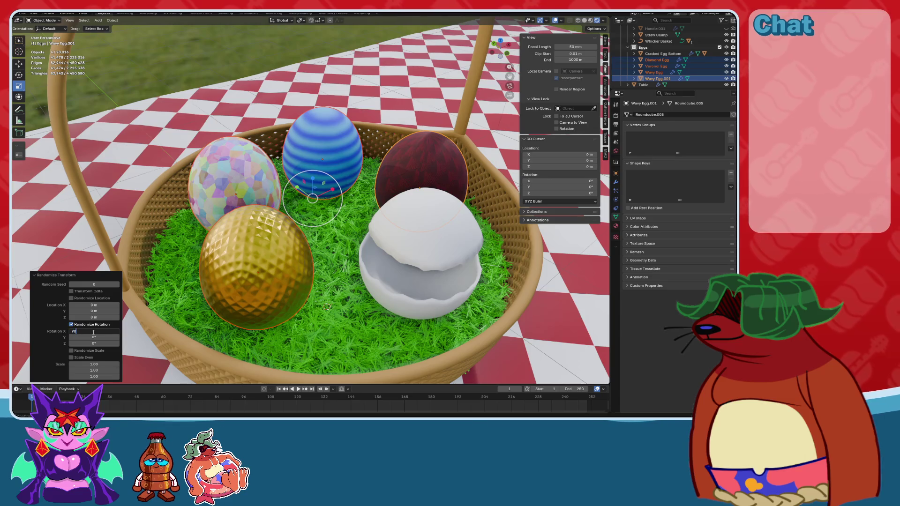
{"action": "key", "text": "Return"}
{"action": "left_click", "coordinate": [103, 331]}
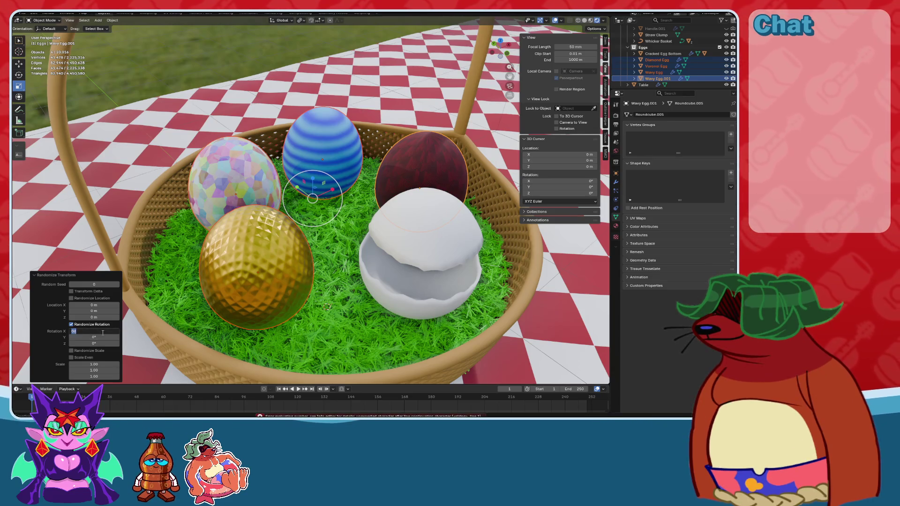
{"action": "key", "text": "Return"}
{"action": "key", "text": "Return"}
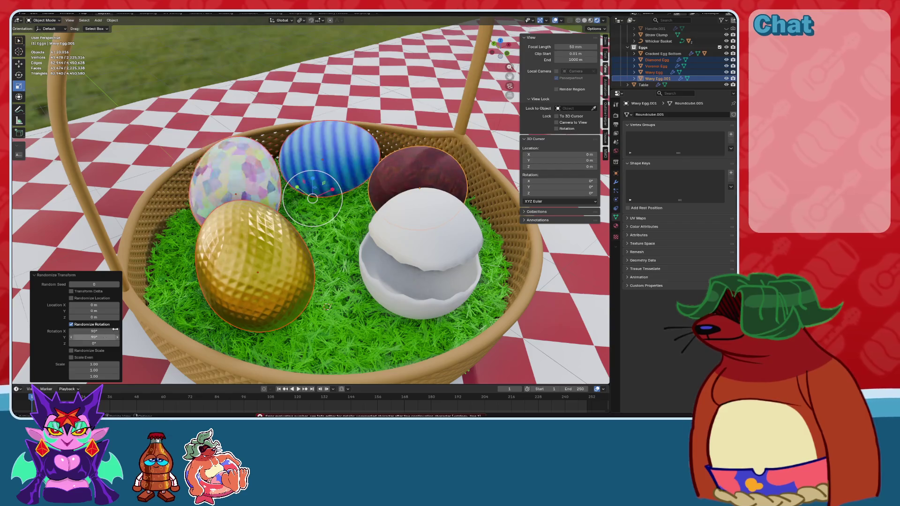
Step the random seed up to 10 while checking the tilted eggs.
{"action": "middle_click_drag", "start_coordinate": [305, 281], "coordinate": [333, 257]}
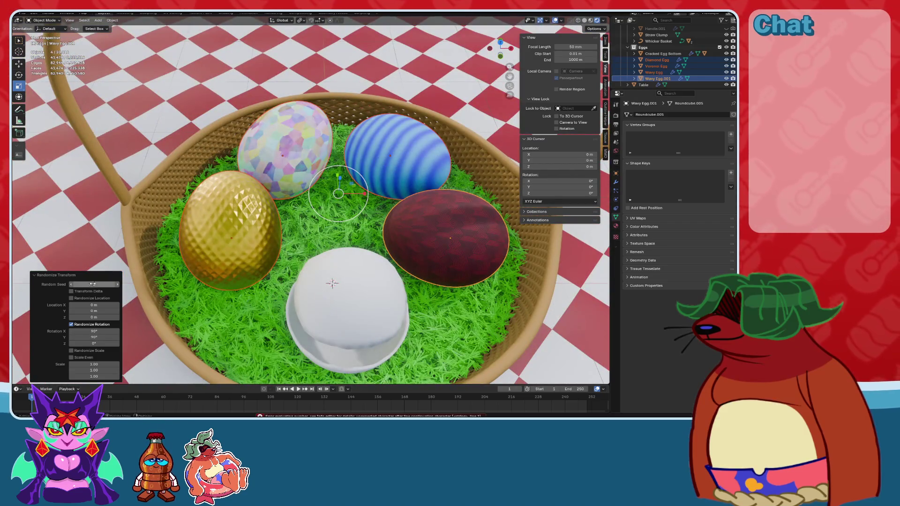
{"action": "left_click", "coordinate": [118, 285]}
{"action": "left_click", "coordinate": [118, 285]}
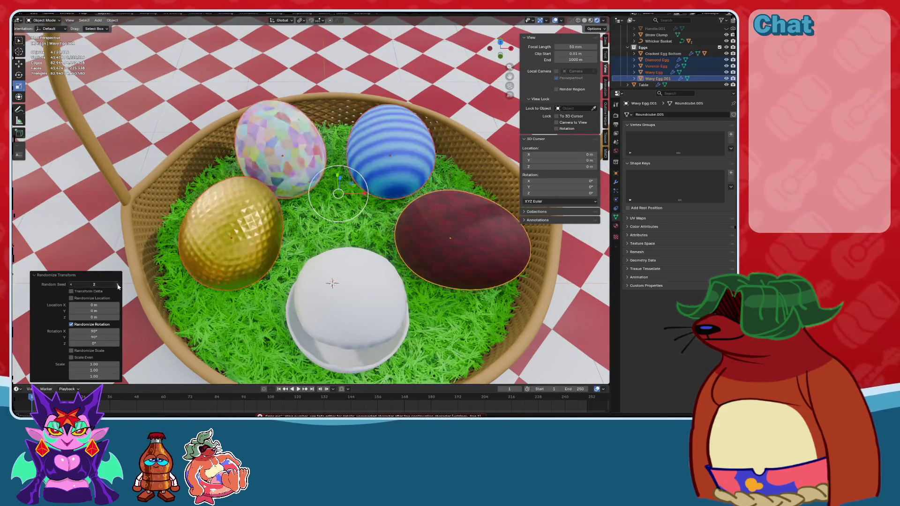
{"action": "left_click", "coordinate": [117, 285]}
{"action": "left_click", "coordinate": [118, 284]}
{"action": "left_click", "coordinate": [117, 285]}
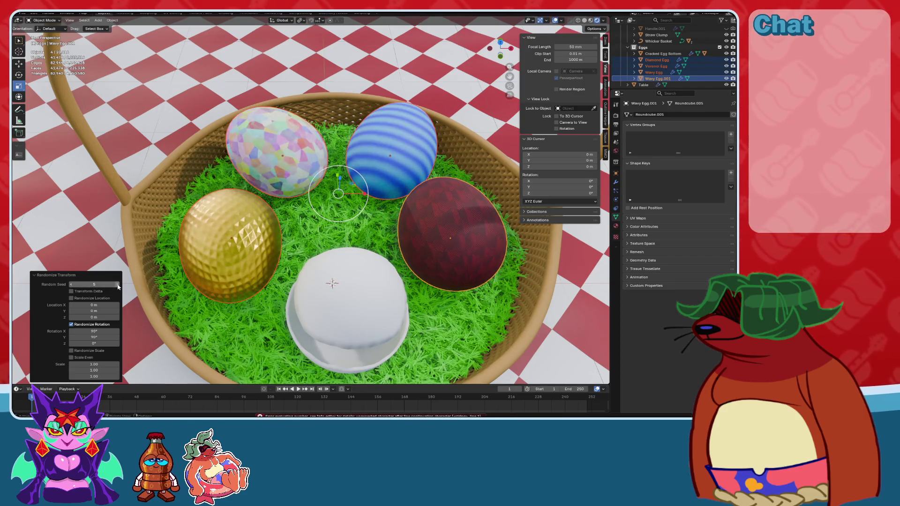
{"action": "left_click", "coordinate": [118, 284]}
{"action": "left_click", "coordinate": [118, 285]}
{"action": "left_click", "coordinate": [118, 284]}
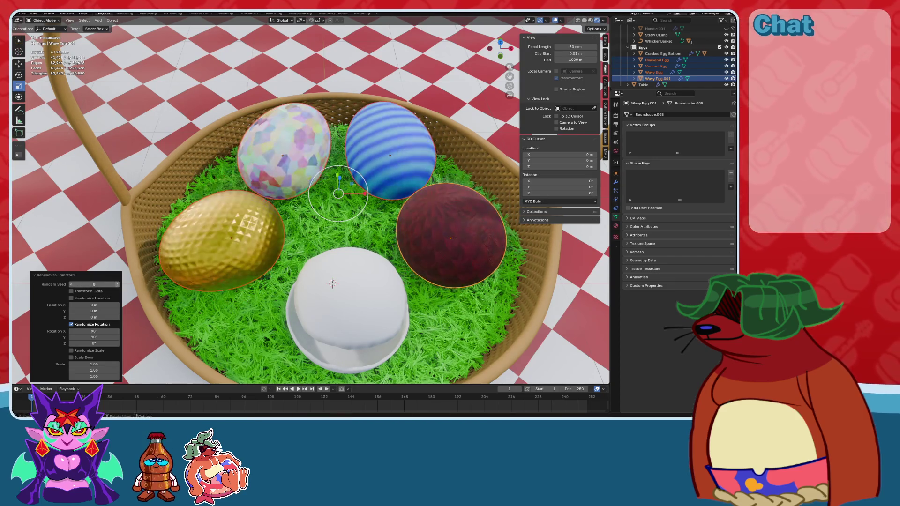
{"action": "left_click", "coordinate": [118, 284]}
{"action": "left_click", "coordinate": [117, 285]}
{"action": "middle_click_drag", "start_coordinate": [313, 236], "coordinate": [288, 181]}
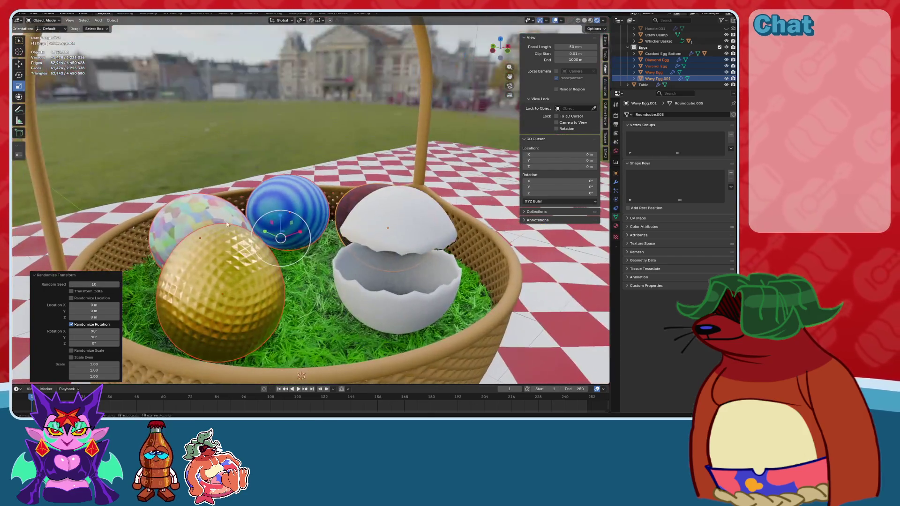
Step the random seed from 11 up to 34, comparing egg rotations.
{"action": "left_click", "coordinate": [117, 284]}
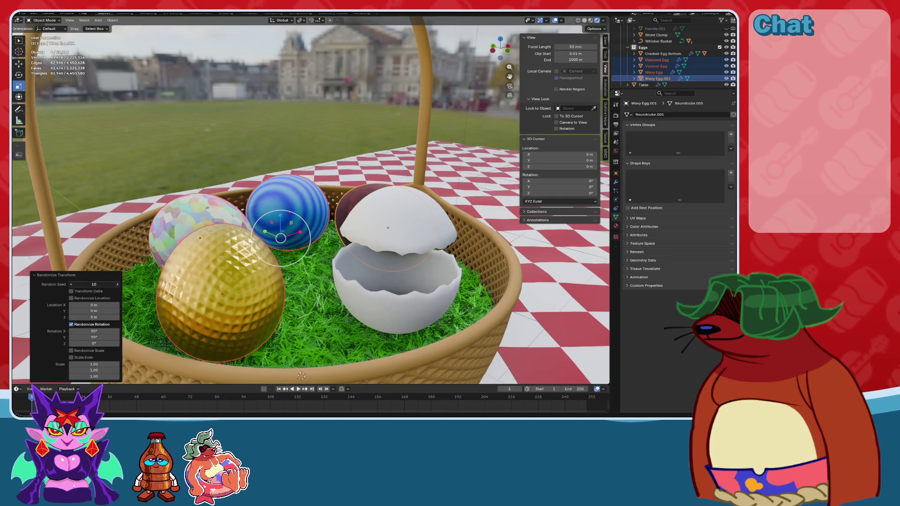
{"action": "left_click", "coordinate": [117, 285]}
{"action": "left_click", "coordinate": [118, 285]}
{"action": "left_click", "coordinate": [117, 284]}
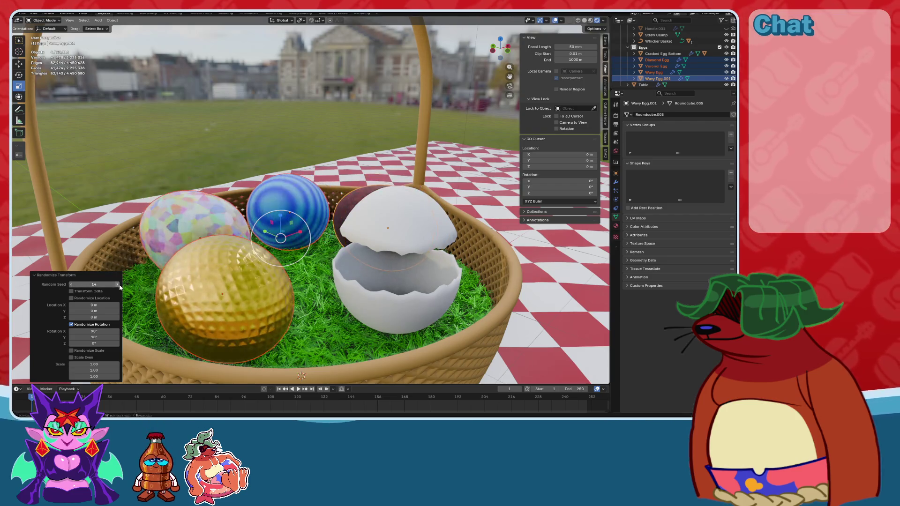
{"action": "left_click", "coordinate": [118, 284]}
{"action": "left_click", "coordinate": [117, 284]}
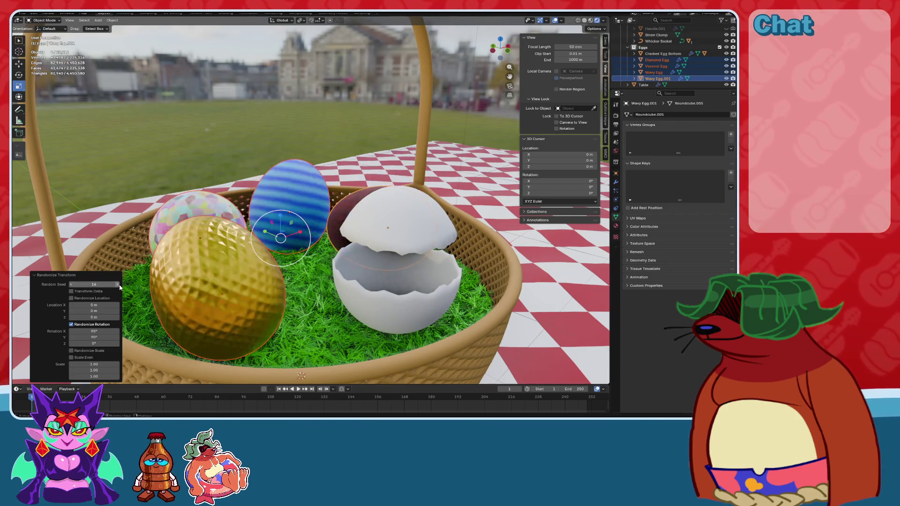
{"action": "left_click", "coordinate": [117, 285]}
{"action": "left_click", "coordinate": [117, 284]}
{"action": "left_click", "coordinate": [118, 284]}
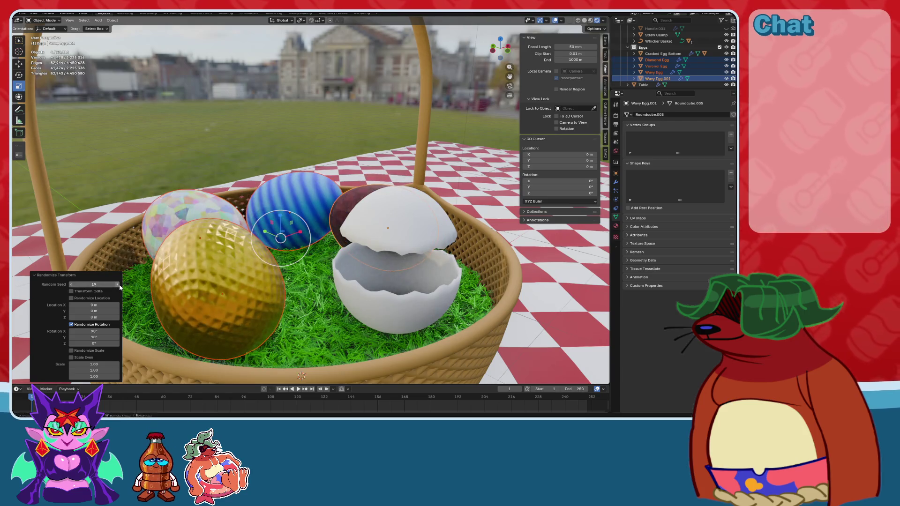
{"action": "left_click", "coordinate": [117, 284]}
{"action": "left_click", "coordinate": [117, 284]}
{"action": "left_click", "coordinate": [117, 284]}
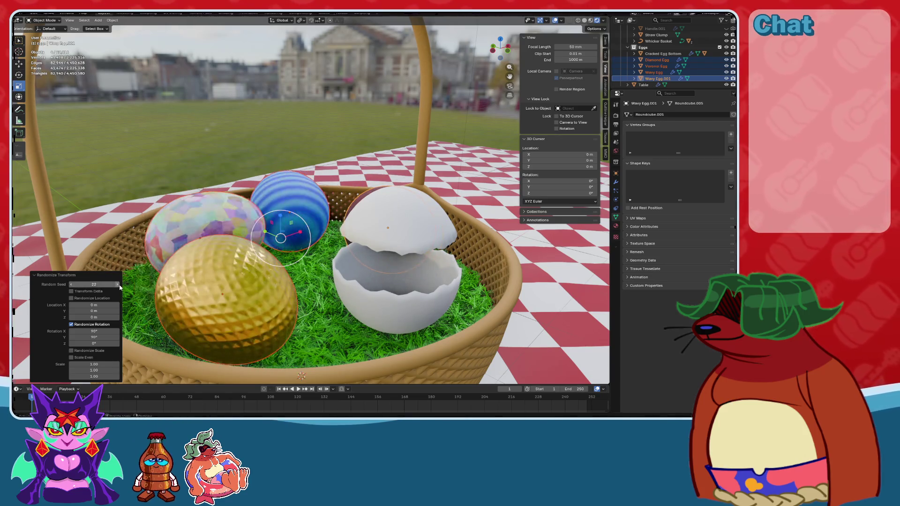
{"action": "left_click", "coordinate": [118, 284]}
{"action": "left_click", "coordinate": [118, 285]}
{"action": "left_click", "coordinate": [118, 284]}
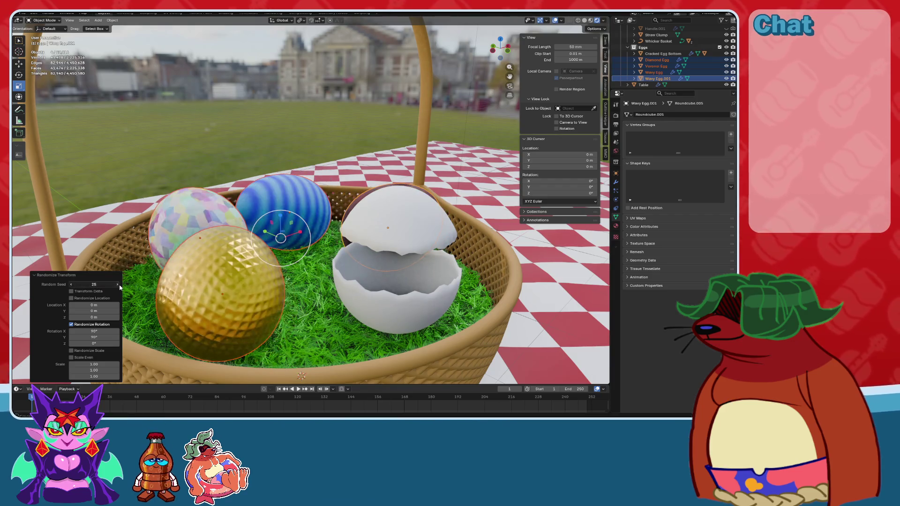
{"action": "left_click", "coordinate": [118, 284]}
{"action": "left_click", "coordinate": [118, 285]}
{"action": "left_click", "coordinate": [118, 284]}
{"action": "left_click", "coordinate": [117, 284]}
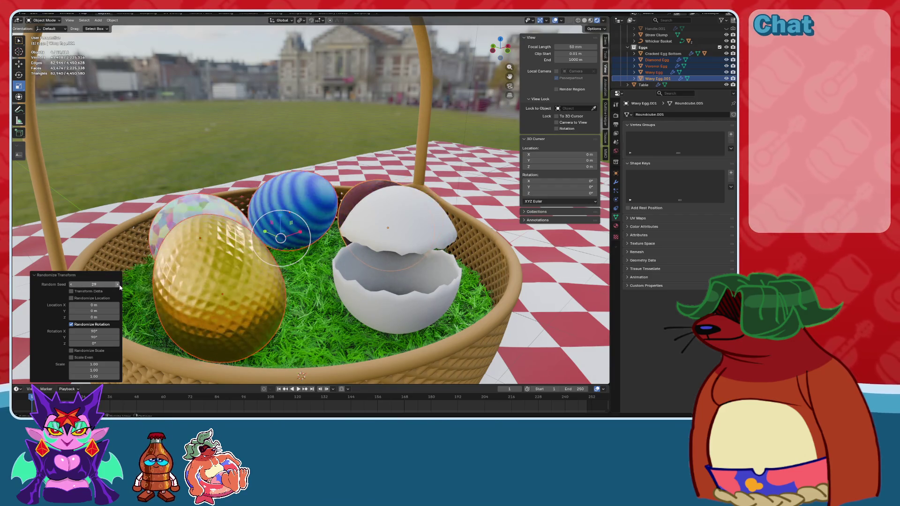
{"action": "left_click", "coordinate": [117, 284]}
{"action": "left_click", "coordinate": [120, 285]}
{"action": "left_click", "coordinate": [119, 286]}
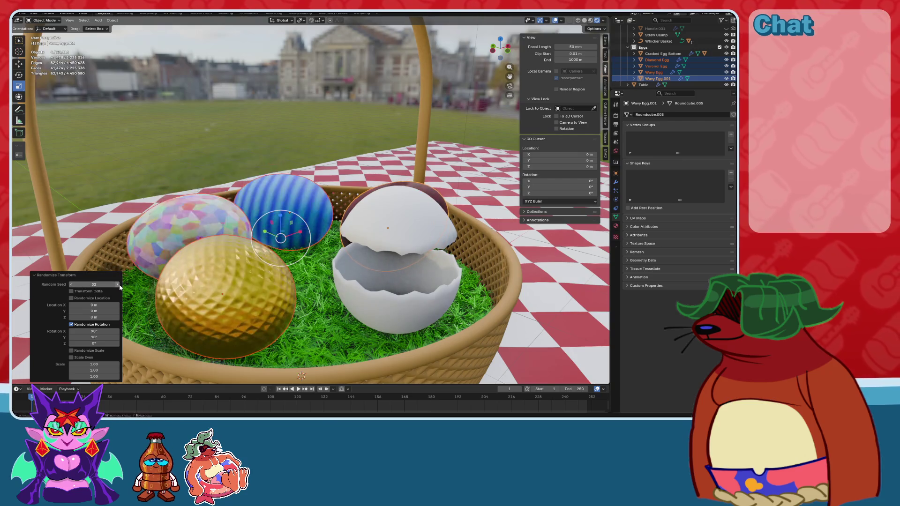
{"action": "left_click", "coordinate": [120, 286]}
{"action": "left_click", "coordinate": [119, 286]}
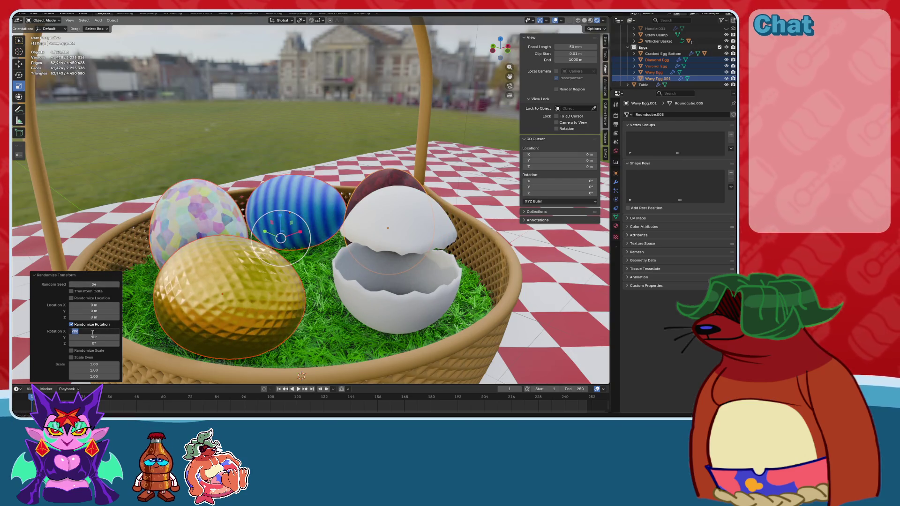
{"action": "type", "text": "70"}
Try 70° X and Y rotation limits, then undo the randomization.
{"action": "key", "text": "Return"}
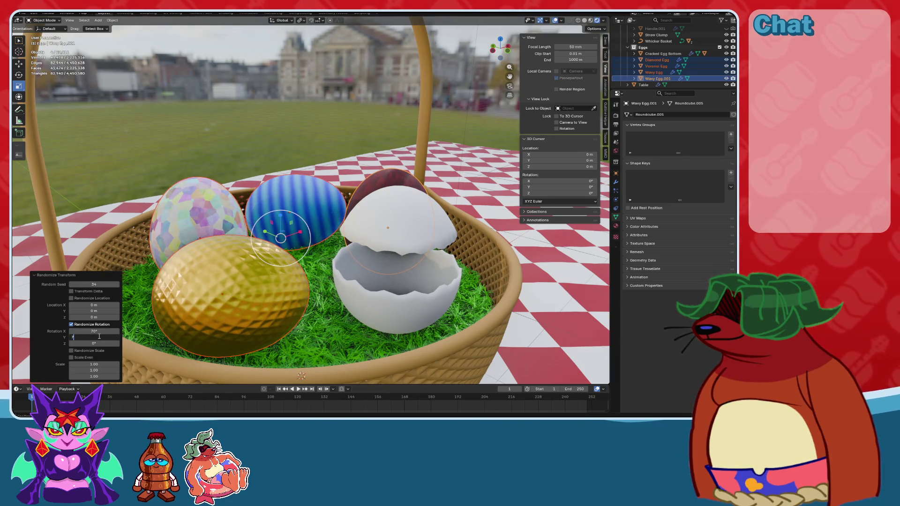
{"action": "type", "text": "0"}
{"action": "key", "text": "Return"}
{"action": "mouse_move", "coordinate": [211, 282]}
{"action": "middle_mouse_down"}
{"action": "mouse_move", "coordinate": [296, 221]}
{"action": "mouse_move", "coordinate": [187, 295]}
{"action": "middle_mouse_up"}
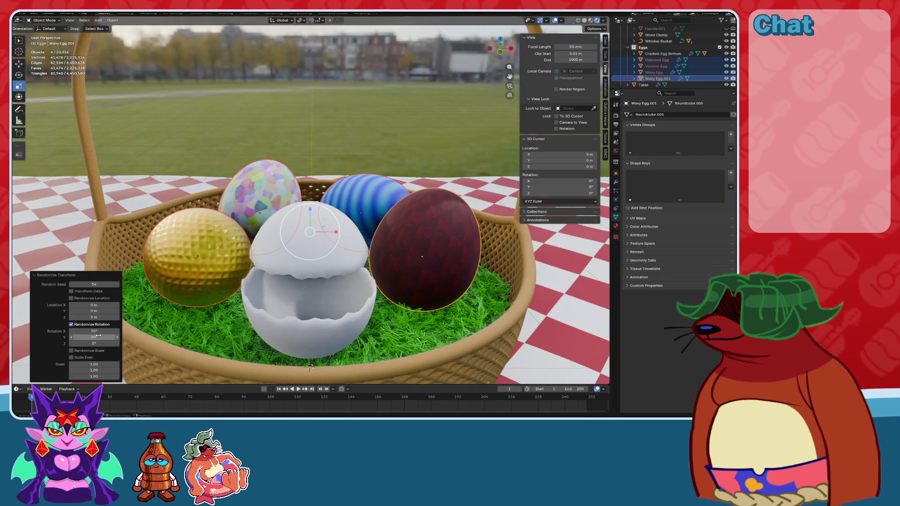
{"action": "left_click_drag", "start_coordinate": [100, 344], "coordinate": [99, 344]}
{"action": "key", "text": "ctrl+z"}
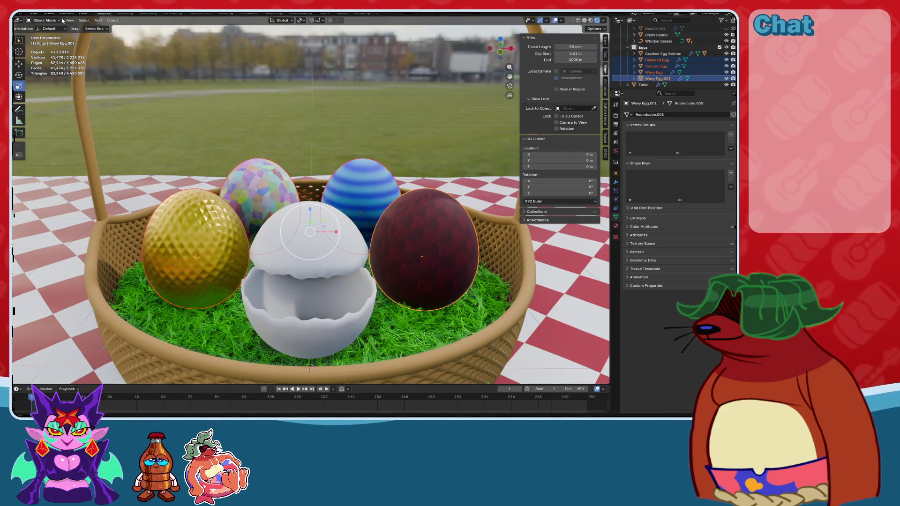
Rerun Randomize Transform with a 70° Z limit and sweep the seed to 83.
{"action": "left_click", "coordinate": [111, 20]}
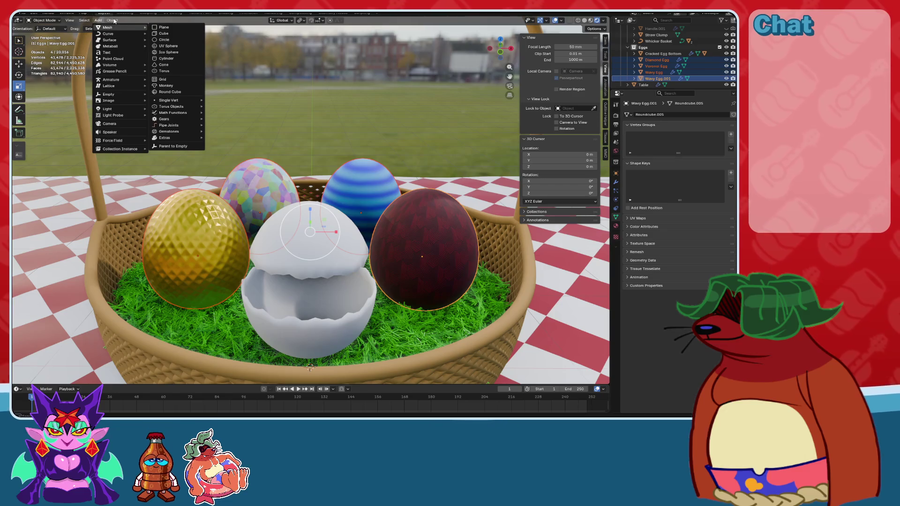
{"action": "mouse_move", "coordinate": [159, 28]}
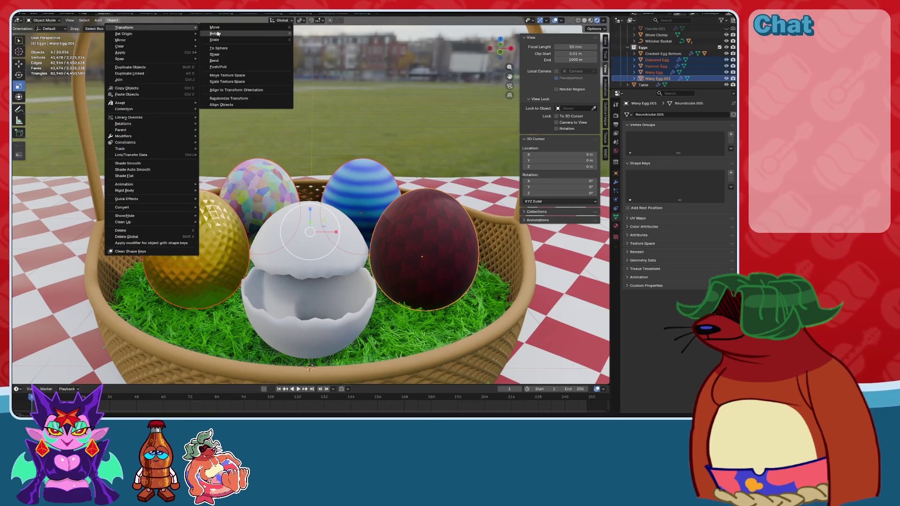
{"action": "left_click", "coordinate": [236, 99]}
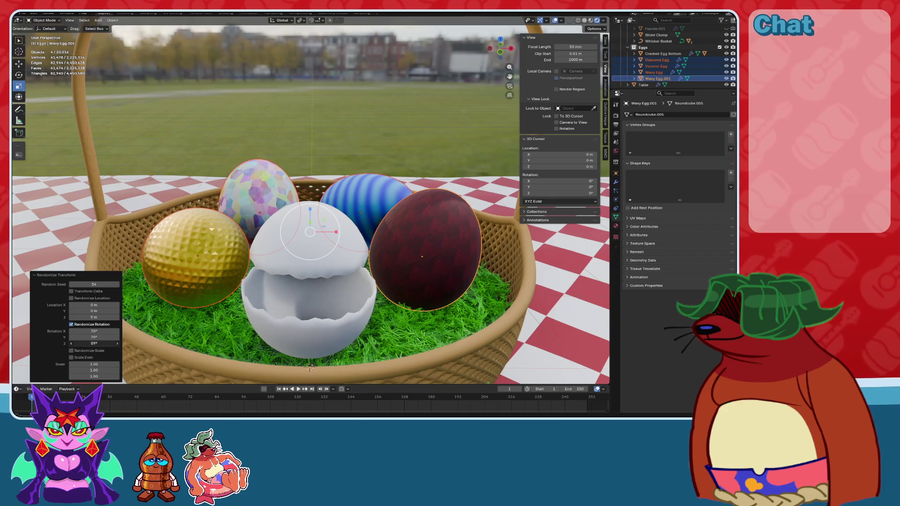
{"action": "type", "text": "0"}
{"action": "key", "text": "Return"}
{"action": "middle_click_drag", "start_coordinate": [96, 347], "coordinate": [84, 293]}
{"action": "left_click_drag", "start_coordinate": [84, 284], "coordinate": [154, 284]}
{"action": "middle_click_drag", "start_coordinate": [169, 222], "coordinate": [128, 280]}
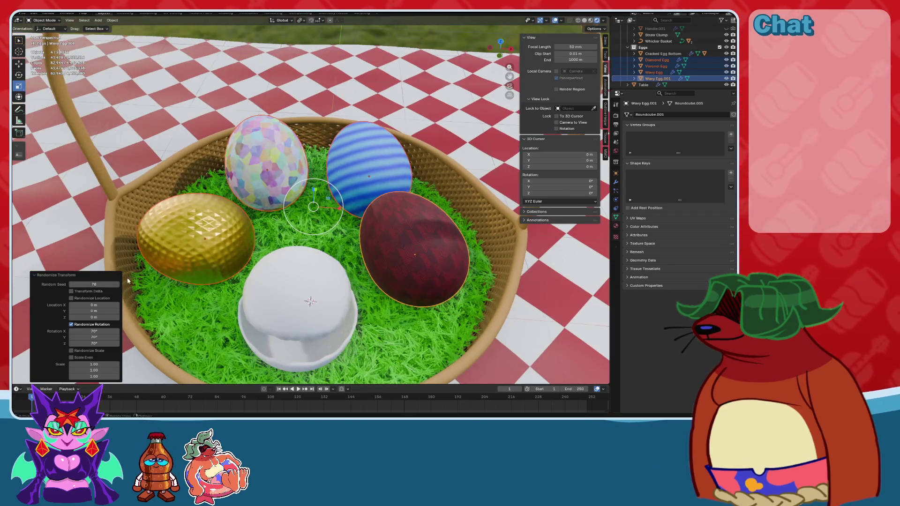
{"action": "left_click", "coordinate": [117, 285]}
{"action": "left_click", "coordinate": [117, 284]}
{"action": "left_click", "coordinate": [117, 284]}
{"action": "left_click", "coordinate": [117, 284]}
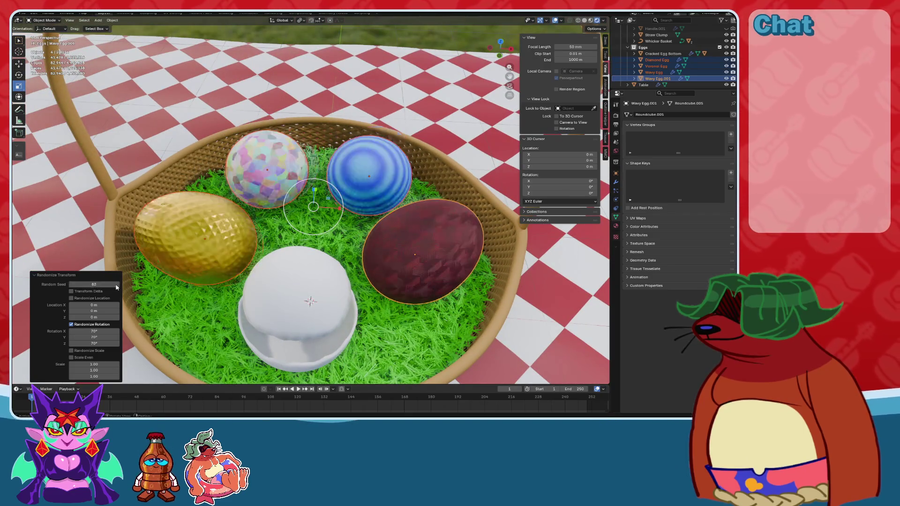
{"action": "left_click", "coordinate": [117, 284]}
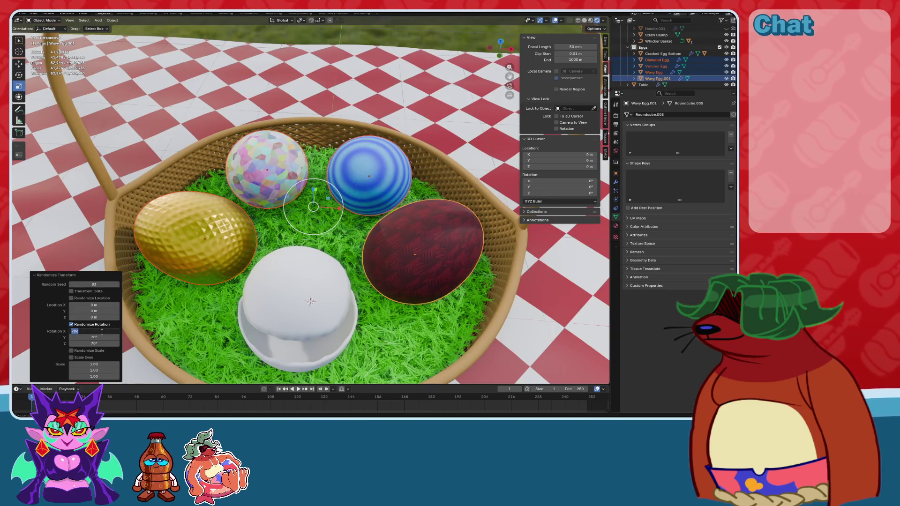
Set X and Y rotation limits to 50°, seed to 65, then deselect the eggs.
{"action": "type", "text": "50"}
{"action": "key", "text": "Tab"}
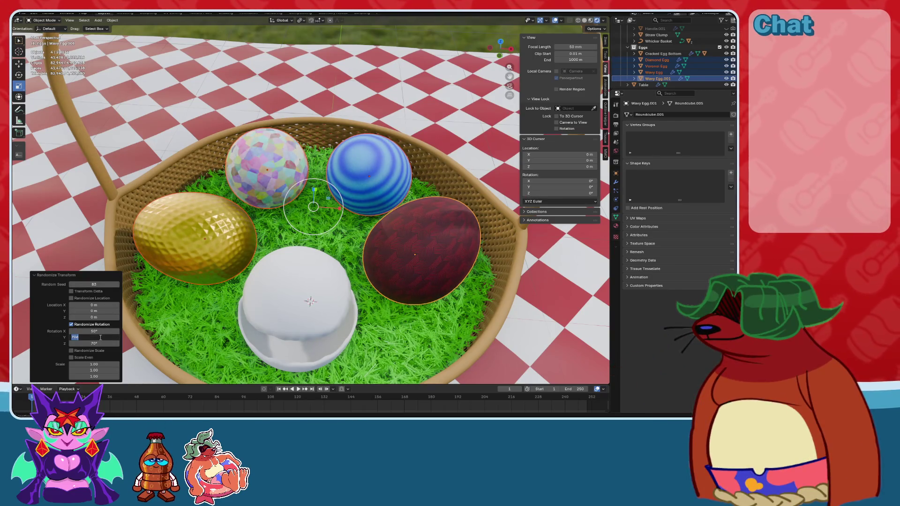
{"action": "type", "text": "50"}
{"action": "key", "text": "Return"}
{"action": "mouse_move", "coordinate": [314, 196]}
{"action": "middle_mouse_down"}
{"action": "mouse_move", "coordinate": [322, 240]}
{"action": "mouse_move", "coordinate": [323, 197]}
{"action": "middle_mouse_up"}
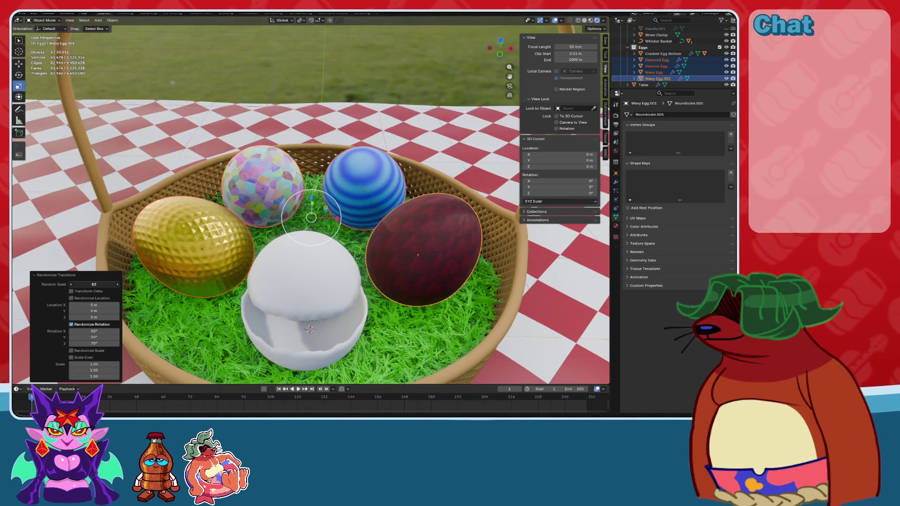
{"action": "left_click_drag", "start_coordinate": [94, 285], "coordinate": [73, 285]}
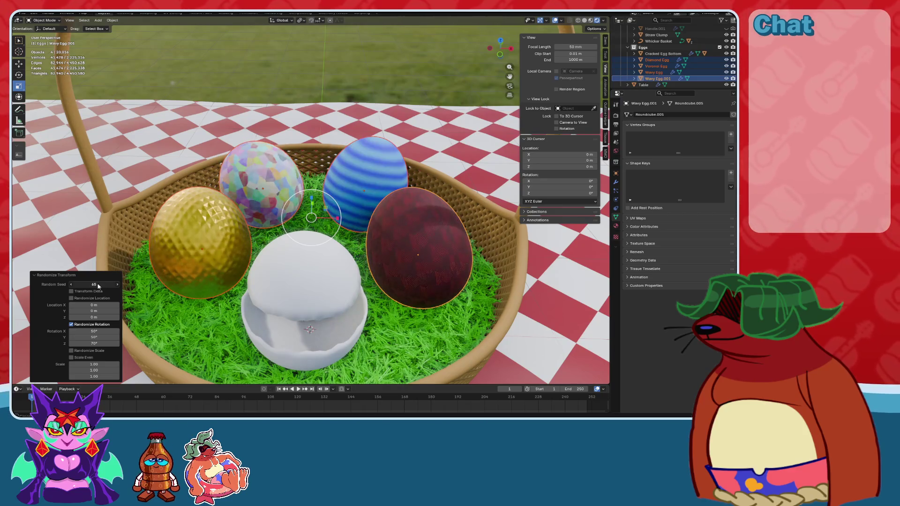
{"action": "mouse_move", "coordinate": [281, 225]}
{"action": "middle_mouse_down"}
{"action": "mouse_move", "coordinate": [282, 263]}
{"action": "mouse_move", "coordinate": [282, 253]}
{"action": "mouse_move", "coordinate": [328, 256]}
{"action": "mouse_move", "coordinate": [292, 255]}
{"action": "middle_mouse_up"}
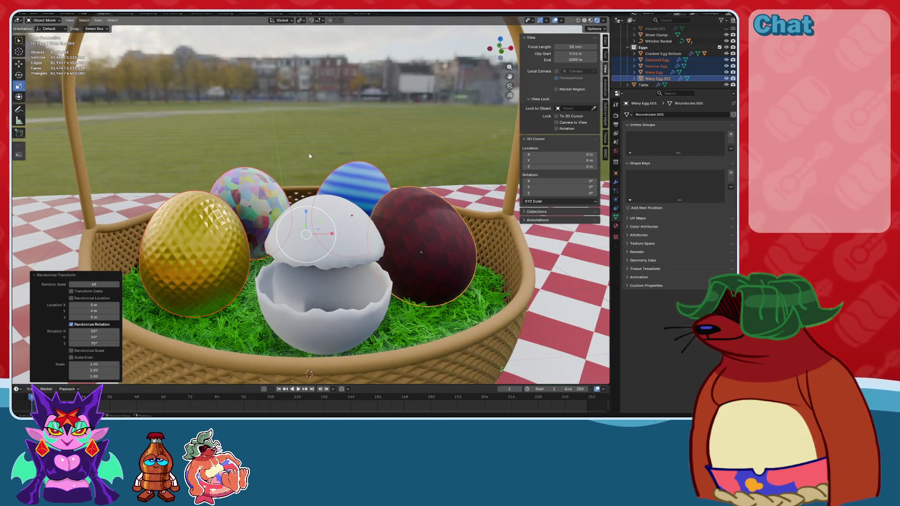
{"action": "left_click", "coordinate": [302, 166]}
Save, inspect the basket, table edge and lawn, then return to camera view with the camera selected.
{"action": "middle_click_drag", "start_coordinate": [295, 173], "coordinate": [298, 148]}
{"action": "key", "text": "ctrl+s"}
{"action": "left_click", "coordinate": [510, 86]}
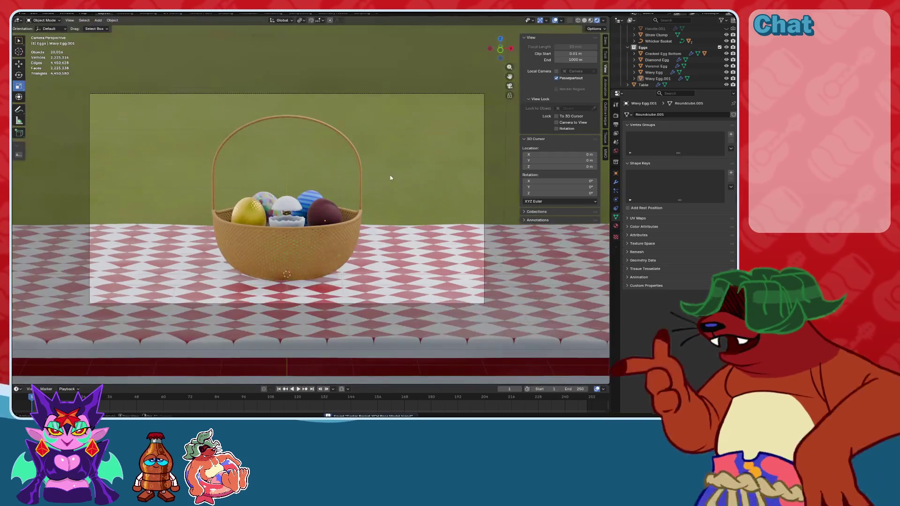
{"action": "scroll", "coordinate": [393, 218], "scroll_direction": "up", "scroll_amount": 3}
{"action": "scroll", "coordinate": [394, 218], "scroll_direction": "down", "scroll_amount": 2}
{"action": "scroll", "coordinate": [393, 218], "scroll_direction": "up", "scroll_amount": 3}
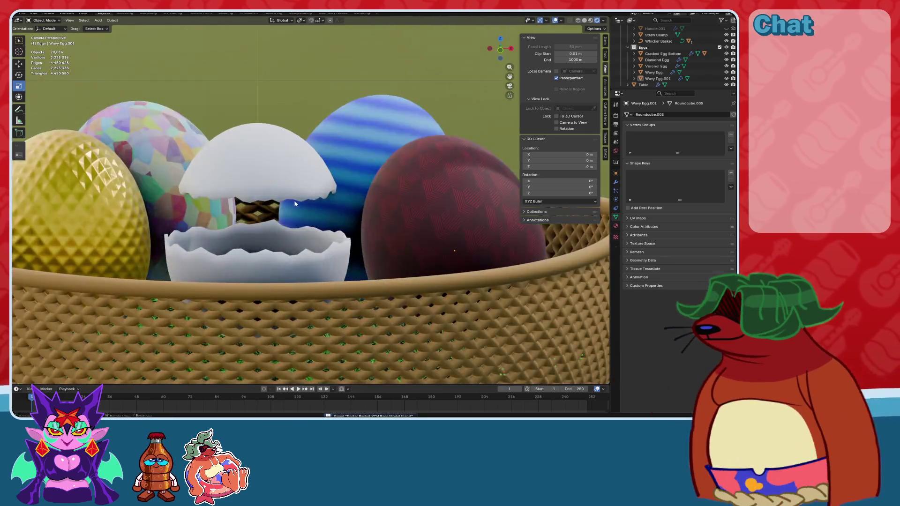
{"action": "mouse_move", "coordinate": [394, 218]}
{"action": "middle_mouse_down"}
{"action": "mouse_move", "coordinate": [328, 206]}
{"action": "mouse_move", "coordinate": [271, 220]}
{"action": "mouse_move", "coordinate": [305, 206]}
{"action": "mouse_move", "coordinate": [276, 236]}
{"action": "mouse_move", "coordinate": [263, 233]}
{"action": "middle_mouse_up"}
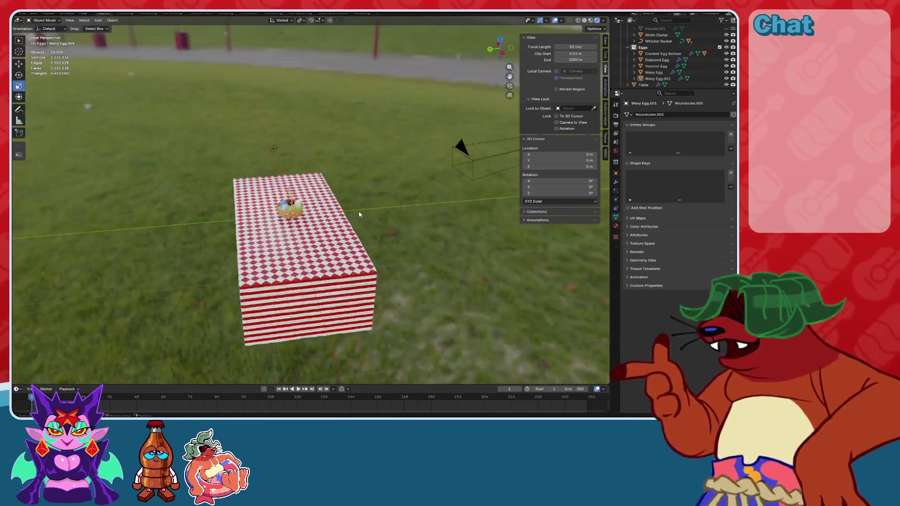
{"action": "scroll", "coordinate": [359, 214], "scroll_direction": "up", "scroll_amount": 5}
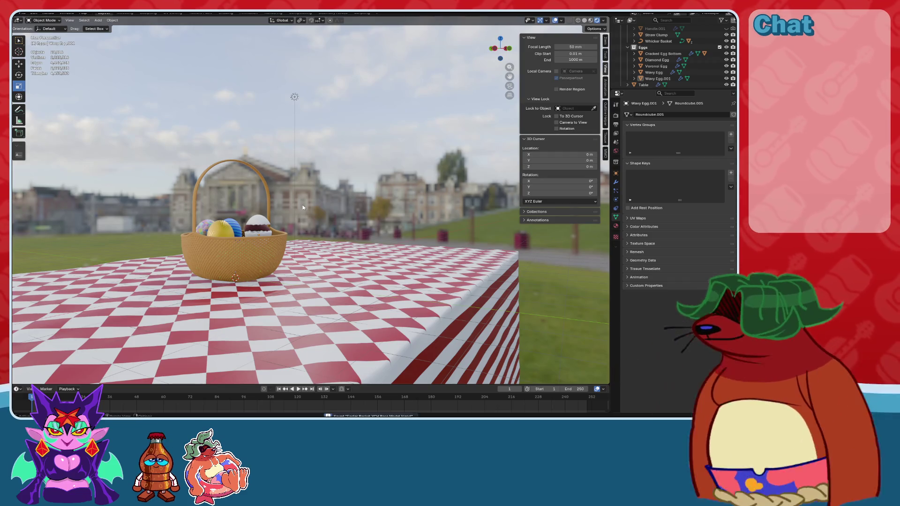
{"action": "scroll", "coordinate": [309, 211], "scroll_direction": "down", "scroll_amount": 2}
{"action": "middle_click_drag", "start_coordinate": [322, 213], "coordinate": [328, 202]}
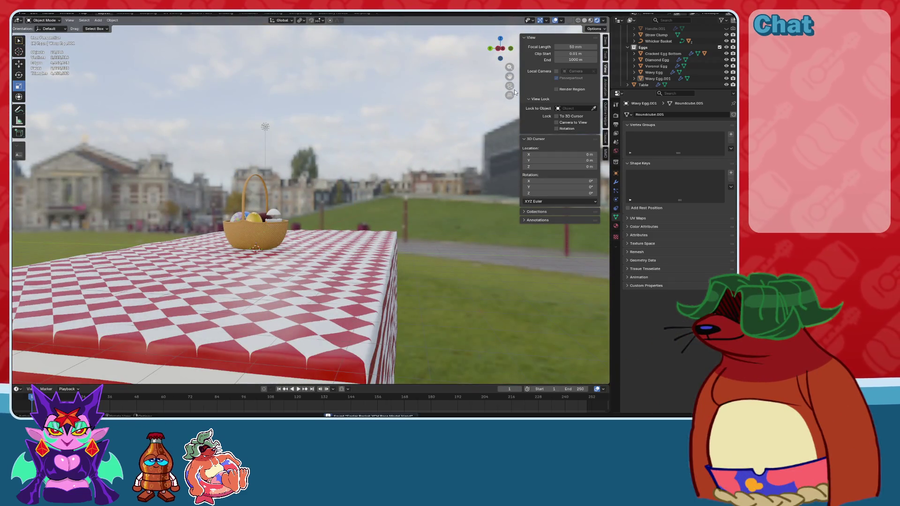
{"action": "left_click", "coordinate": [514, 91]}
{"action": "left_click", "coordinate": [297, 112]}
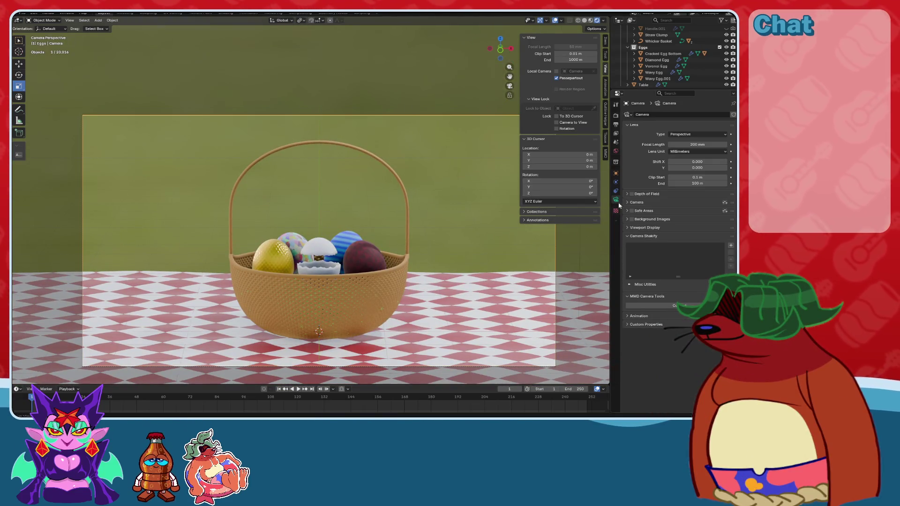
Try a 100 mm lens, lock the camera to view, move in close, and revert to 50 mm.
{"action": "left_click", "coordinate": [703, 145]}
{"action": "type", "text": "100"}
{"action": "key", "text": "Return"}
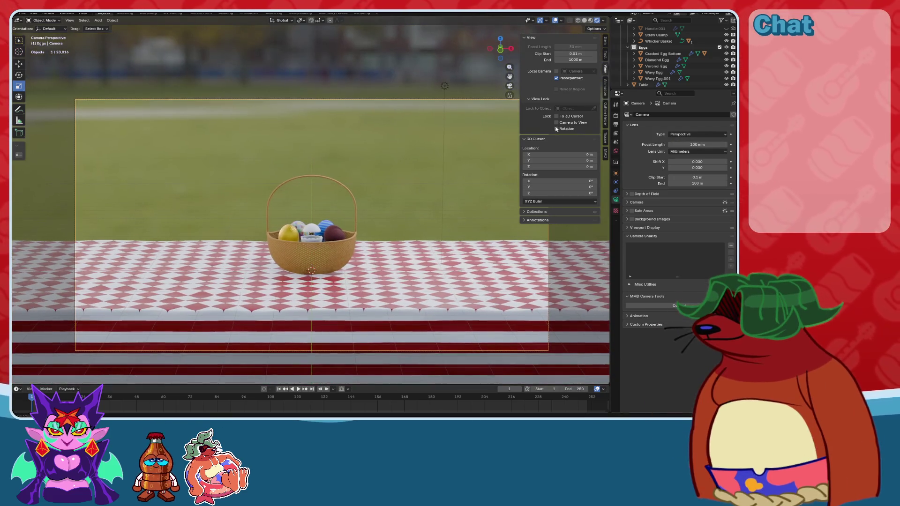
{"action": "left_click", "coordinate": [556, 122]}
{"action": "scroll", "coordinate": [496, 215], "scroll_direction": "up", "scroll_amount": 3}
{"action": "scroll", "coordinate": [496, 183], "scroll_direction": "up", "scroll_amount": 2}
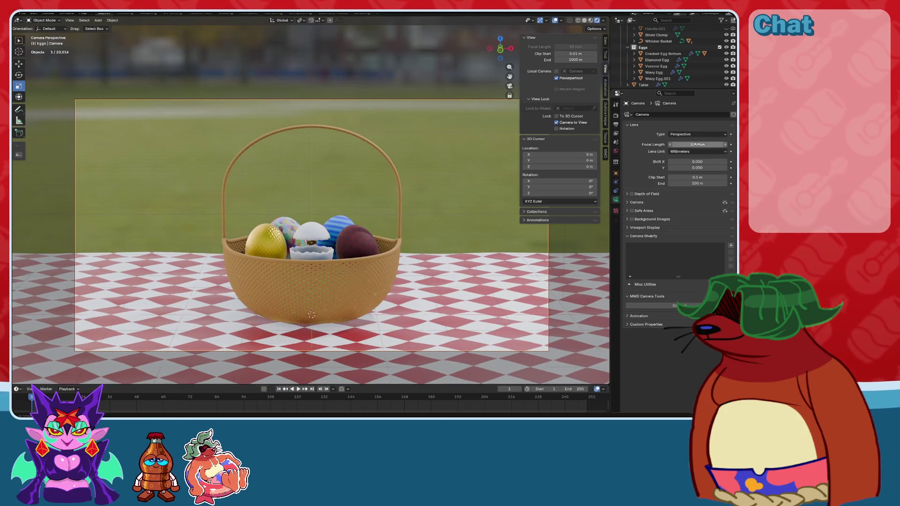
{"action": "key", "text": "ctrl+z"}
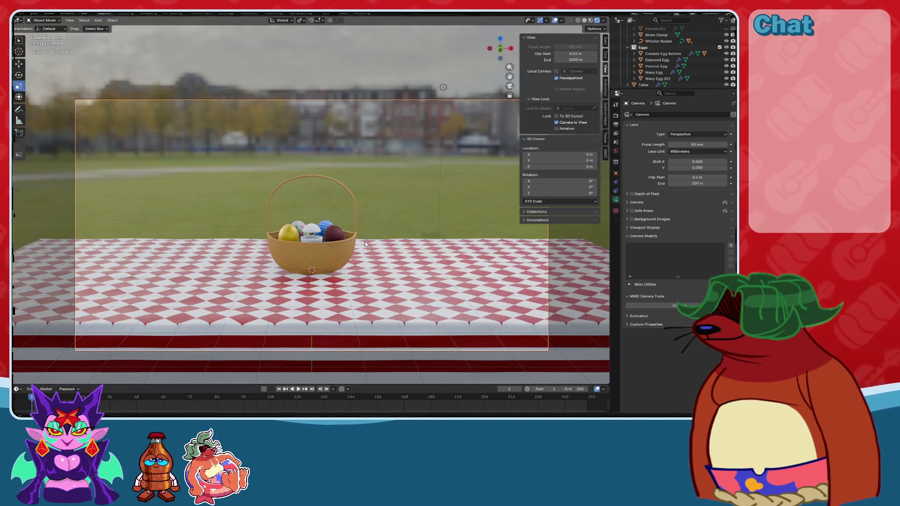
{"action": "scroll", "coordinate": [365, 244], "scroll_direction": "up", "scroll_amount": 4}
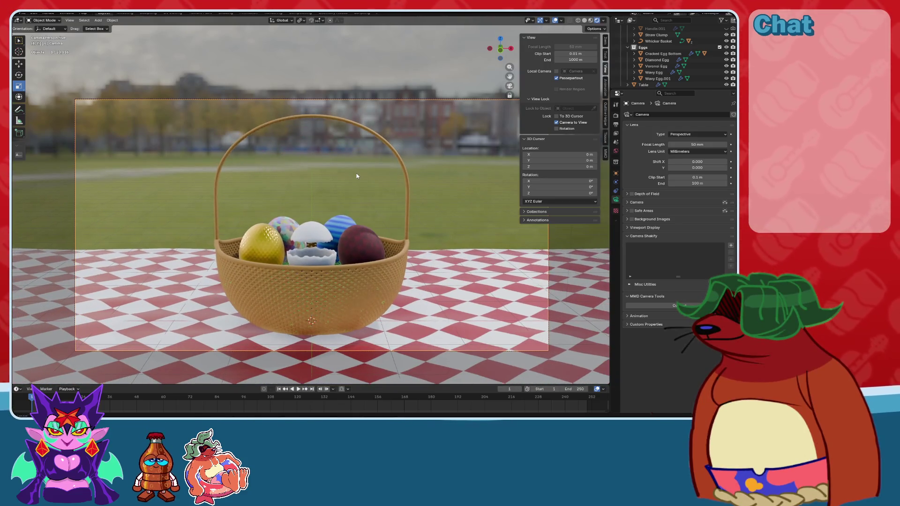
{"action": "scroll", "coordinate": [357, 177], "scroll_direction": "down", "scroll_amount": 1}
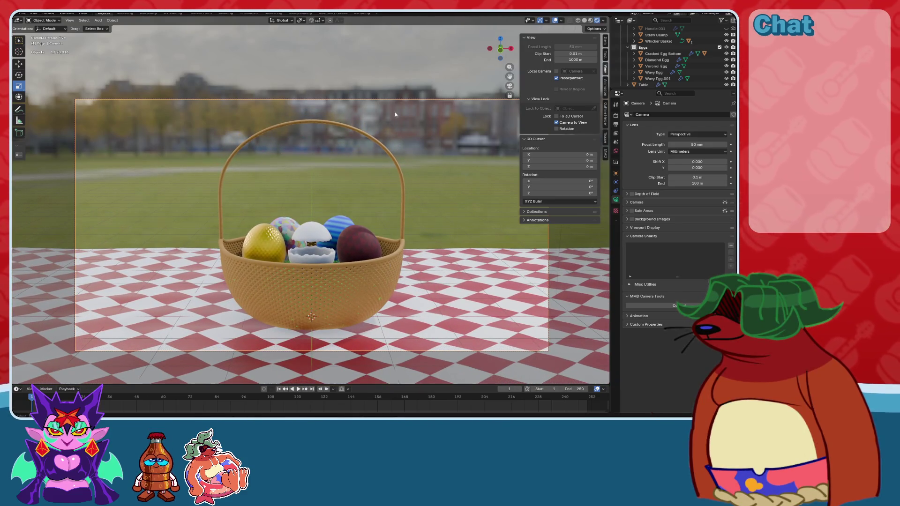
{"action": "left_click", "coordinate": [616, 173]}
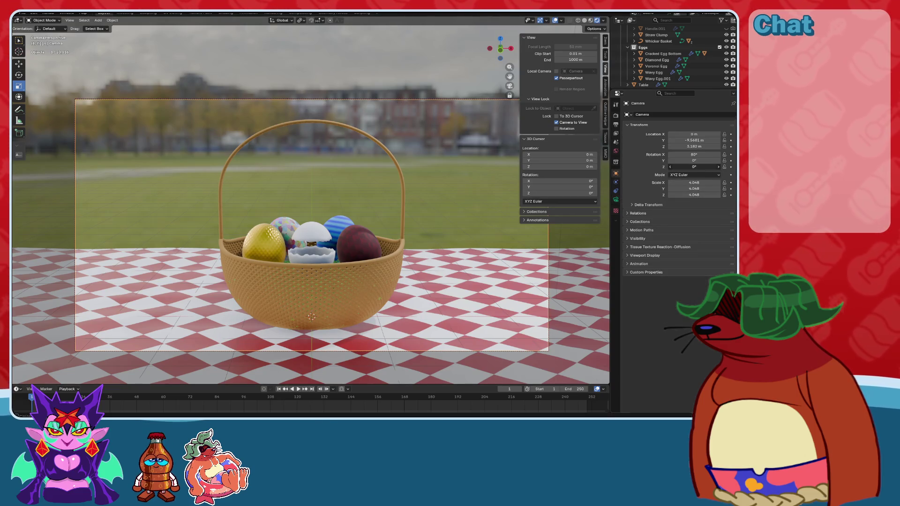
Rotate the camera 5° on Z, slide it to X 0.82 m, and exit camera view.
{"action": "left_click", "coordinate": [701, 168]}
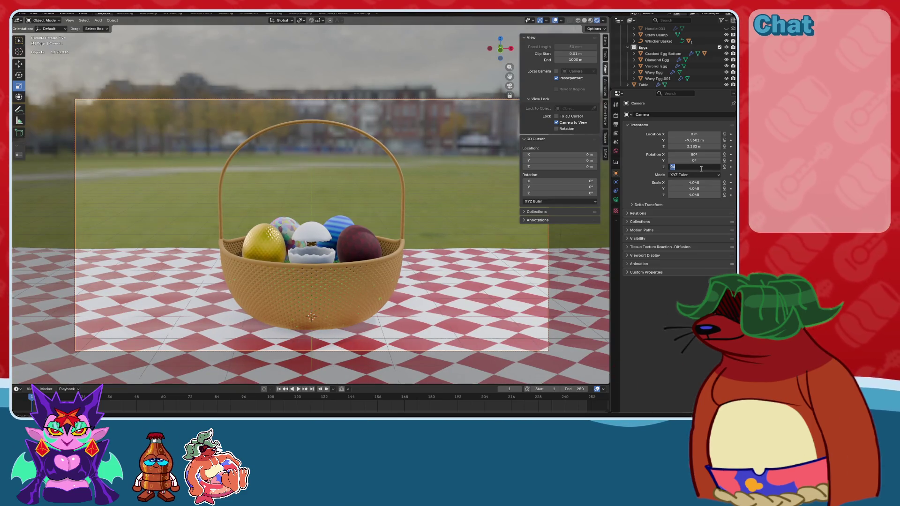
{"action": "type", "text": "5"}
{"action": "key", "text": "Return"}
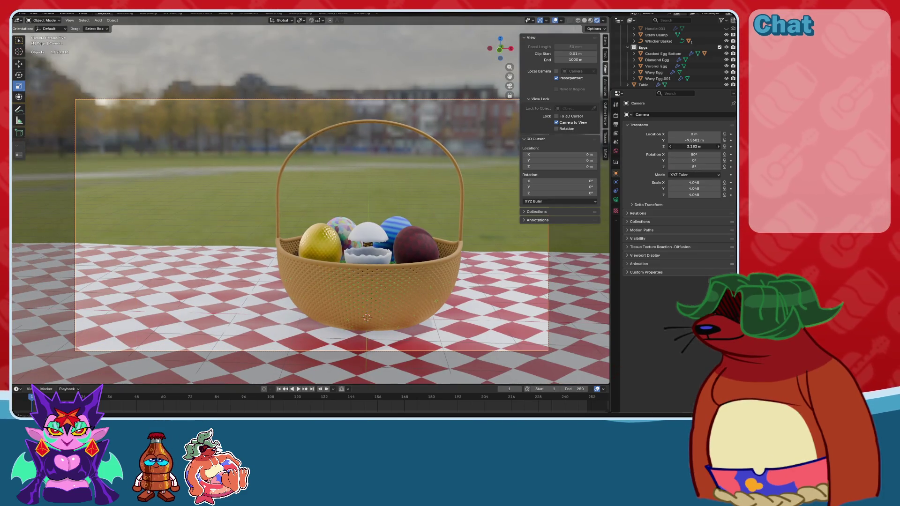
{"action": "left_click_drag", "start_coordinate": [694, 134], "coordinate": [716, 134]}
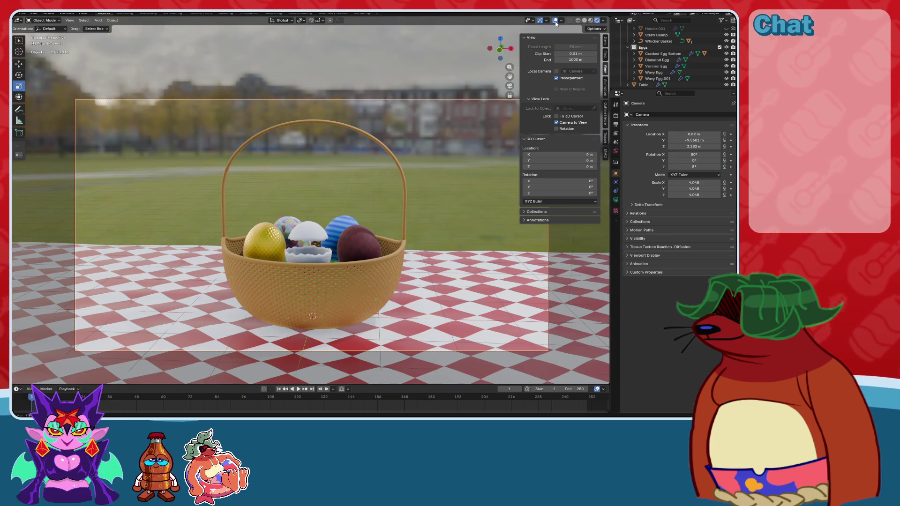
{"action": "key", "text": "KP_0"}
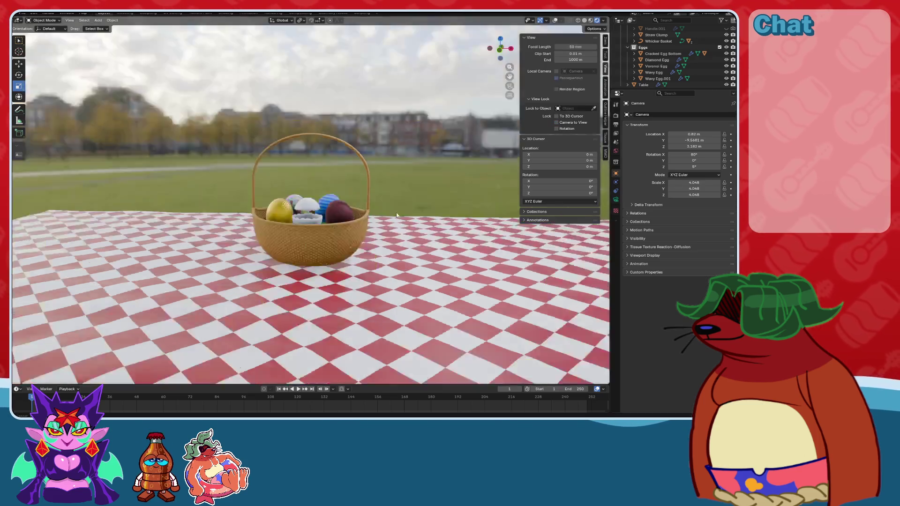
Orbit around the basket, save the file, and turn viewport overlays back on.
{"action": "middle_click_drag", "start_coordinate": [396, 212], "coordinate": [558, 25]}
{"action": "key", "text": "ctrl+s"}
{"action": "left_click", "coordinate": [554, 21]}
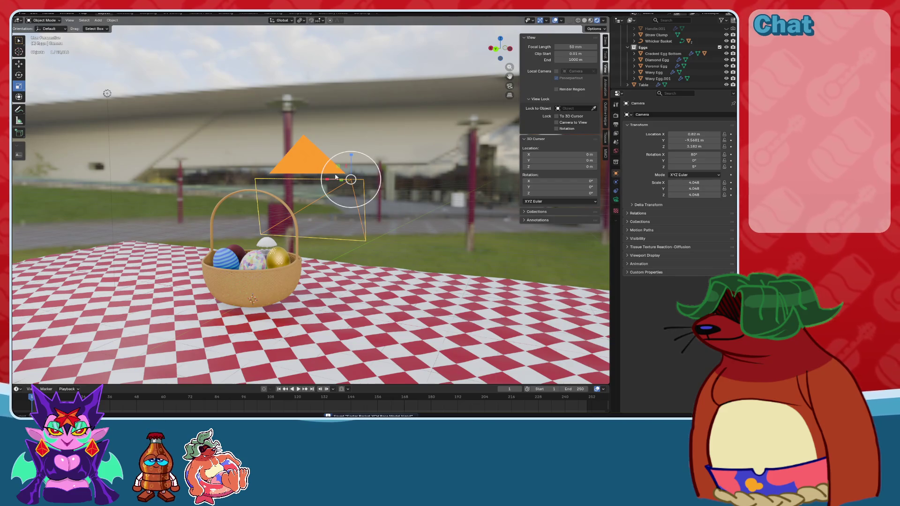
Keyframe the camera's location, rotation and scale, save, and look through the scene camera.
{"action": "key", "text": "i"}
{"action": "left_click", "coordinate": [323, 187]}
{"action": "key", "text": "i"}
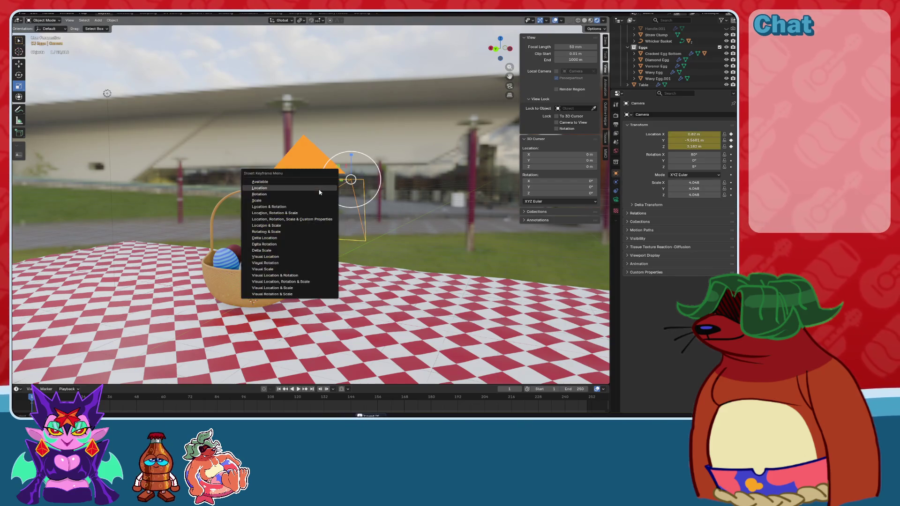
{"action": "left_click", "coordinate": [316, 191]}
{"action": "key", "text": "i"}
{"action": "left_click", "coordinate": [318, 199]}
{"action": "key", "text": "i"}
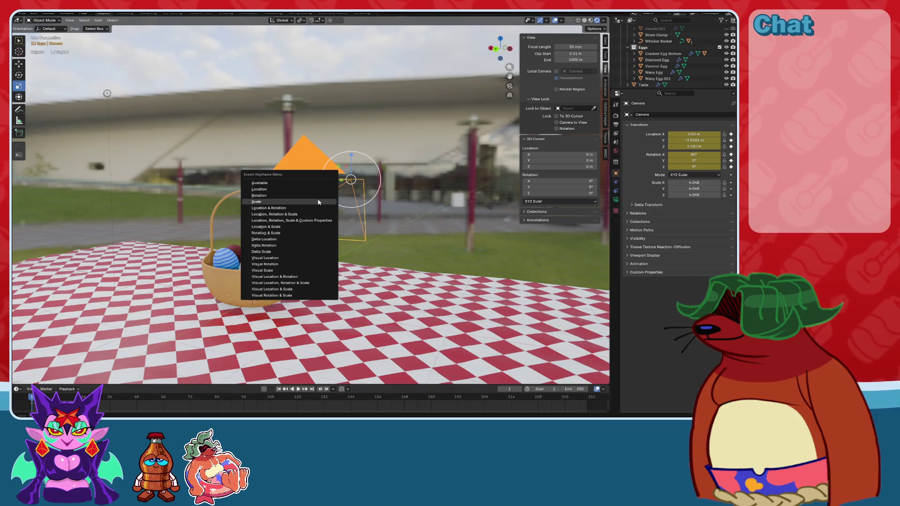
{"action": "left_click", "coordinate": [318, 204]}
{"action": "key", "text": "ctrl+s"}
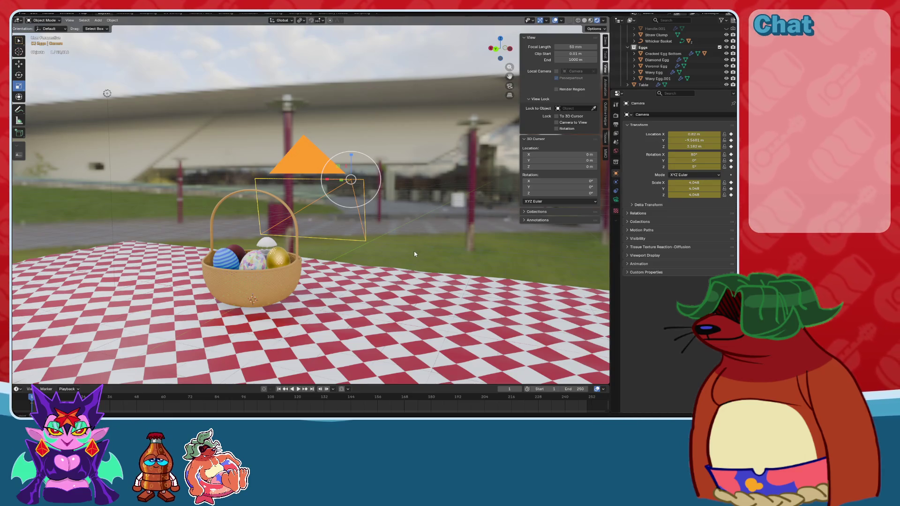
{"action": "left_click", "coordinate": [510, 86]}
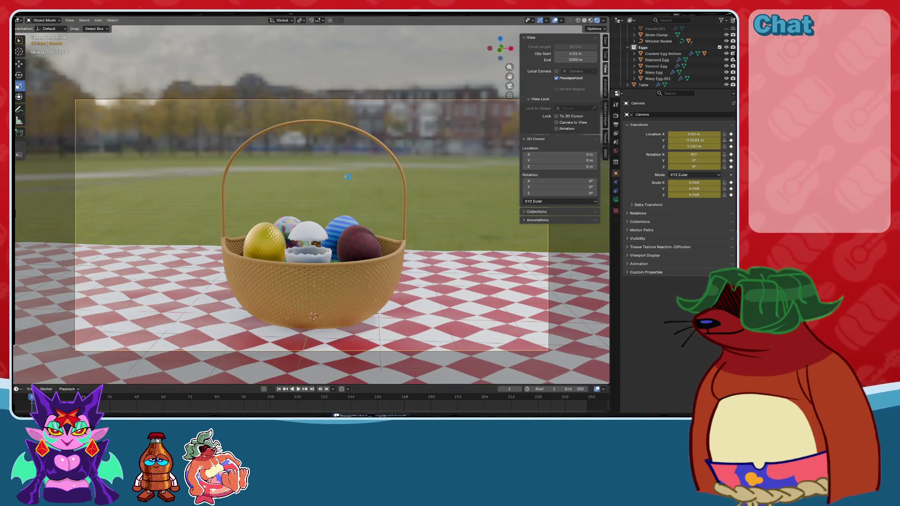
Orbit to inspect the camera, save Easter Basket YCH Base Model.blend, and return to camera view.
{"action": "mouse_move", "coordinate": [348, 179]}
{"action": "middle_mouse_down"}
{"action": "mouse_move", "coordinate": [414, 223]}
{"action": "mouse_move", "coordinate": [346, 248]}
{"action": "mouse_move", "coordinate": [155, 372]}
{"action": "middle_mouse_up"}
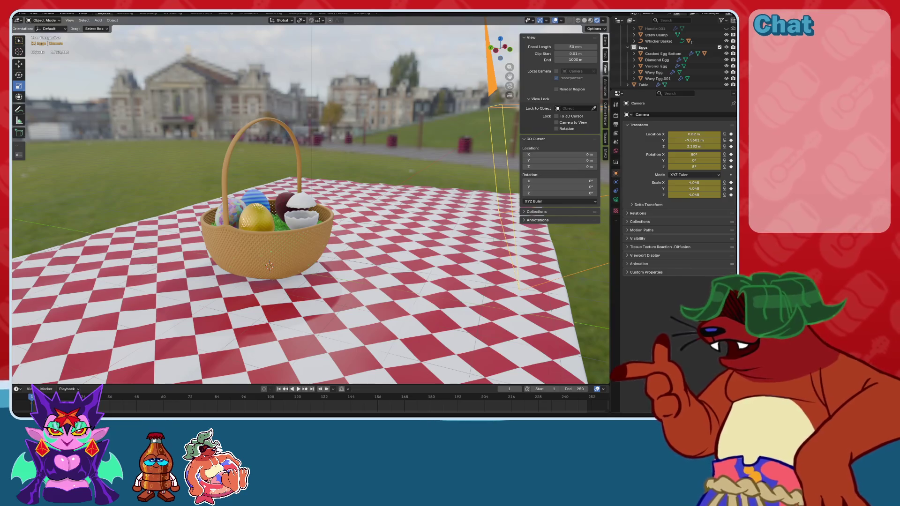
{"action": "key", "text": "ctrl+s"}
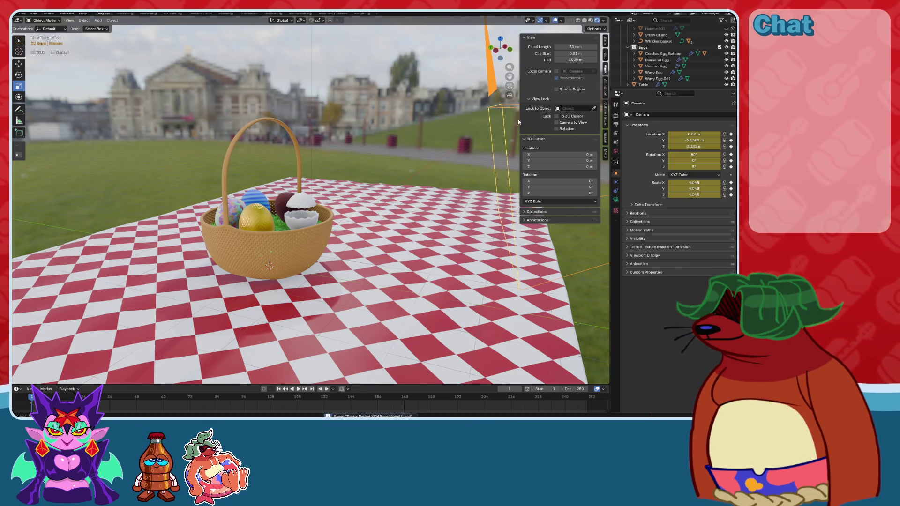
{"action": "left_click", "coordinate": [509, 86]}
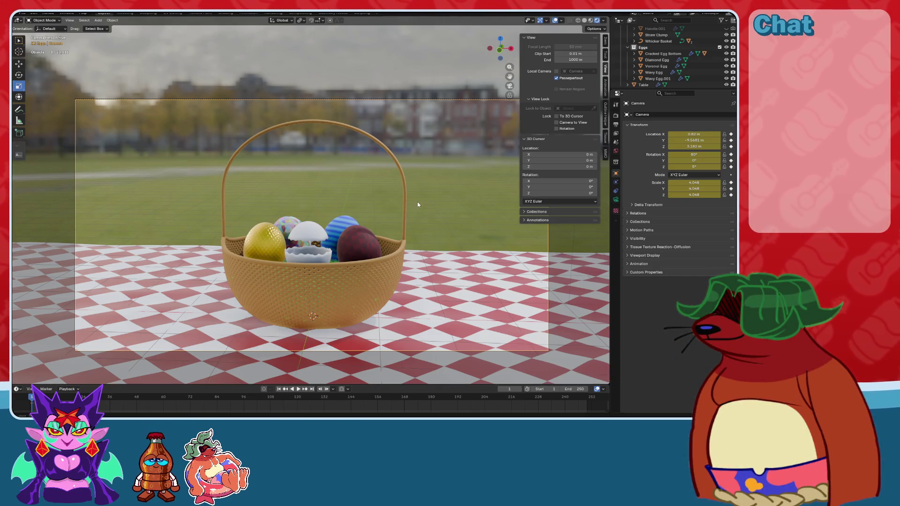
Set the camera's X rotation to 75° and raise its Z location to 4.072 m.
{"action": "left_click", "coordinate": [615, 199]}
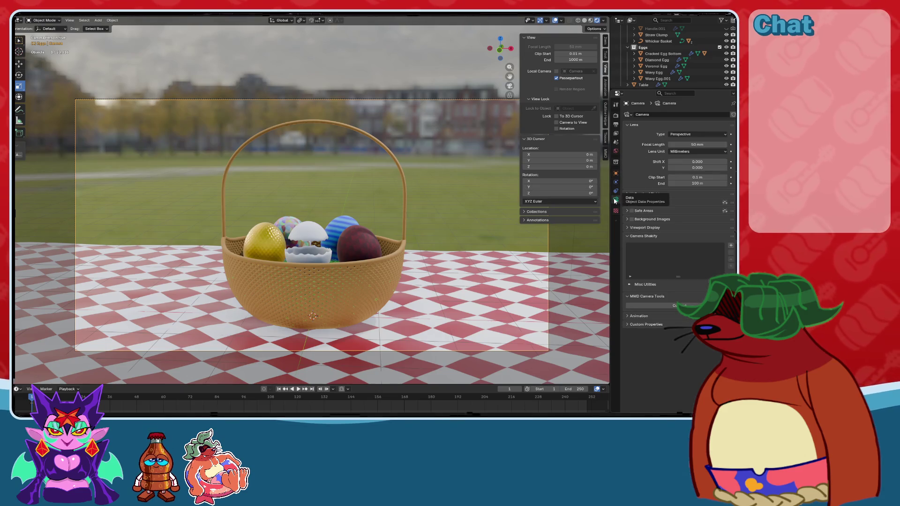
{"action": "scroll", "coordinate": [431, 248], "scroll_direction": "up", "scroll_amount": 1}
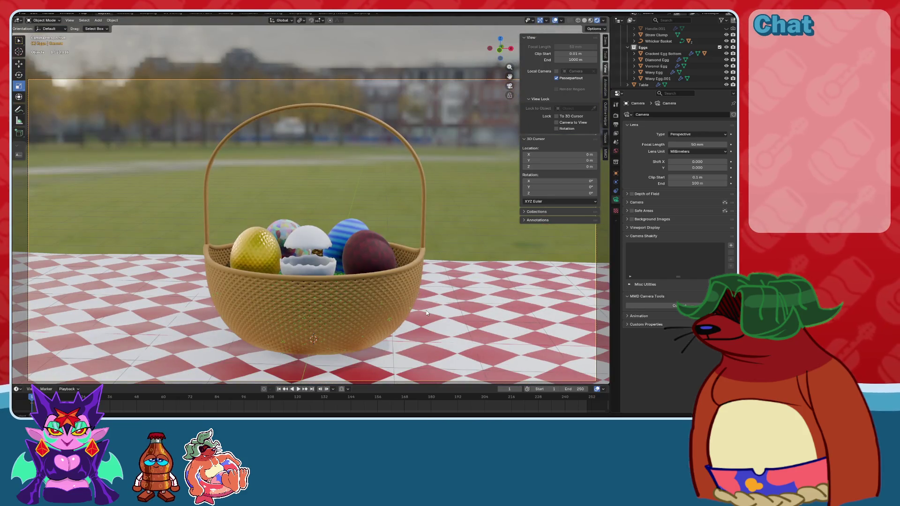
{"action": "scroll", "coordinate": [525, 248], "scroll_direction": "down", "scroll_amount": 1, "text": "shift"}
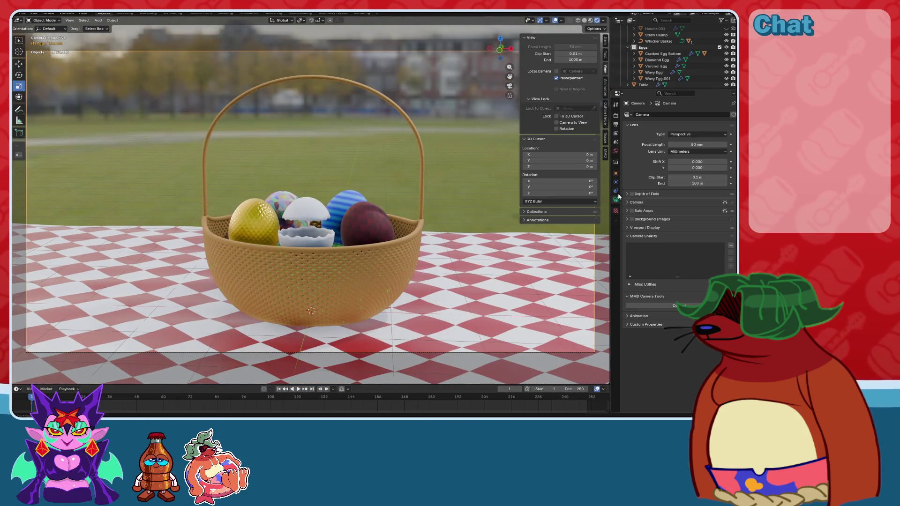
{"action": "left_click", "coordinate": [615, 173]}
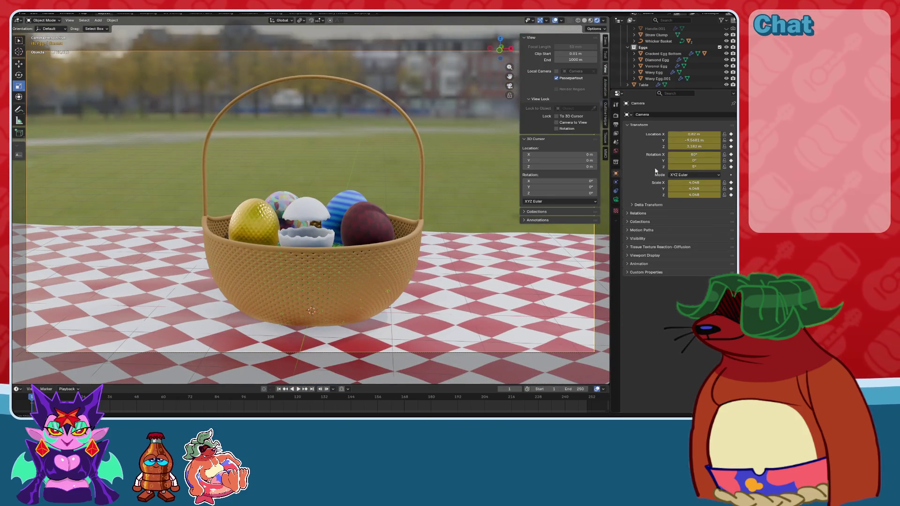
{"action": "left_click", "coordinate": [696, 154]}
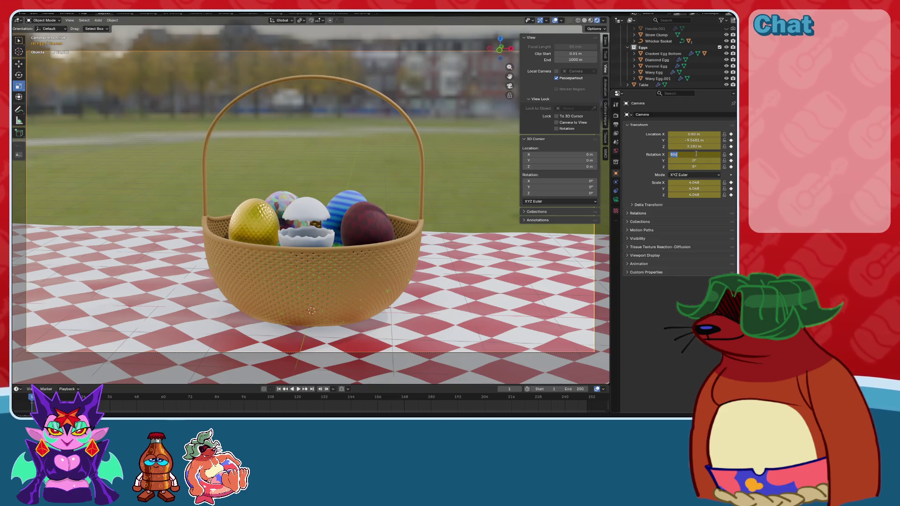
{"action": "type", "text": "75"}
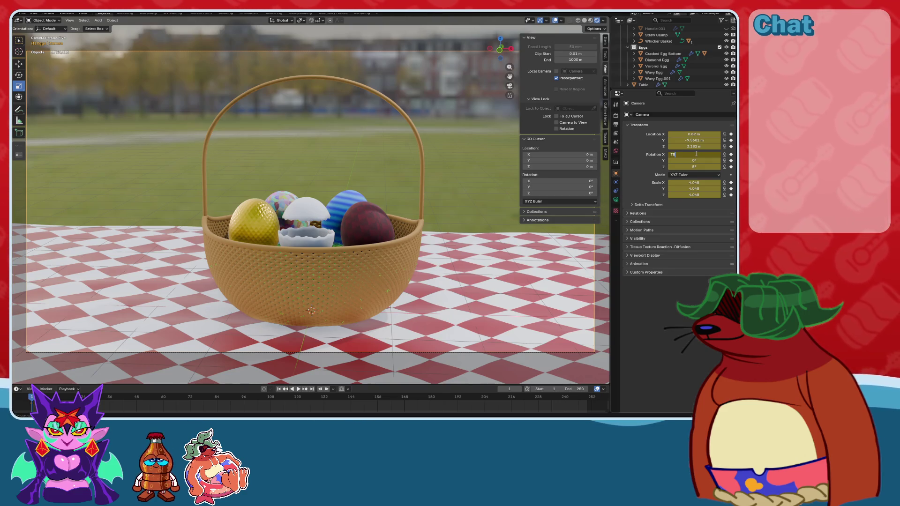
{"action": "key", "text": "Return"}
{"action": "left_click_drag", "start_coordinate": [691, 146], "coordinate": [716, 147]}
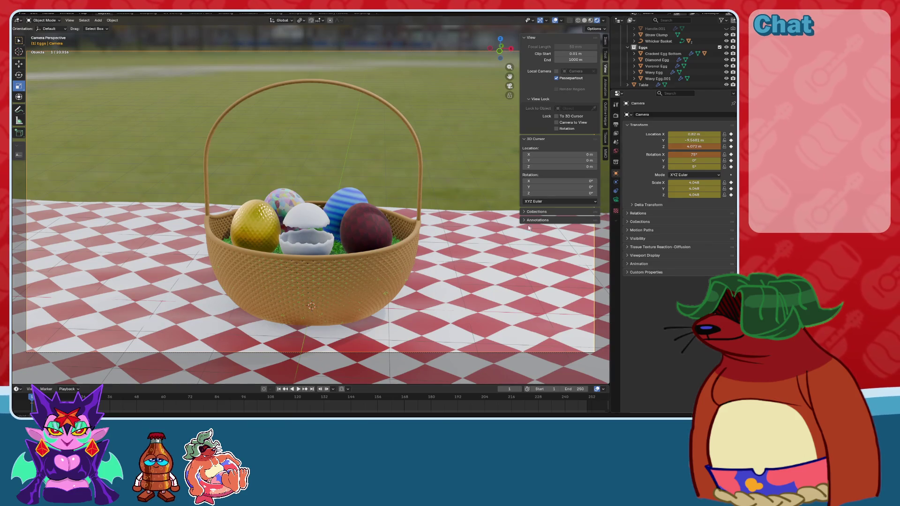
Dismiss the viewport context menu and play back the camera animation.
{"action": "right_click", "coordinate": [434, 197]}
{"action": "key", "text": "Escape"}
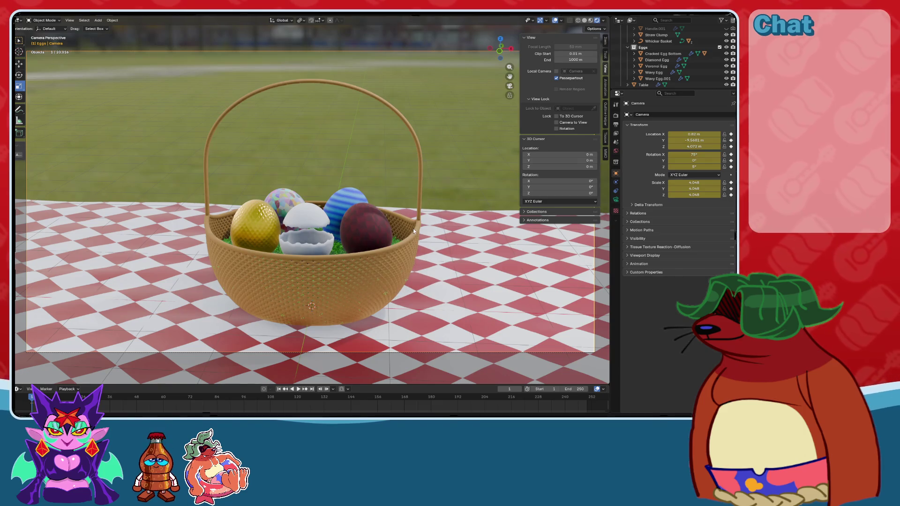
{"action": "key", "text": "space"}
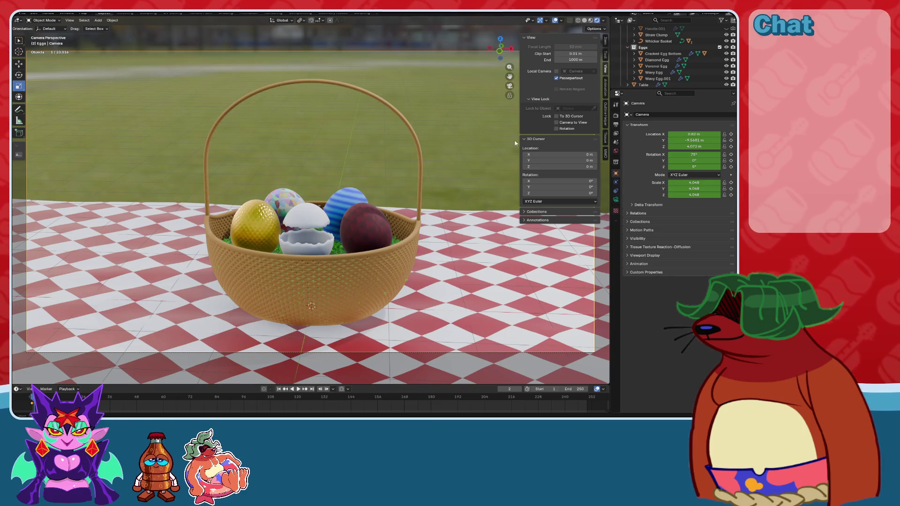
Move the camera lower and closer so the eggs fill the frame.
{"action": "scroll", "coordinate": [429, 247], "scroll_direction": "up", "scroll_amount": 10}
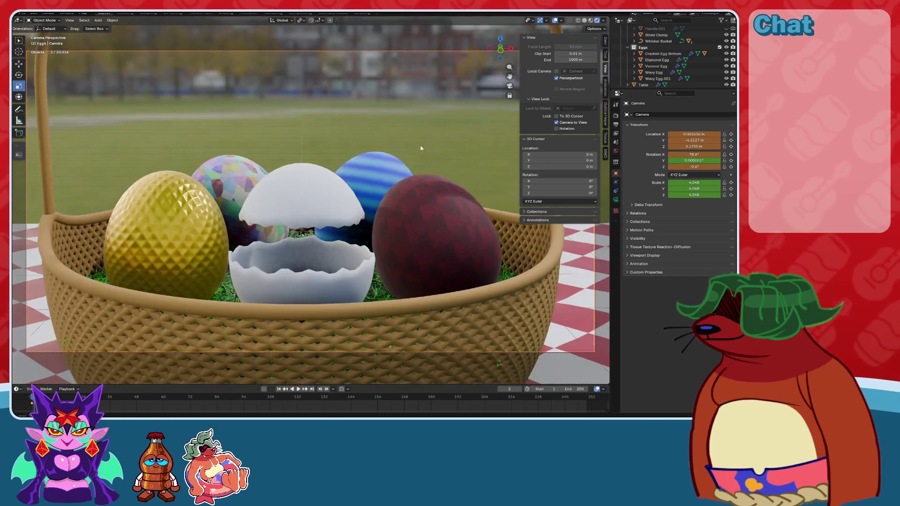
{"action": "mouse_move", "coordinate": [420, 148]}
{"action": "middle_mouse_down"}
{"action": "mouse_move", "coordinate": [386, 182]}
{"action": "mouse_move", "coordinate": [367, 179]}
{"action": "mouse_move", "coordinate": [362, 197]}
{"action": "mouse_move", "coordinate": [349, 191]}
{"action": "middle_mouse_up"}
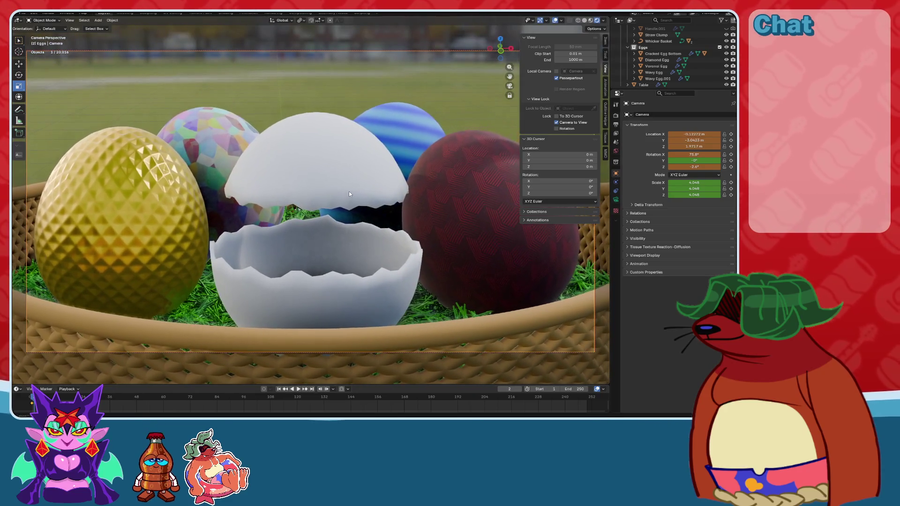
{"action": "scroll", "coordinate": [338, 209], "scroll_direction": "down", "scroll_amount": 3}
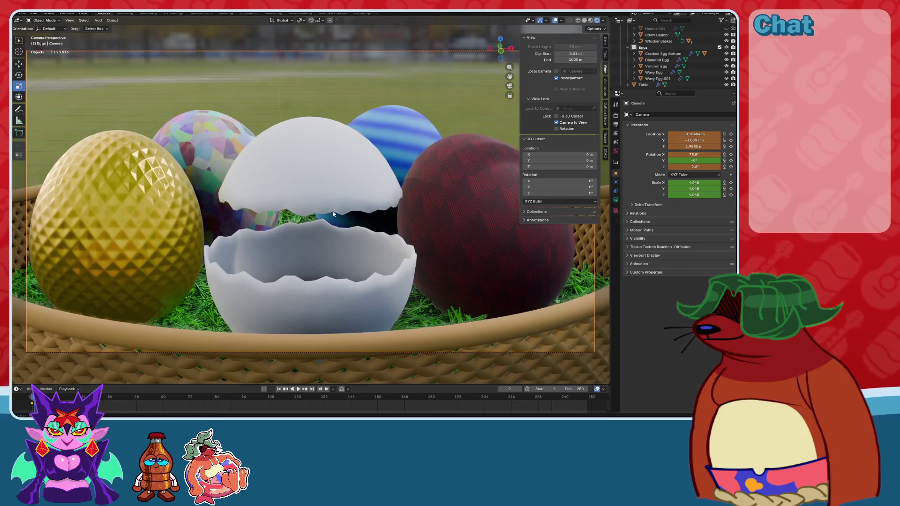
{"action": "middle_click_drag", "start_coordinate": [343, 223], "coordinate": [345, 215], "text": "shift"}
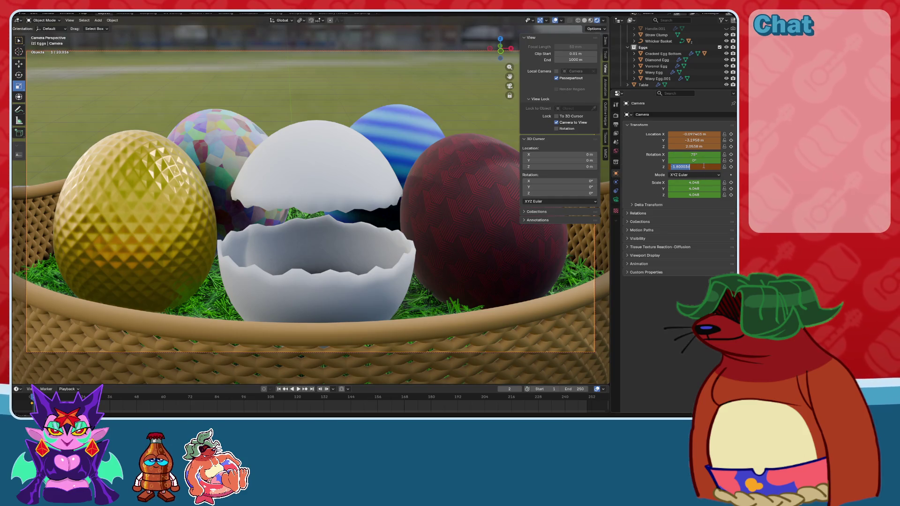
Set the camera's Rotation Z and Location X both to 0.
{"action": "type", "text": "0"}
{"action": "key", "text": "Return"}
{"action": "scroll", "coordinate": [411, 219], "scroll_direction": "down", "scroll_amount": 2}
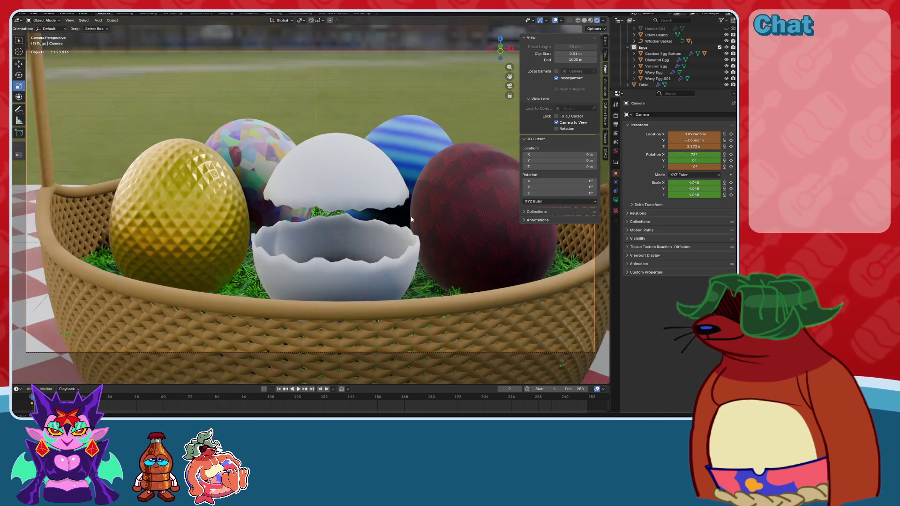
{"action": "scroll", "coordinate": [411, 219], "scroll_direction": "up", "scroll_amount": 2}
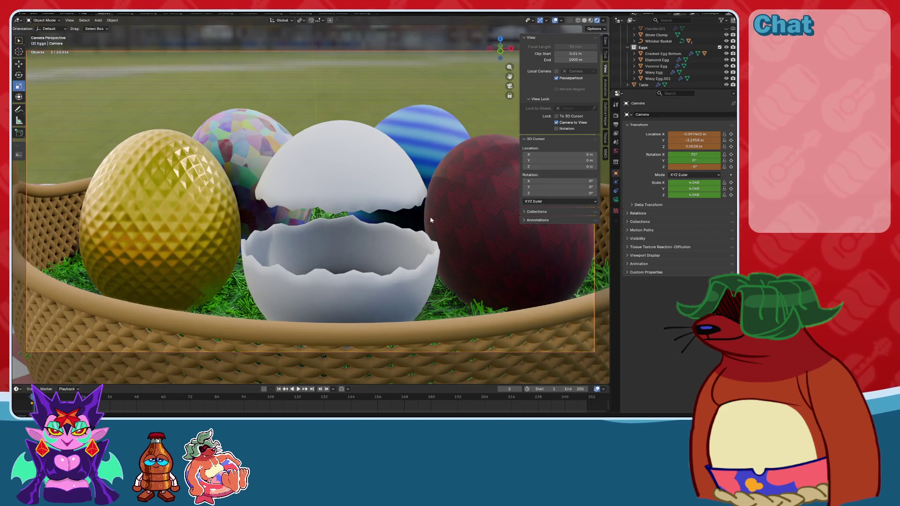
{"action": "scroll", "coordinate": [431, 220], "scroll_direction": "down", "scroll_amount": 3}
{"action": "scroll", "coordinate": [425, 225], "scroll_direction": "up", "scroll_amount": 3}
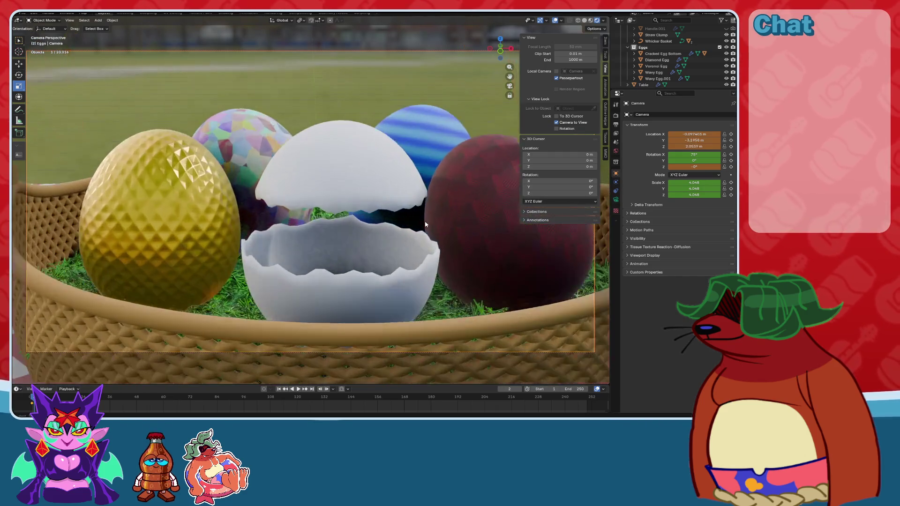
{"action": "type", "text": "0"}
{"action": "key", "text": "Return"}
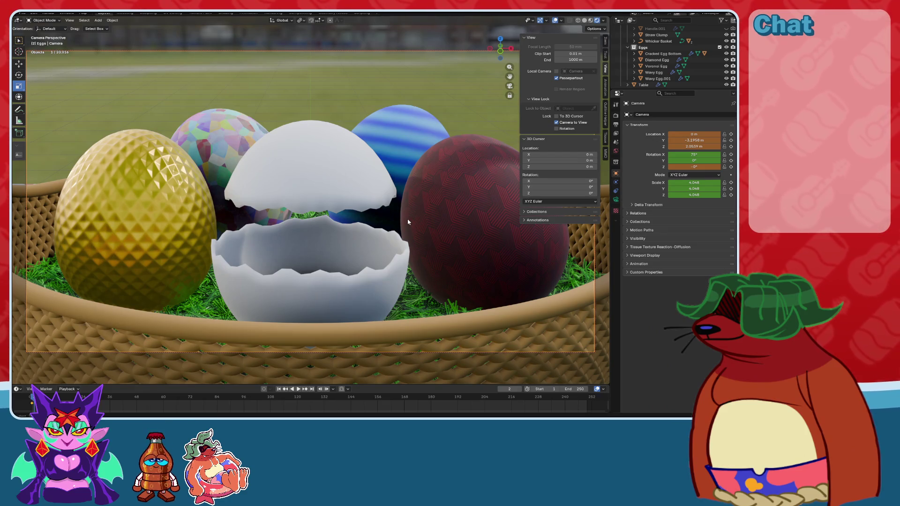
Try an 80° X tilt on the camera, then revert it to 75°.
{"action": "left_click", "coordinate": [693, 154]}
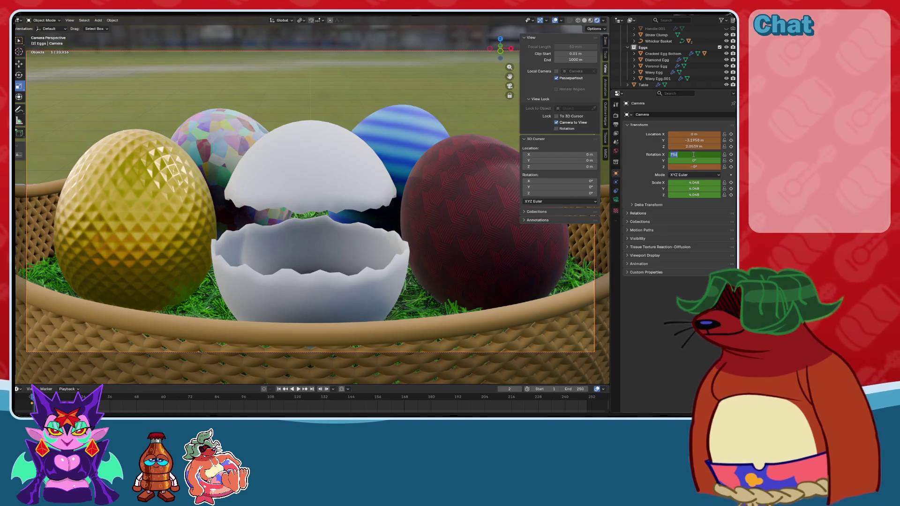
{"action": "type", "text": "80"}
{"action": "key", "text": "Return"}
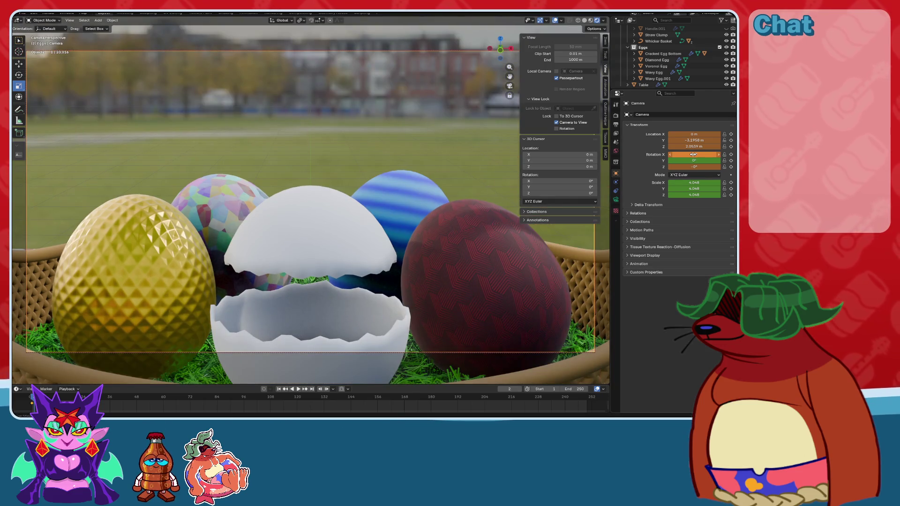
{"action": "key", "text": "ctrl+z"}
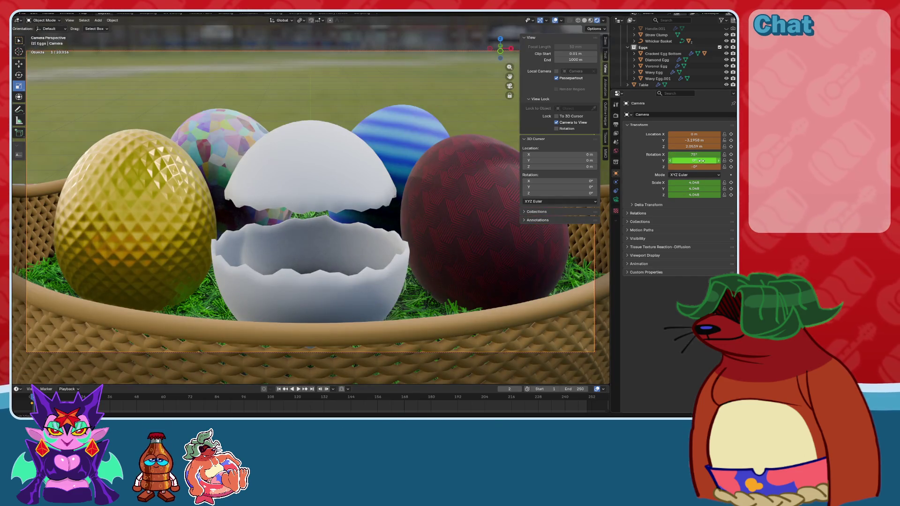
{"action": "left_click", "coordinate": [700, 155]}
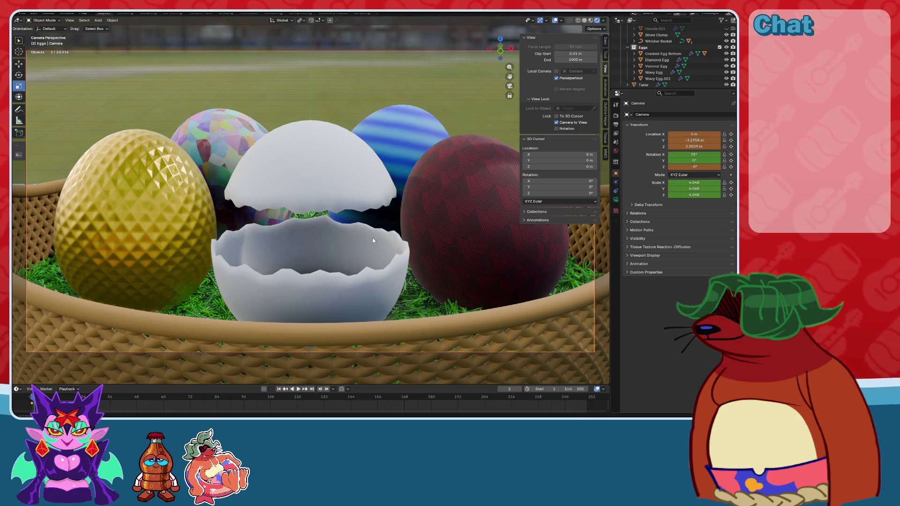
Insert a LocRotScale keyframe on the camera, stop playback, and save the file.
{"action": "key", "text": "i"}
{"action": "left_click", "coordinate": [342, 220]}
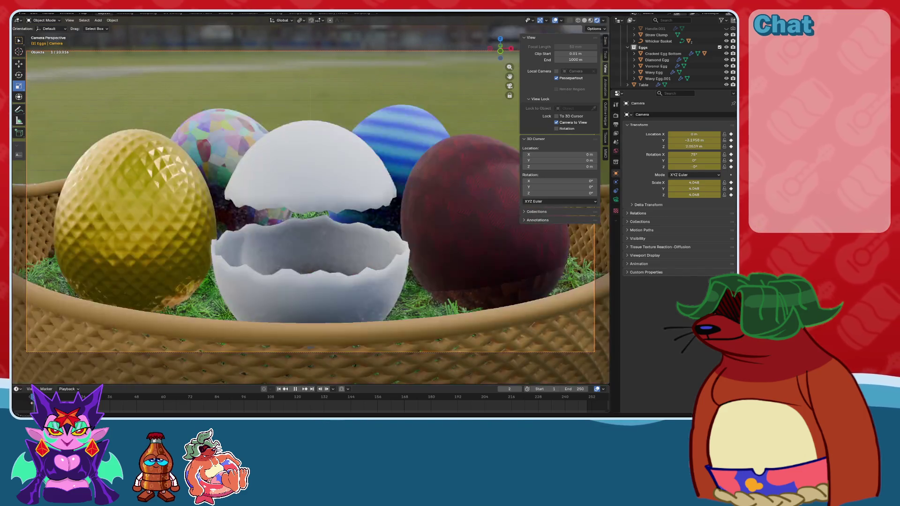
{"action": "key", "text": "space"}
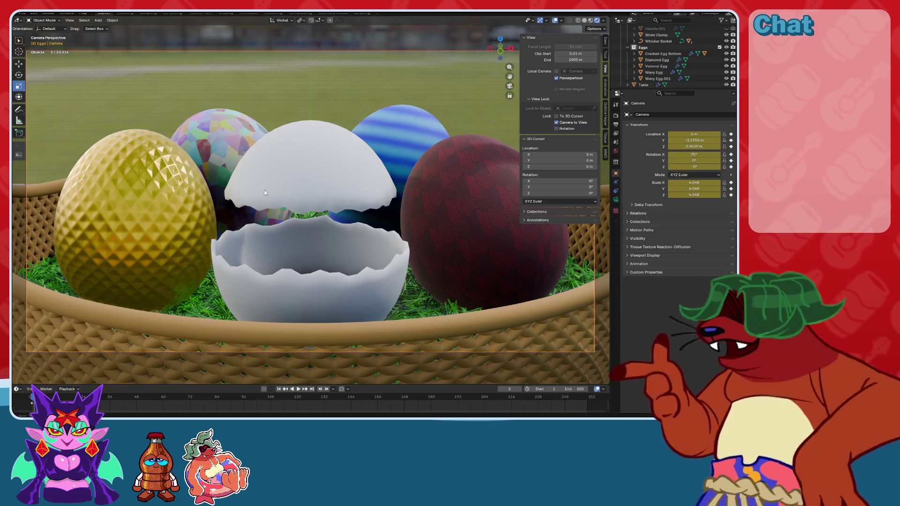
{"action": "key", "text": "ctrl+s"}
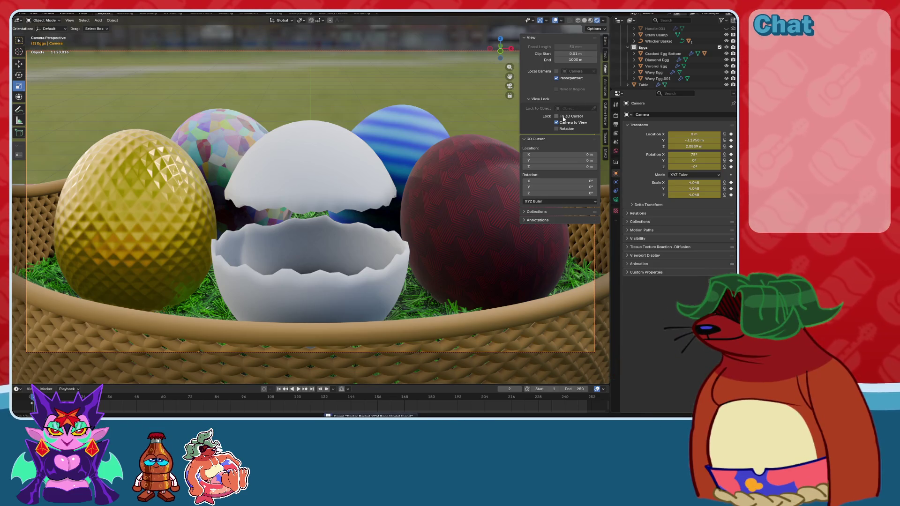
{"action": "scroll", "coordinate": [418, 186], "scroll_direction": "down", "scroll_amount": 2}
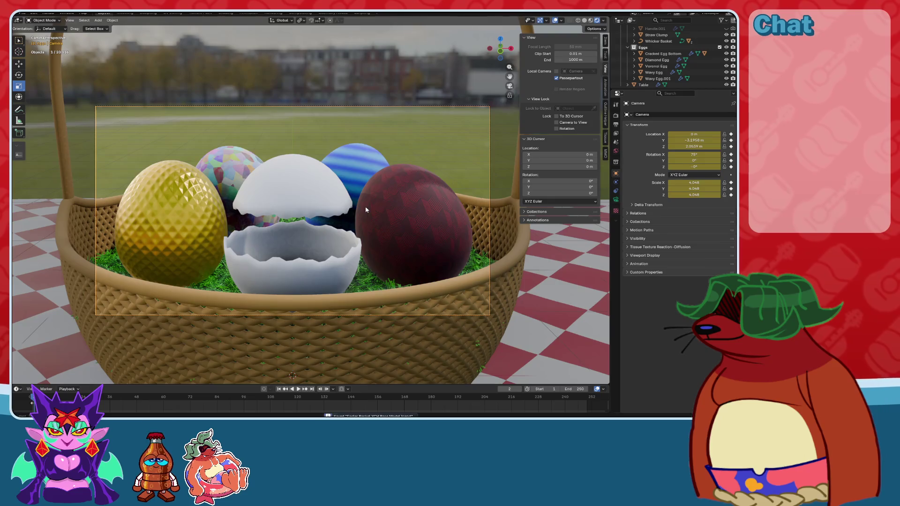
Render a still image of the camera shot via Render > Render Image.
{"action": "scroll", "coordinate": [366, 210], "scroll_direction": "up", "scroll_amount": 1}
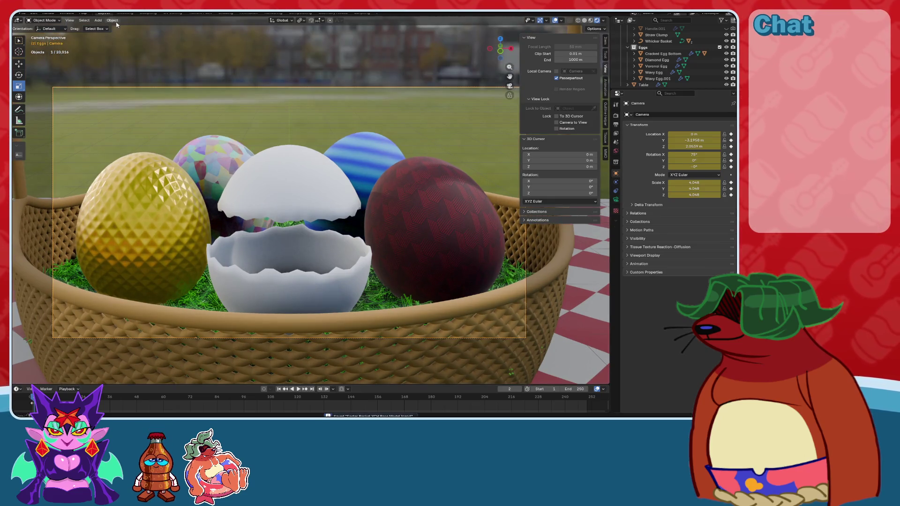
{"action": "left_click", "coordinate": [51, 13]}
{"action": "left_click", "coordinate": [54, 20]}
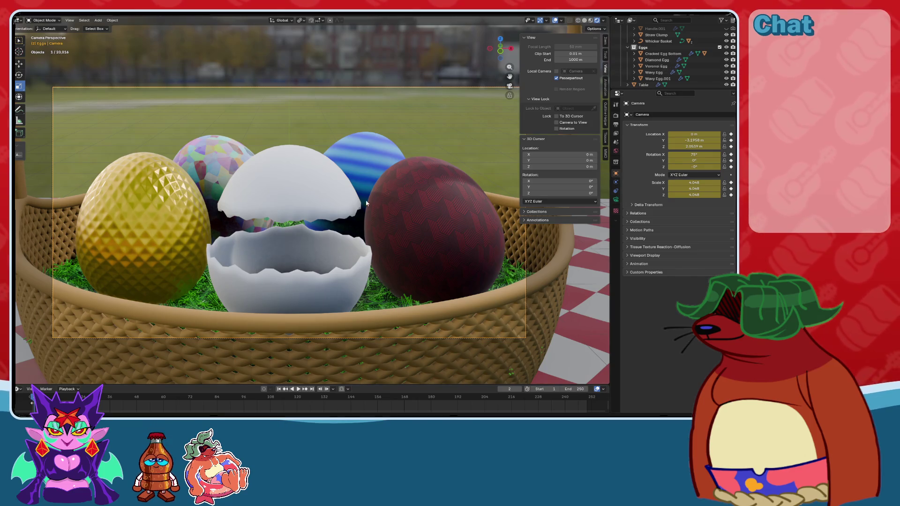
Exit camera view, save the file, and show the EEVEE render settings.
{"action": "key", "text": "KP_0"}
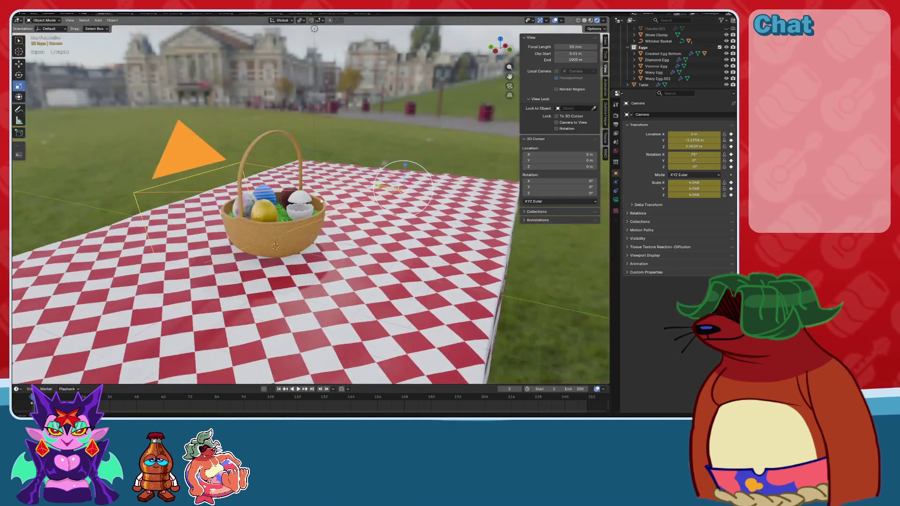
{"action": "key", "text": "ctrl+s"}
{"action": "left_click", "coordinate": [616, 115]}
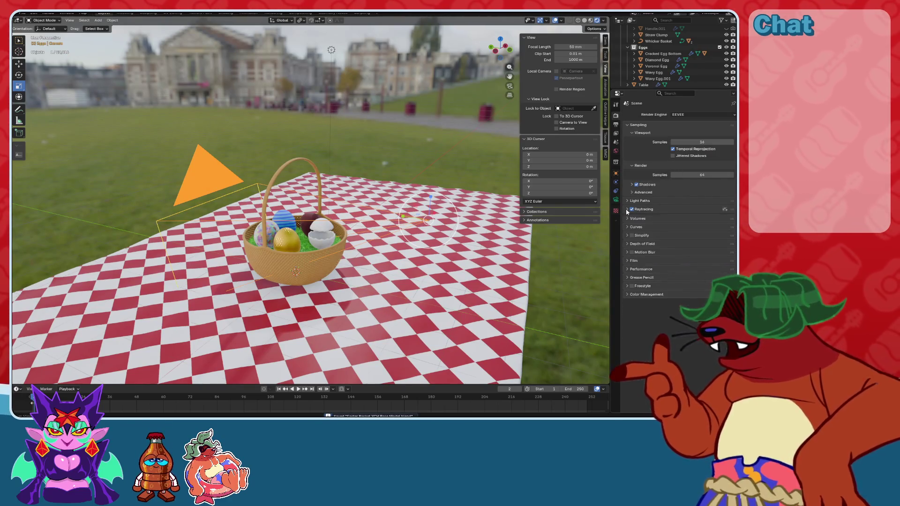
Check the Film render panel, orbit to a new angle, and save the file.
{"action": "scroll", "coordinate": [472, 250], "scroll_direction": "up", "scroll_amount": 2}
{"action": "scroll", "coordinate": [472, 249], "scroll_direction": "up", "scroll_amount": 3}
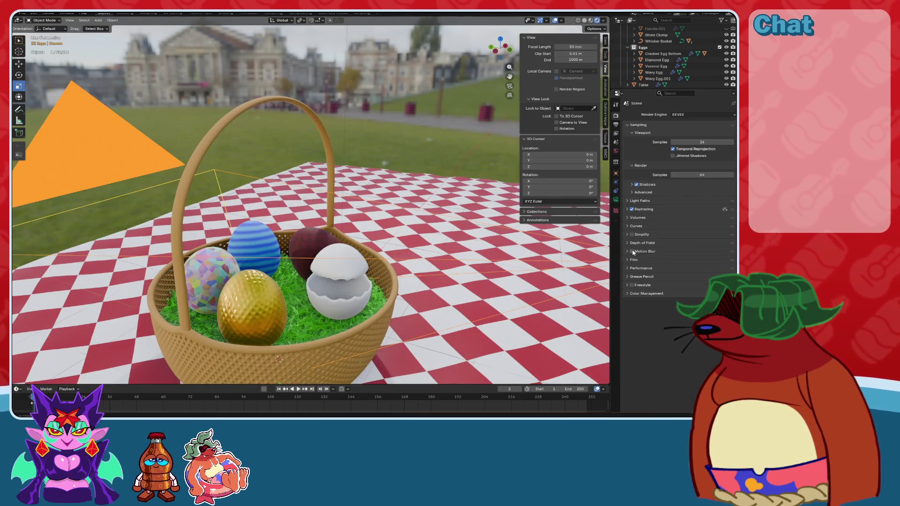
{"action": "left_click", "coordinate": [628, 259]}
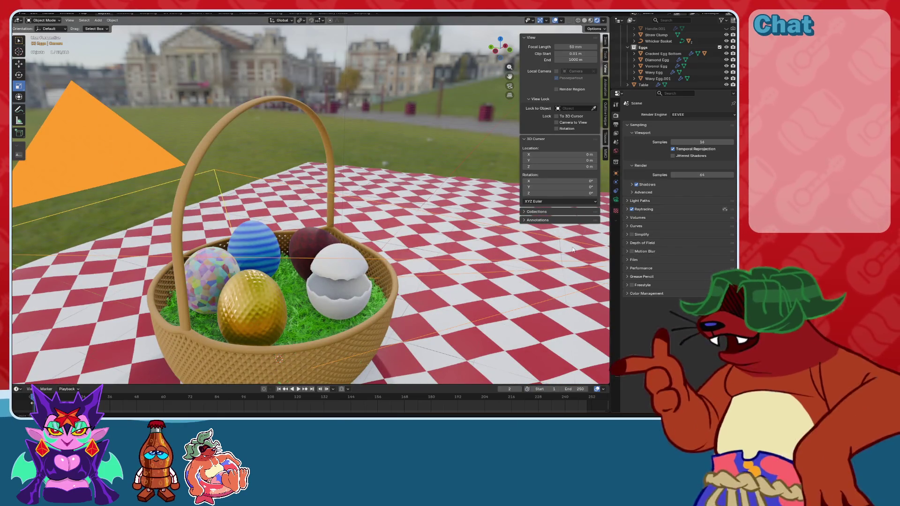
{"action": "left_click", "coordinate": [627, 259]}
{"action": "mouse_move", "coordinate": [452, 251]}
{"action": "middle_mouse_down"}
{"action": "mouse_move", "coordinate": [404, 270]}
{"action": "mouse_move", "coordinate": [371, 199]}
{"action": "middle_mouse_up"}
{"action": "key", "text": "ctrl+s"}
Show the camera's 50 mm lens settings and orbit over the basket.
{"action": "scroll", "coordinate": [367, 182], "scroll_direction": "up", "scroll_amount": 2}
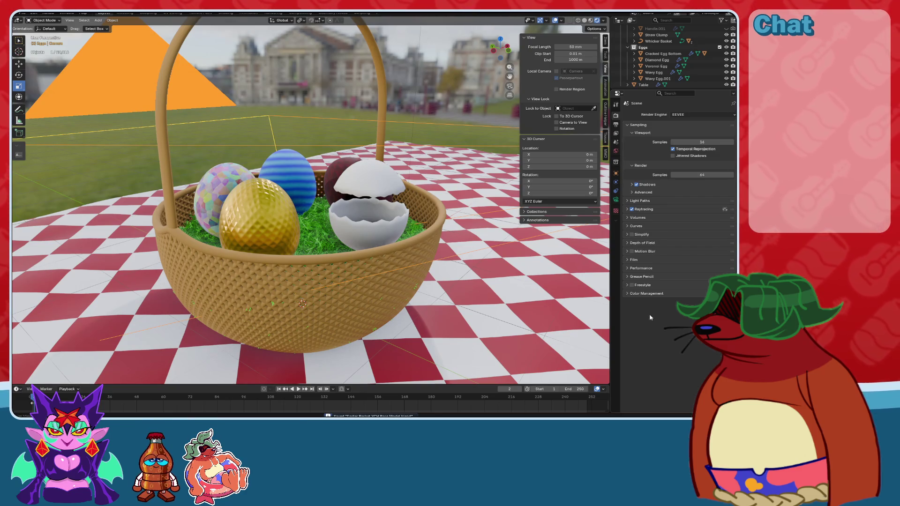
{"action": "left_click", "coordinate": [616, 173]}
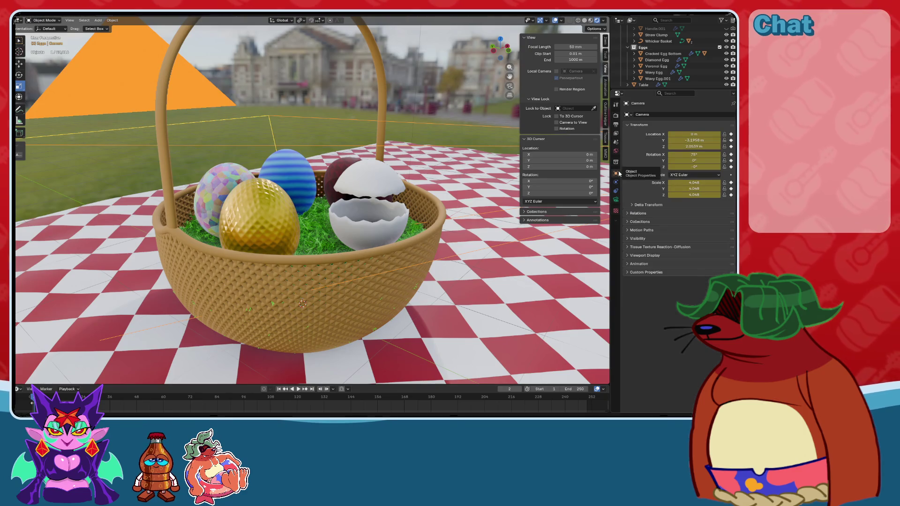
{"action": "left_click", "coordinate": [616, 199]}
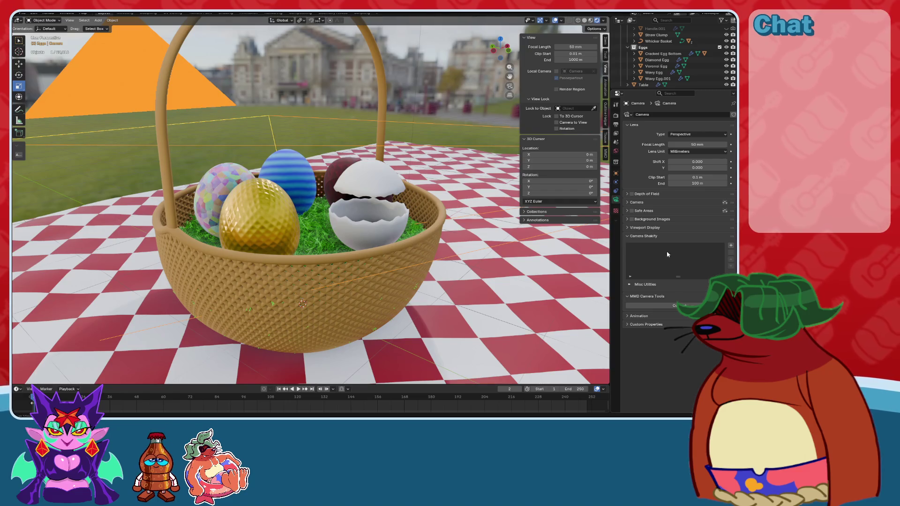
{"action": "mouse_move", "coordinate": [377, 269]}
{"action": "middle_mouse_down"}
{"action": "mouse_move", "coordinate": [397, 186]}
{"action": "mouse_move", "coordinate": [327, 194]}
{"action": "mouse_move", "coordinate": [333, 210]}
{"action": "mouse_move", "coordinate": [420, 236]}
{"action": "mouse_move", "coordinate": [367, 133]}
{"action": "mouse_move", "coordinate": [387, 150]}
{"action": "mouse_move", "coordinate": [325, 166]}
{"action": "mouse_move", "coordinate": [356, 160]}
{"action": "mouse_move", "coordinate": [408, 174]}
{"action": "middle_mouse_up"}
{"action": "scroll", "coordinate": [407, 174], "scroll_direction": "down", "scroll_amount": 10}
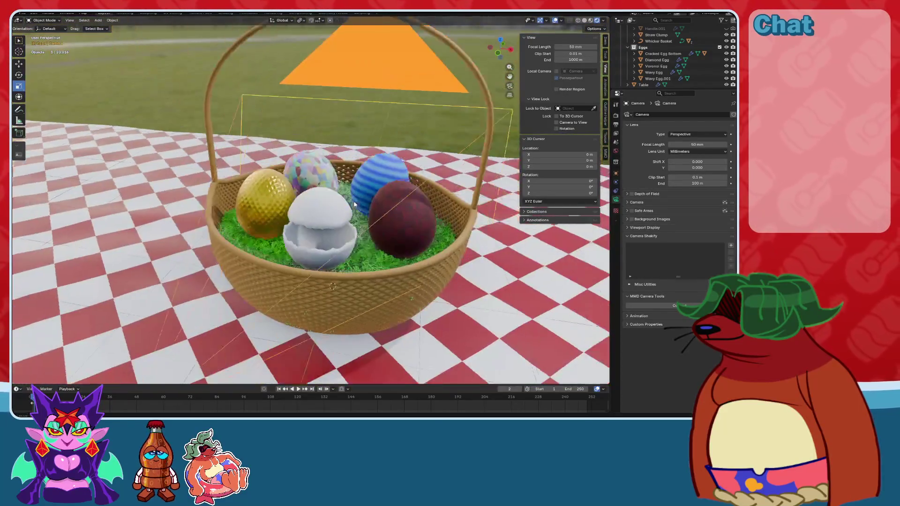
Orbit and zoom around the eggs to a lower angle, saving along the way.
{"action": "scroll", "coordinate": [354, 204], "scroll_direction": "up", "scroll_amount": 5}
{"action": "mouse_move", "coordinate": [354, 204]}
{"action": "middle_mouse_down"}
{"action": "mouse_move", "coordinate": [405, 190]}
{"action": "mouse_move", "coordinate": [383, 211]}
{"action": "mouse_move", "coordinate": [387, 197]}
{"action": "mouse_move", "coordinate": [415, 183]}
{"action": "mouse_move", "coordinate": [411, 263]}
{"action": "middle_mouse_up"}
{"action": "scroll", "coordinate": [405, 190], "scroll_direction": "up", "scroll_amount": 2}
{"action": "scroll", "coordinate": [405, 189], "scroll_direction": "down", "scroll_amount": 3}
{"action": "scroll", "coordinate": [389, 201], "scroll_direction": "down", "scroll_amount": 2}
{"action": "key", "text": "ctrl+s"}
{"action": "scroll", "coordinate": [374, 203], "scroll_direction": "up", "scroll_amount": 4}
{"action": "scroll", "coordinate": [415, 183], "scroll_direction": "down", "scroll_amount": 3}
{"action": "scroll", "coordinate": [421, 204], "scroll_direction": "up", "scroll_amount": 2}
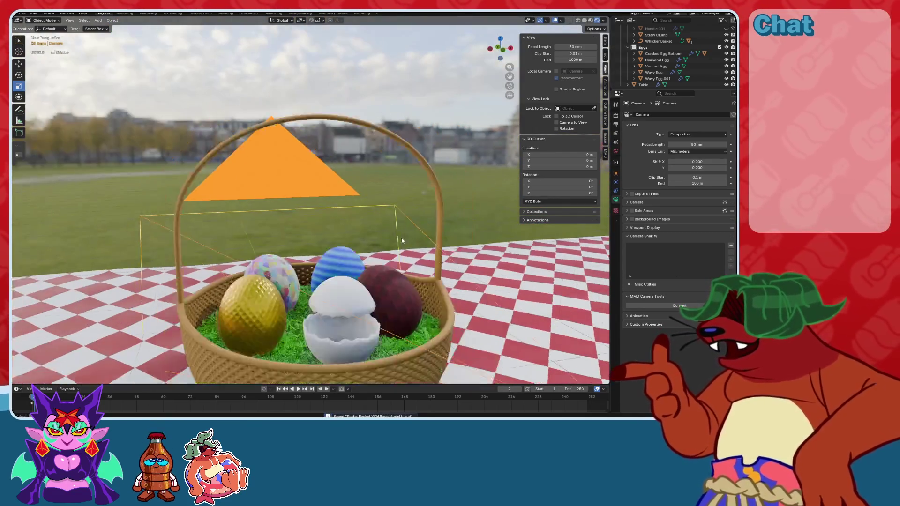
{"action": "middle_click_drag", "start_coordinate": [421, 204], "coordinate": [391, 182]}
Select the Whicker Basket object and view its modifiers and material settings.
{"action": "left_click", "coordinate": [242, 139]}
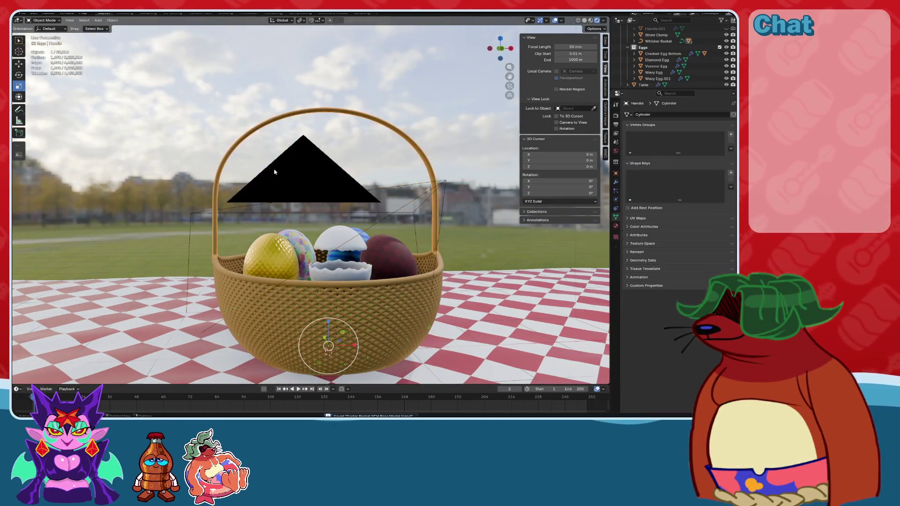
{"action": "mouse_move", "coordinate": [242, 139]}
{"action": "middle_mouse_down"}
{"action": "mouse_move", "coordinate": [410, 191]}
{"action": "mouse_move", "coordinate": [376, 227]}
{"action": "mouse_move", "coordinate": [390, 180]}
{"action": "mouse_move", "coordinate": [348, 324]}
{"action": "middle_mouse_up"}
{"action": "left_click", "coordinate": [337, 322]}
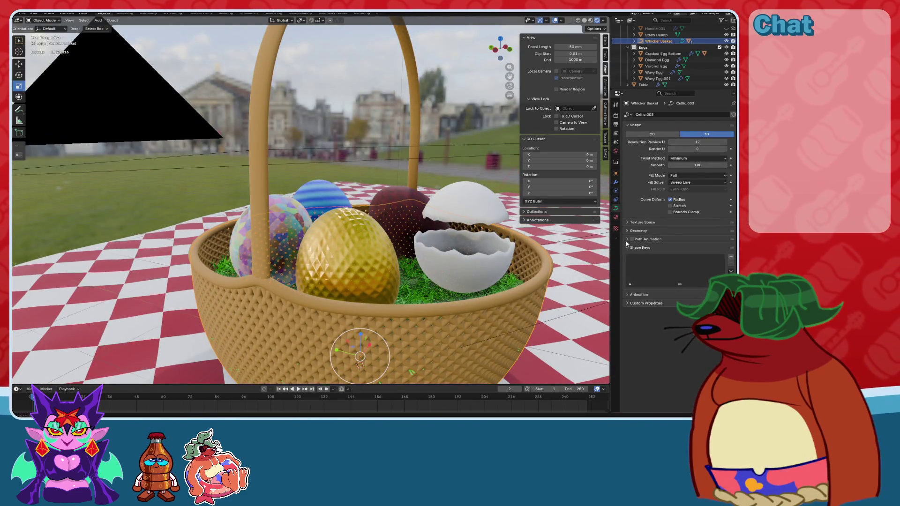
{"action": "left_click", "coordinate": [616, 185]}
{"action": "mouse_move", "coordinate": [430, 253]}
{"action": "middle_mouse_down"}
{"action": "mouse_move", "coordinate": [274, 150]}
{"action": "mouse_move", "coordinate": [251, 208]}
{"action": "middle_mouse_up"}
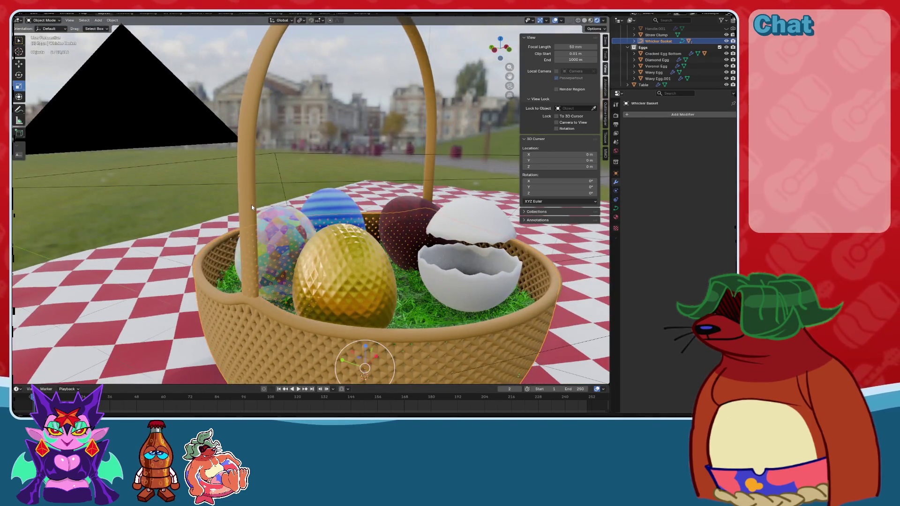
{"action": "left_click", "coordinate": [616, 216]}
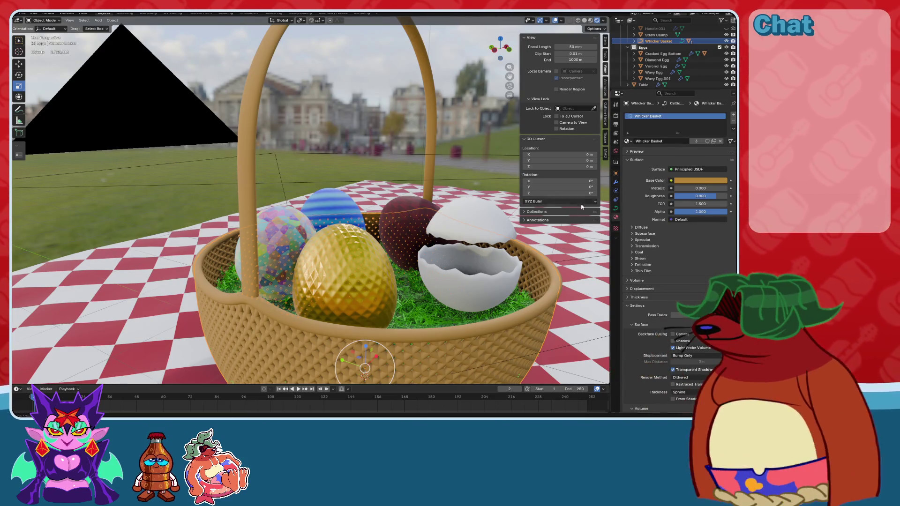
Switch to the Shading workspace and bring up the Add node menu.
{"action": "left_click", "coordinate": [221, 14]}
{"action": "middle_click_drag", "start_coordinate": [272, 305], "coordinate": [351, 305]}
{"action": "scroll", "coordinate": [361, 303], "scroll_direction": "up", "scroll_amount": 3}
{"action": "key", "text": "shift+a"}
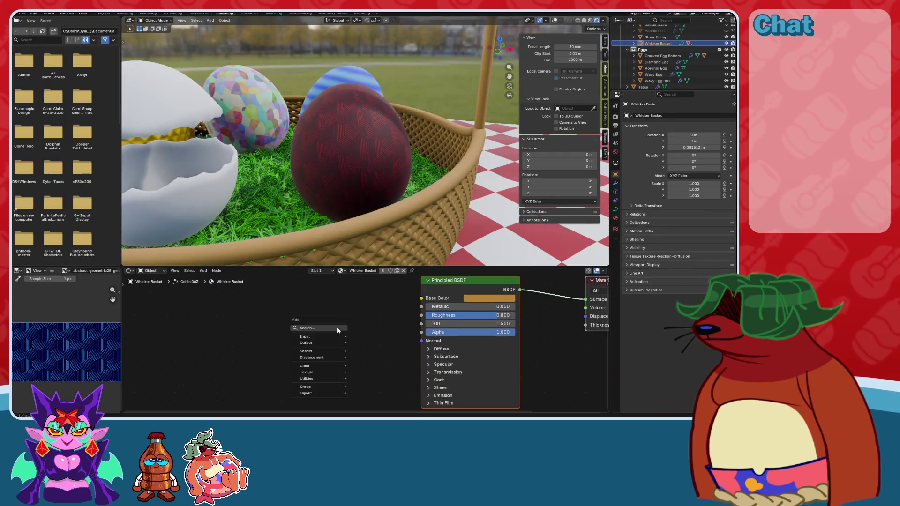
Add a Noise Texture node and a Bump node beside the Principled BSDF.
{"action": "left_click", "coordinate": [338, 329]}
{"action": "type", "text": "no"}
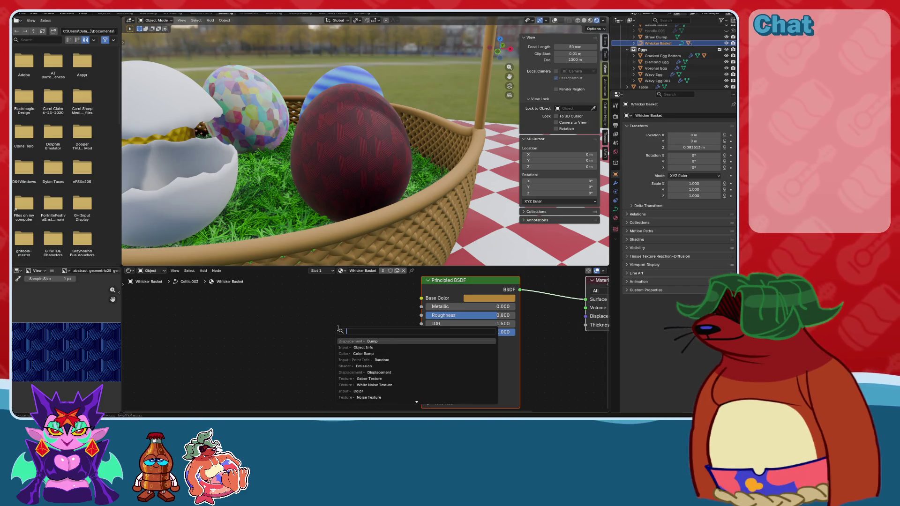
{"action": "key", "text": "Return"}
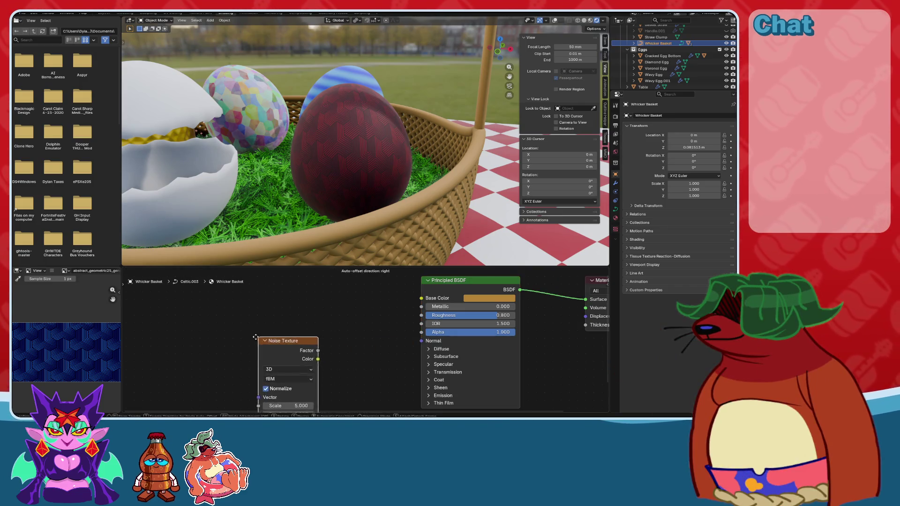
{"action": "left_click", "coordinate": [353, 334]}
{"action": "key", "text": "shift+a"}
{"action": "type", "text": "b"}
{"action": "left_click", "coordinate": [361, 331]}
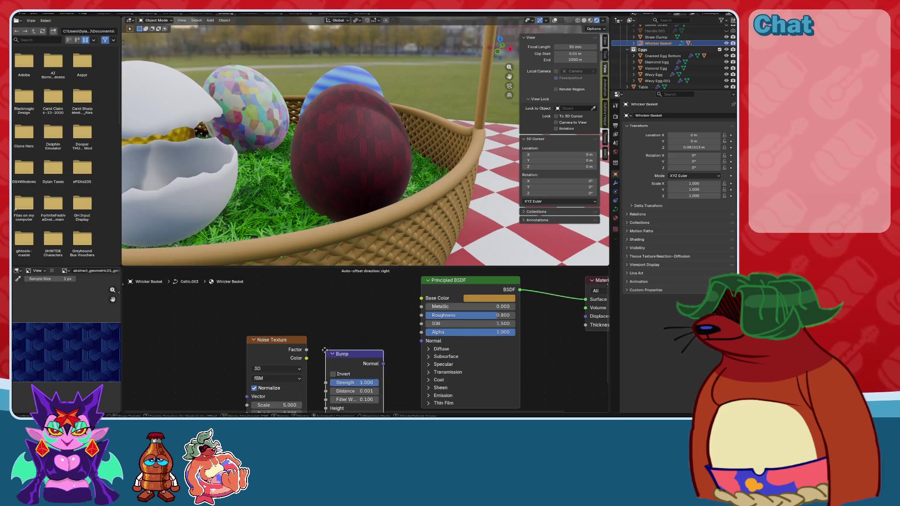
{"action": "left_click", "coordinate": [366, 324]}
Link noise Factor to Bump Height and Bump Normal to BSDF Normal, then add Mapping.
{"action": "left_click_drag", "start_coordinate": [306, 349], "coordinate": [328, 399]}
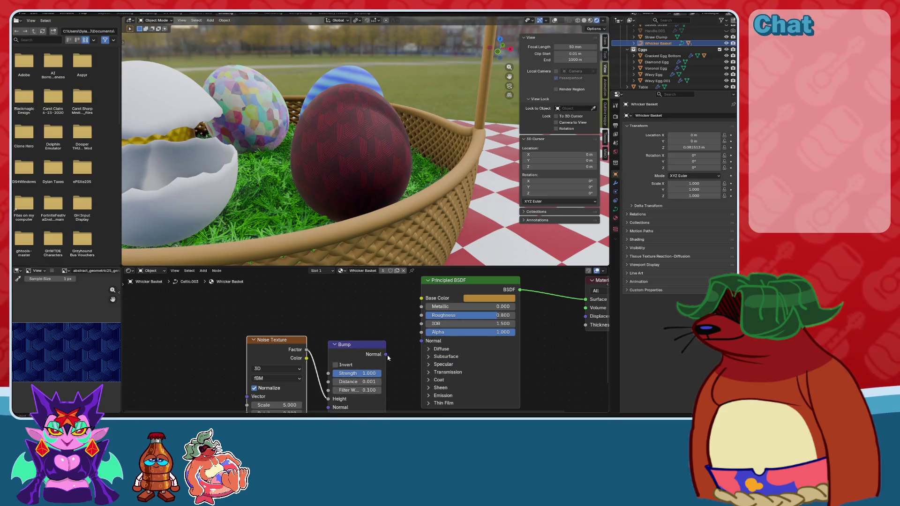
{"action": "left_click_drag", "start_coordinate": [426, 335], "coordinate": [424, 341]}
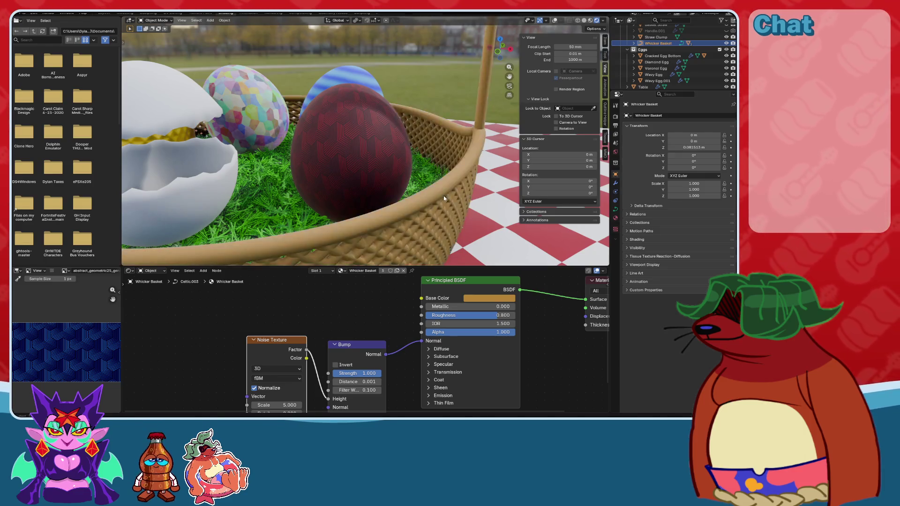
{"action": "scroll", "coordinate": [364, 154], "scroll_direction": "up", "scroll_amount": 6}
{"action": "scroll", "coordinate": [364, 155], "scroll_direction": "up", "scroll_amount": 8}
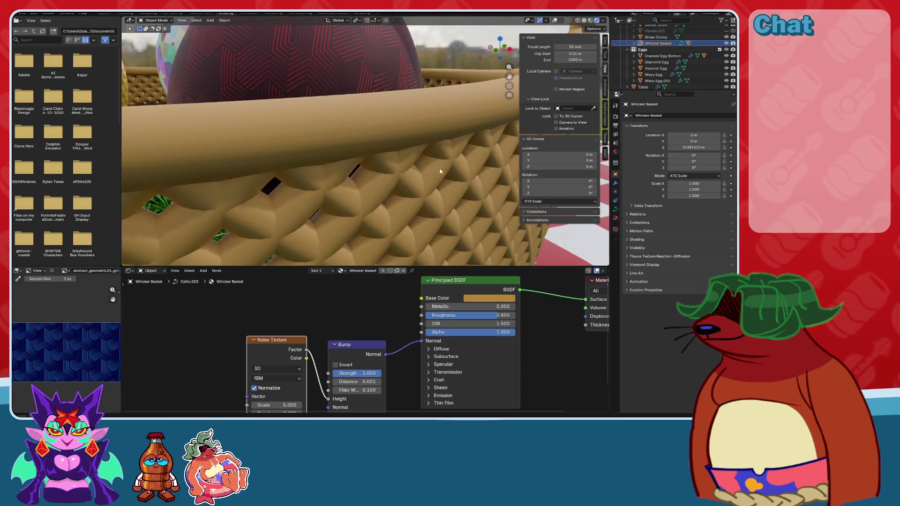
{"action": "scroll", "coordinate": [368, 169], "scroll_direction": "down", "scroll_amount": 3}
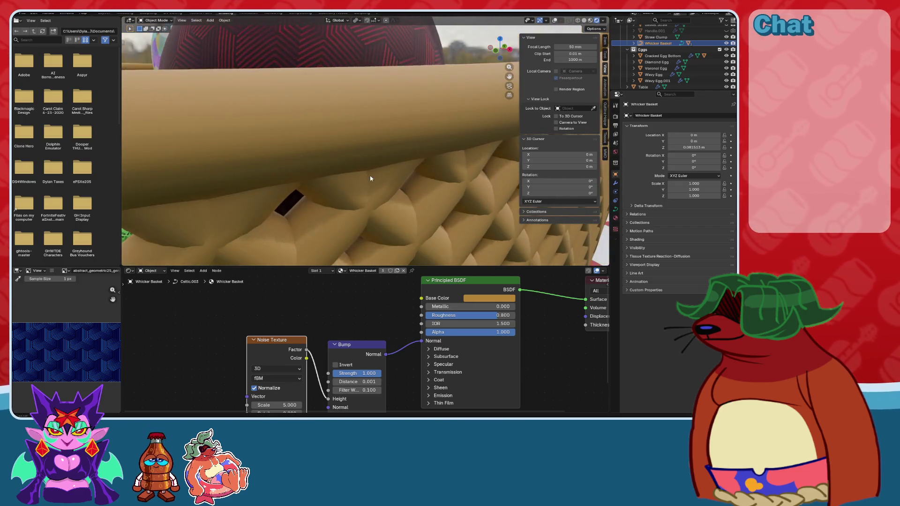
{"action": "scroll", "coordinate": [370, 368], "scroll_direction": "down", "scroll_amount": 2, "text": "shift"}
{"action": "scroll", "coordinate": [370, 367], "scroll_direction": "up", "scroll_amount": 1}
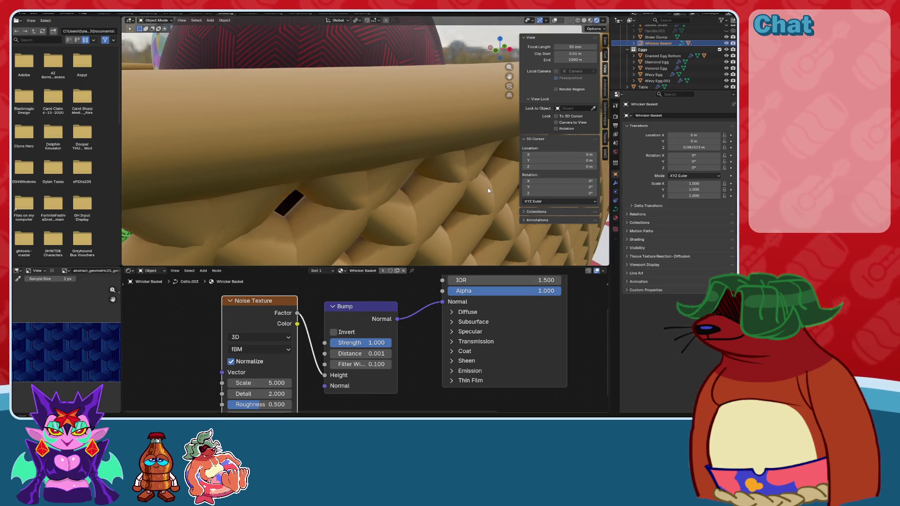
{"action": "scroll", "coordinate": [488, 190], "scroll_direction": "down", "scroll_amount": 8}
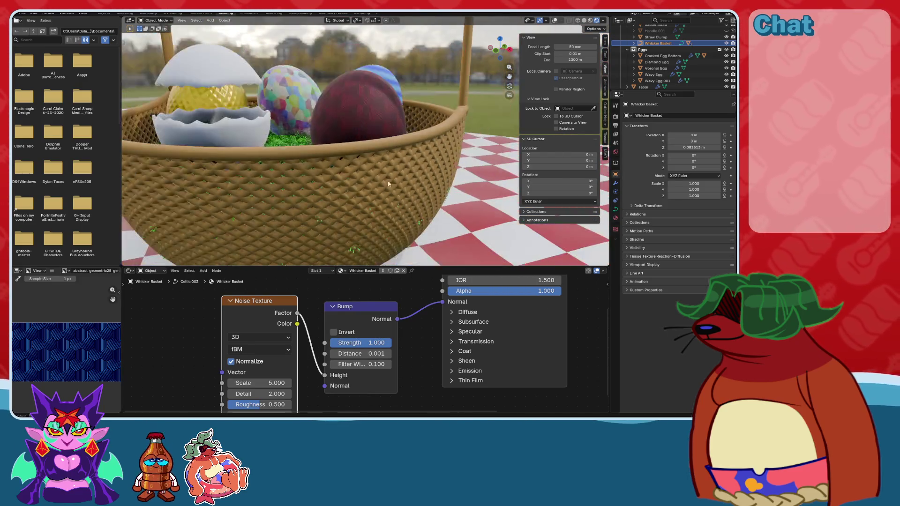
{"action": "scroll", "coordinate": [388, 183], "scroll_direction": "up", "scroll_amount": 5}
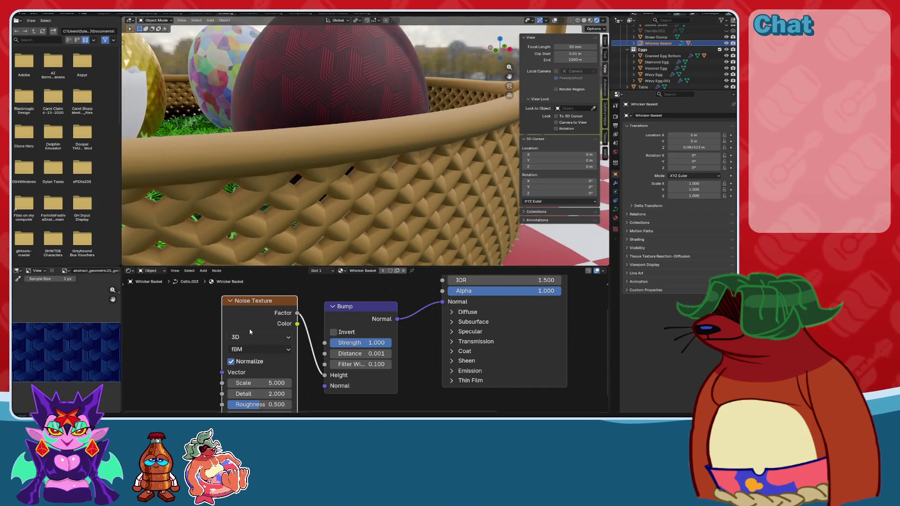
{"action": "key", "text": "ctrl+t"}
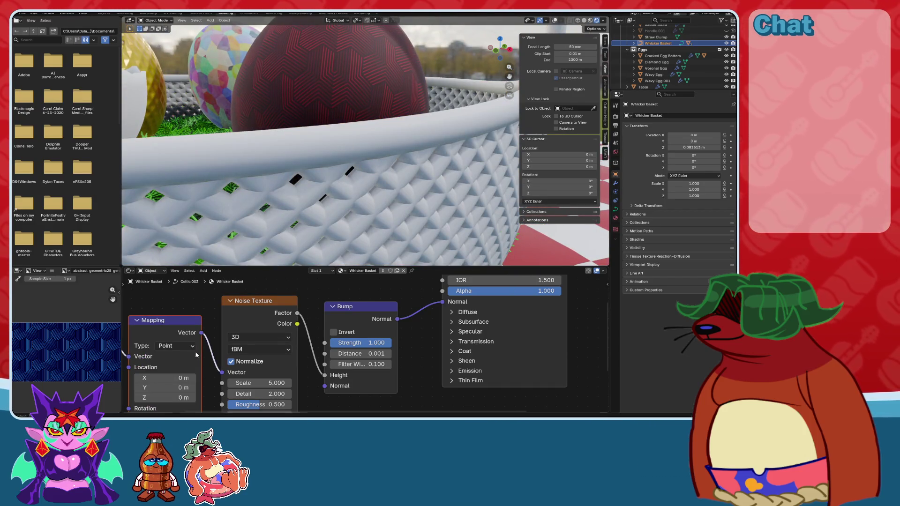
Link Texture Coordinate Object output to the Mapping node and set noise Detail to 18.
{"action": "middle_click_drag", "start_coordinate": [196, 354], "coordinate": [273, 335]}
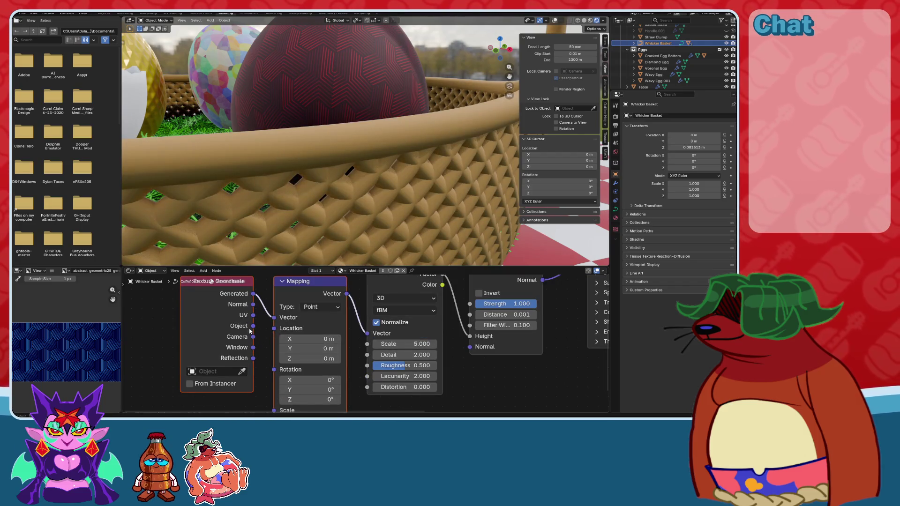
{"action": "left_click_drag", "start_coordinate": [275, 323], "coordinate": [277, 320]}
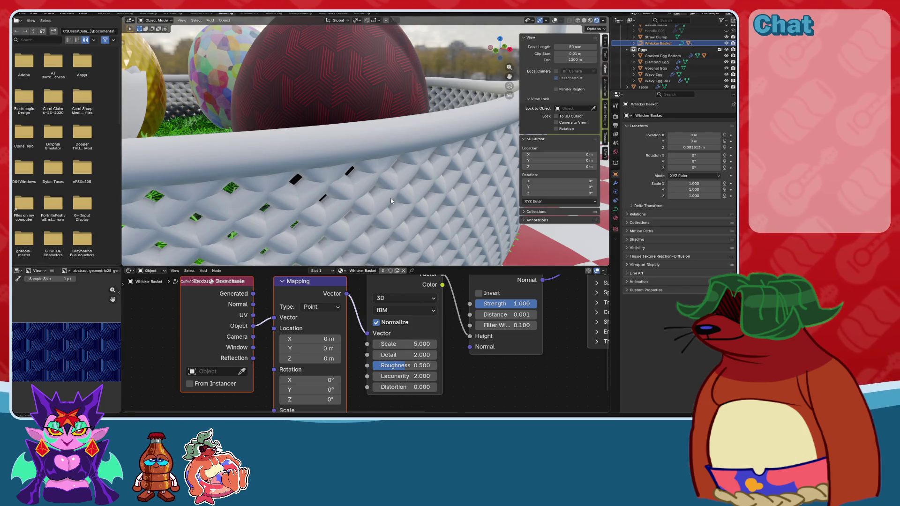
{"action": "scroll", "coordinate": [394, 187], "scroll_direction": "up", "scroll_amount": 5}
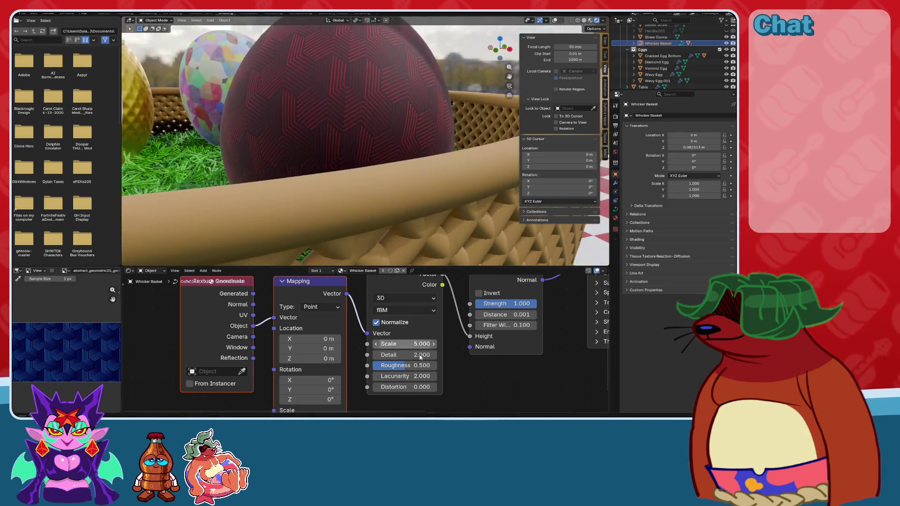
{"action": "left_click", "coordinate": [420, 357]}
{"action": "type", "text": "18"}
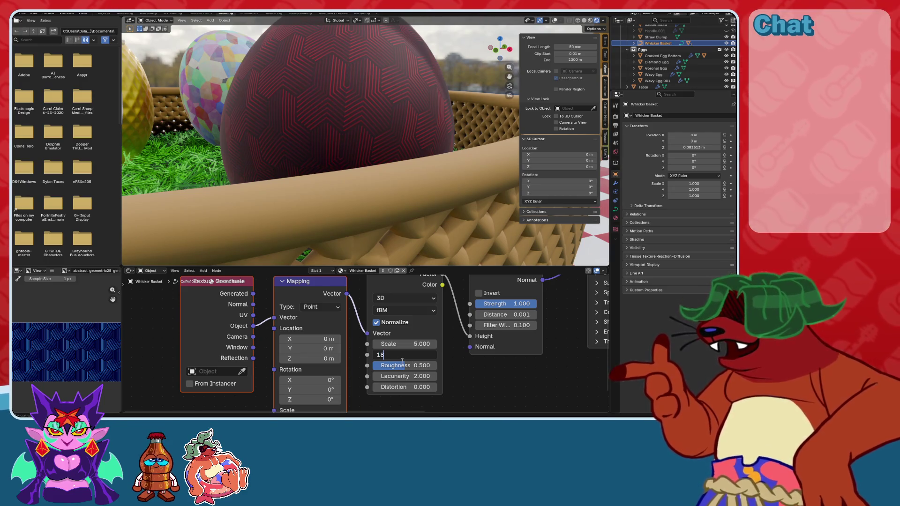
{"action": "key", "text": "Return"}
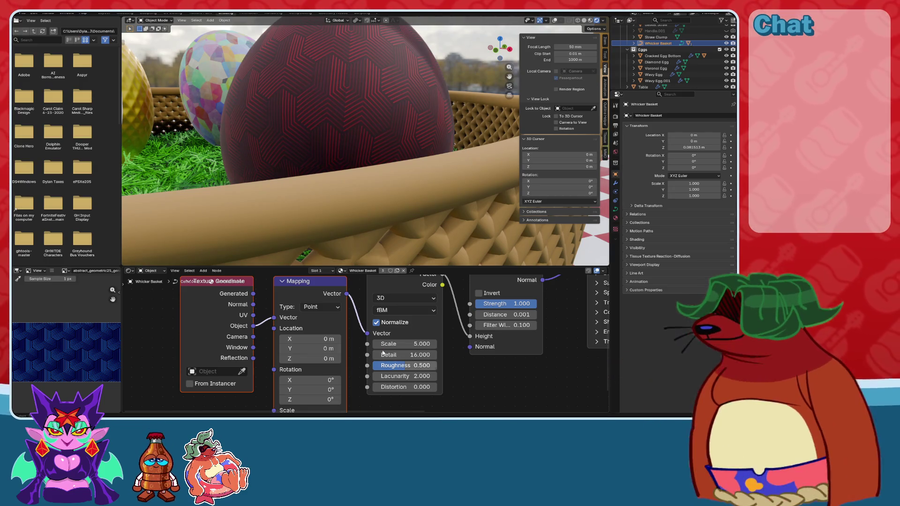
Change the viewport shading and adjust the Noise Texture Scale.
{"action": "scroll", "coordinate": [365, 211], "scroll_direction": "up", "scroll_amount": 2}
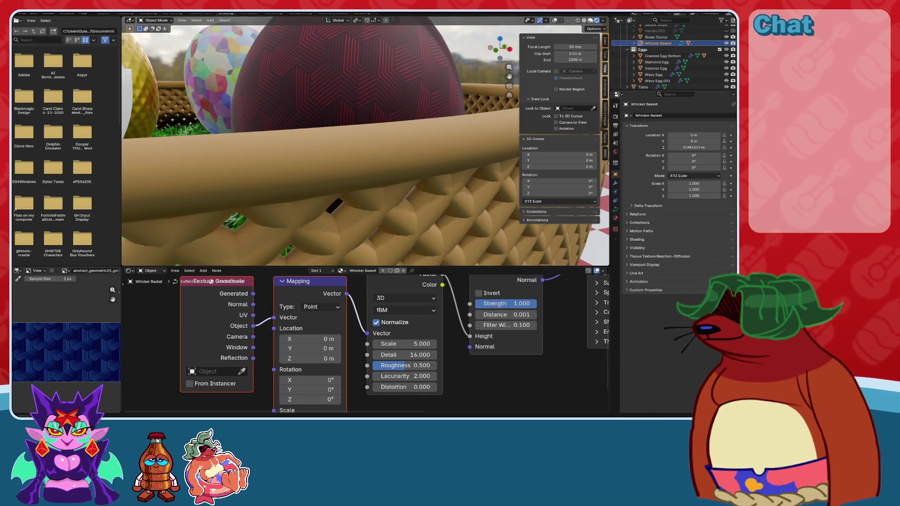
{"action": "left_click", "coordinate": [593, 21]}
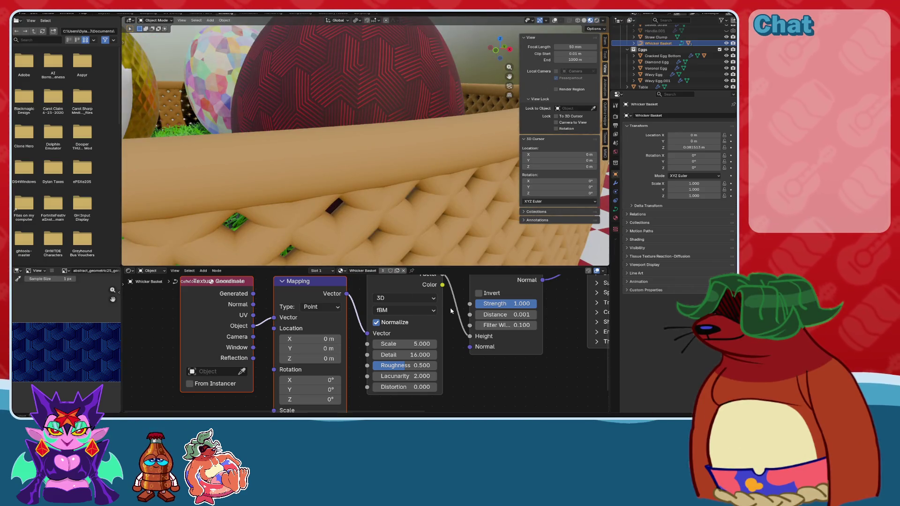
{"action": "middle_click_drag", "start_coordinate": [581, 279], "coordinate": [411, 329]}
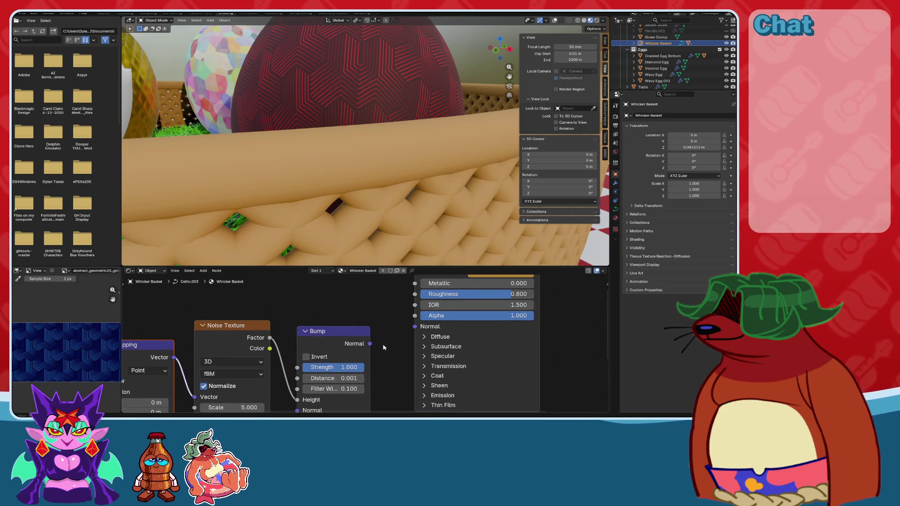
{"action": "middle_click_drag", "start_coordinate": [361, 367], "coordinate": [422, 328]}
{"action": "scroll", "coordinate": [422, 328], "scroll_direction": "up", "scroll_amount": 3}
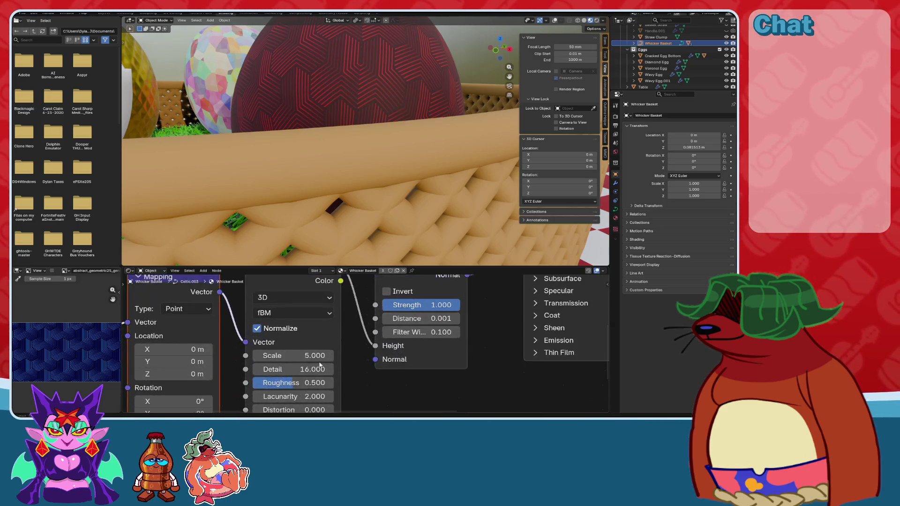
{"action": "mouse_move", "coordinate": [338, 332]}
{"action": "left_mouse_down"}
{"action": "mouse_move", "coordinate": [358, 333]}
{"action": "mouse_move", "coordinate": [368, 348]}
{"action": "left_mouse_up"}
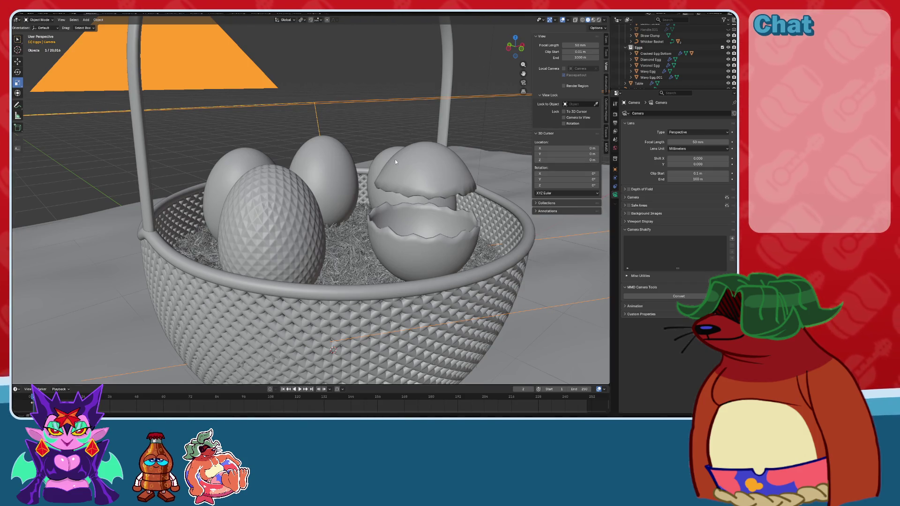
Save the file and switch the viewport to Material Preview.
{"action": "middle_click_drag", "start_coordinate": [394, 159], "coordinate": [367, 168]}
{"action": "key", "text": "ctrl+s"}
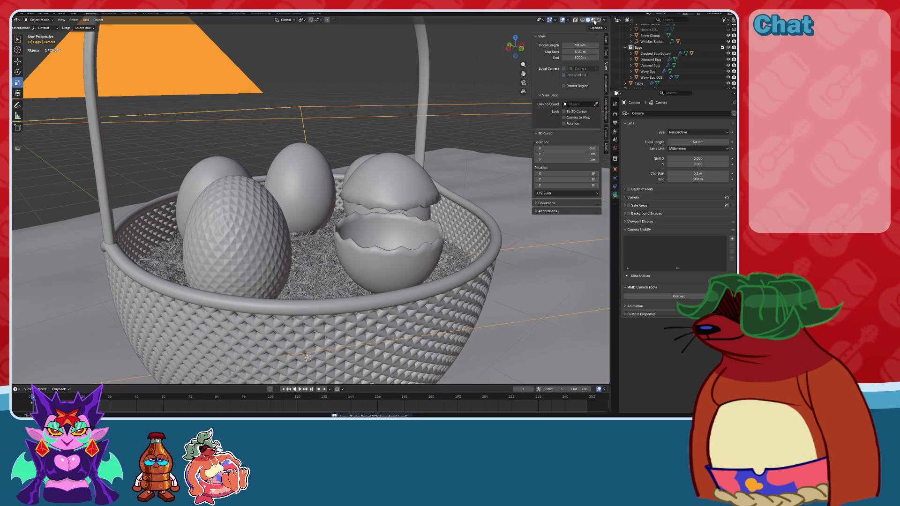
{"action": "left_click", "coordinate": [594, 21]}
{"action": "scroll", "coordinate": [350, 192], "scroll_direction": "up", "scroll_amount": 5}
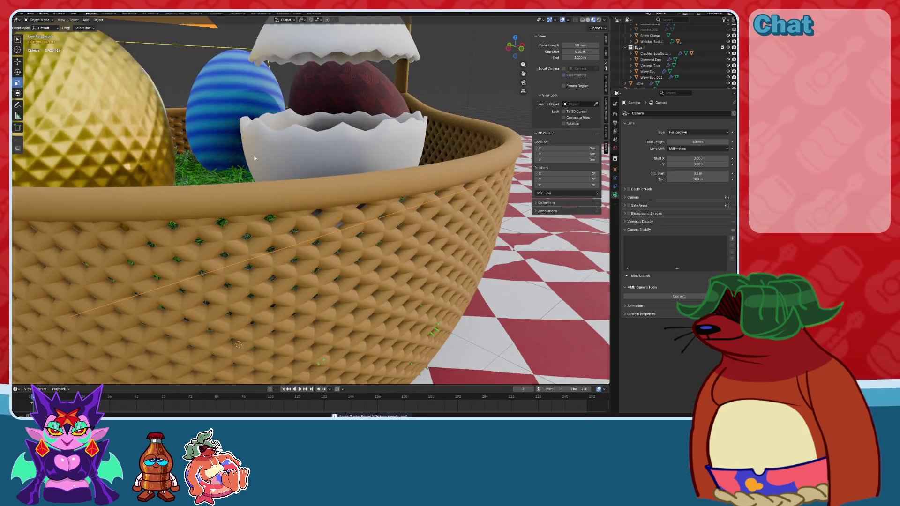
{"action": "scroll", "coordinate": [254, 159], "scroll_direction": "down", "scroll_amount": 3}
Open the Shading workspace on the Whicker Basket material and search for a Bump node.
{"action": "left_click", "coordinate": [196, 13]}
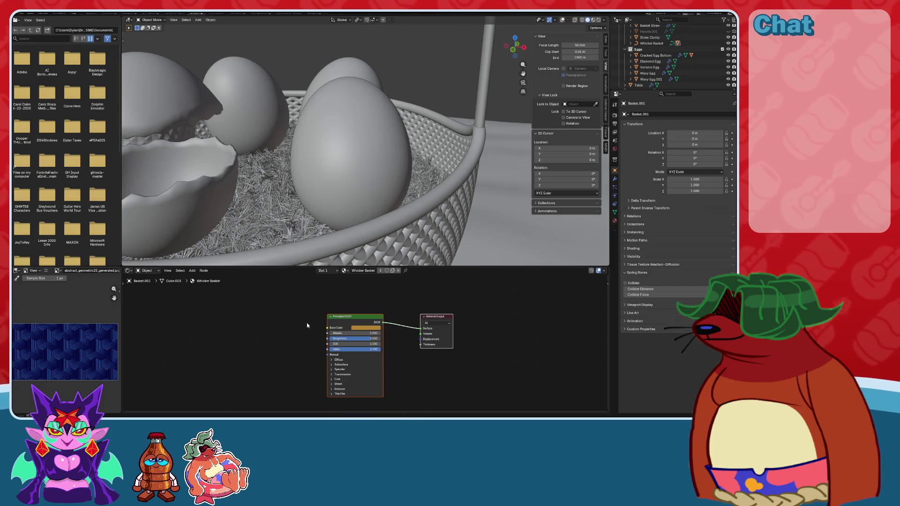
{"action": "scroll", "coordinate": [383, 182], "scroll_direction": "up", "scroll_amount": 3}
{"action": "scroll", "coordinate": [383, 181], "scroll_direction": "up", "scroll_amount": 3}
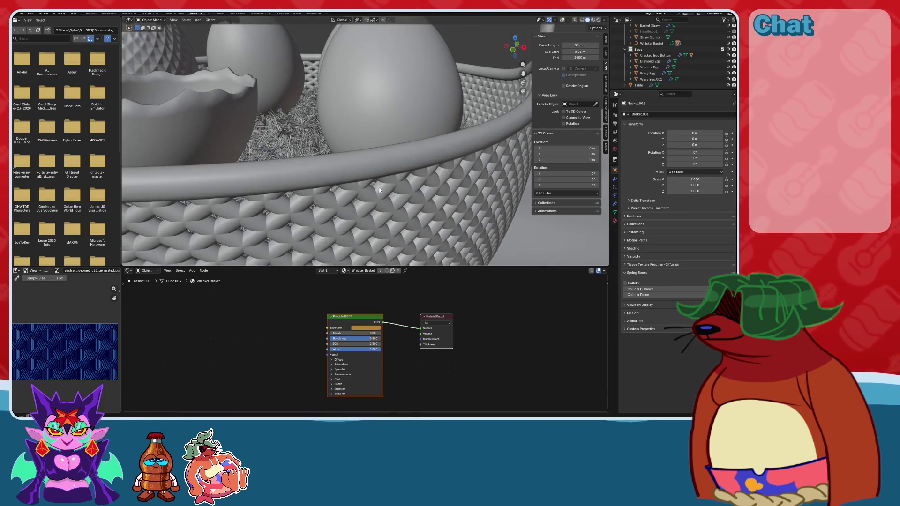
{"action": "key", "text": "ctrl+s"}
{"action": "scroll", "coordinate": [372, 207], "scroll_direction": "up", "scroll_amount": 2}
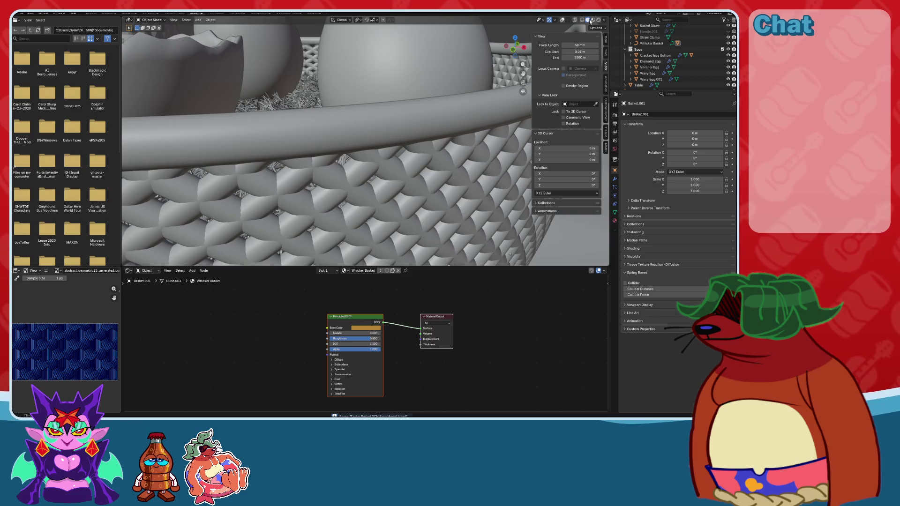
{"action": "left_click", "coordinate": [592, 20]}
{"action": "key", "text": "shift+a"}
{"action": "type", "text": "bu"}
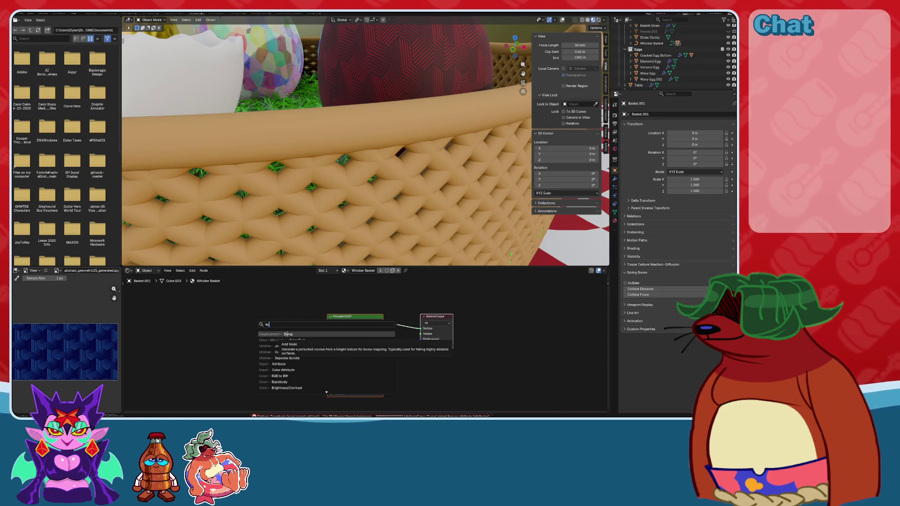
Place a Bump node beside the Principled BSDF.
{"action": "left_click", "coordinate": [286, 334]}
{"action": "left_click", "coordinate": [282, 307]}
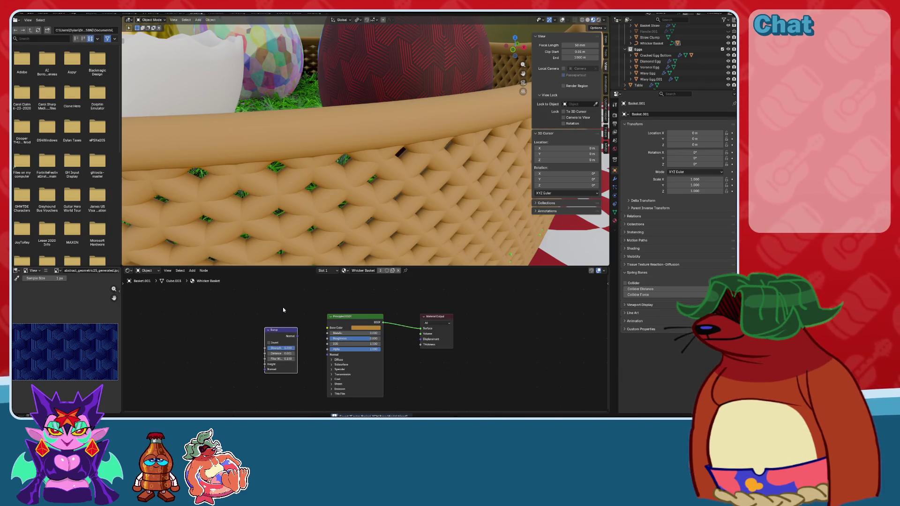
{"action": "scroll", "coordinate": [286, 318], "scroll_direction": "up", "scroll_amount": 2}
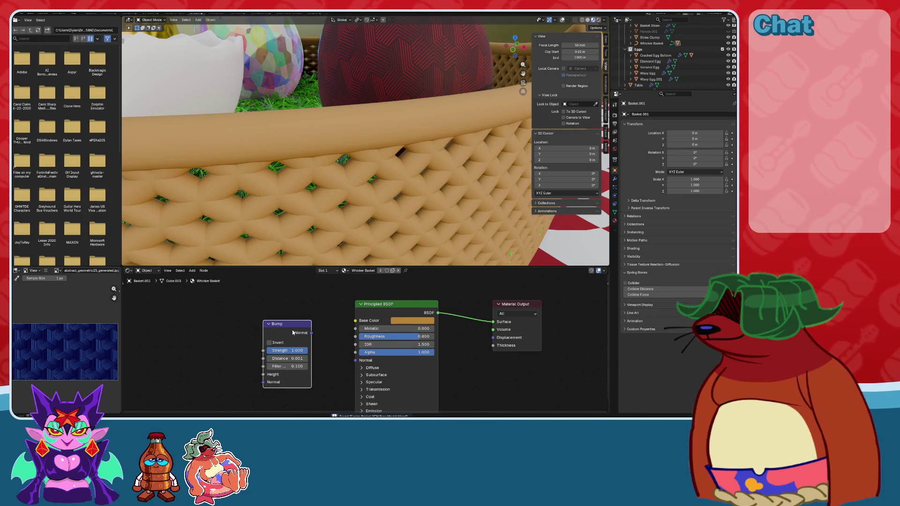
{"action": "middle_click_drag", "start_coordinate": [293, 332], "coordinate": [356, 341]}
Add a Wave Texture node to the left of Bump, undoing a mistaken Wavelength node.
{"action": "key", "text": "shift+a"}
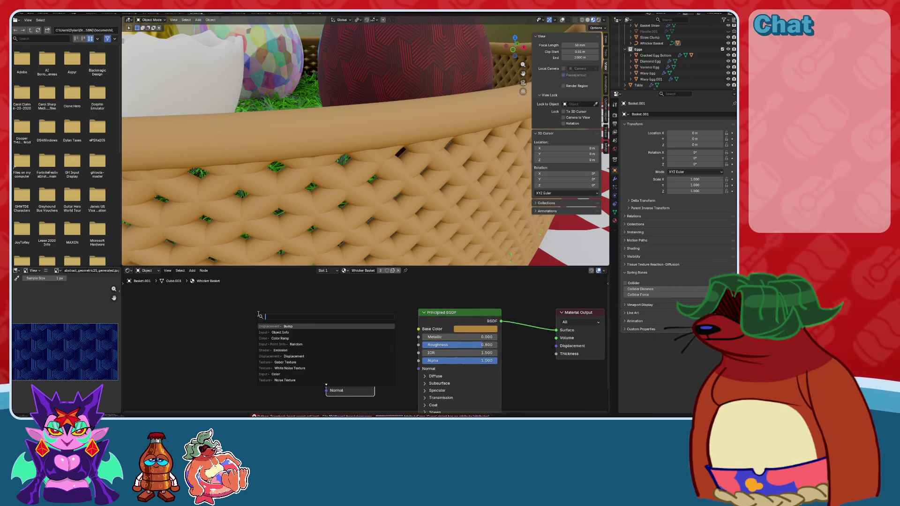
{"action": "type", "text": "wave"}
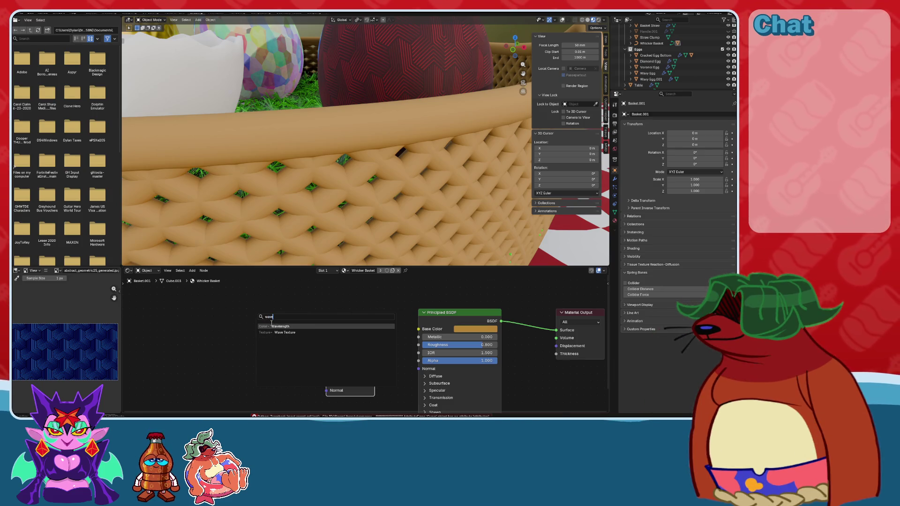
{"action": "key", "text": "Return"}
{"action": "key", "text": "ctrl+z"}
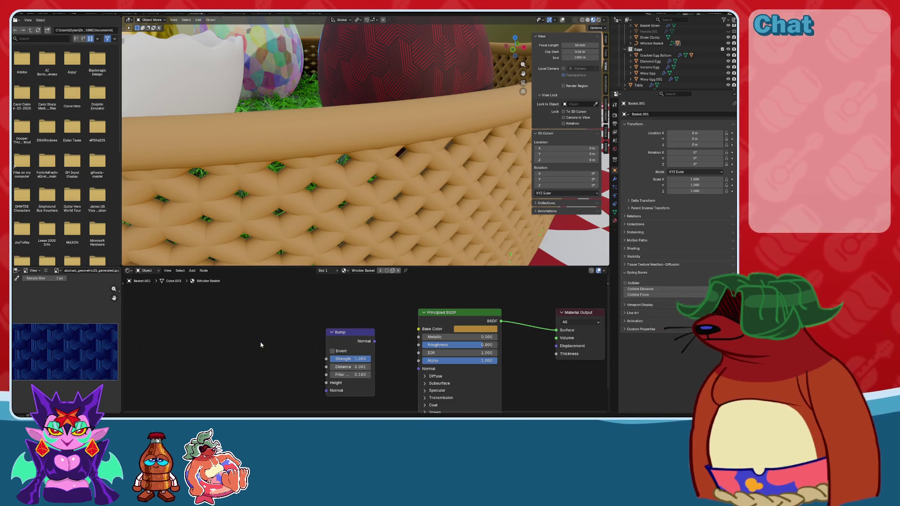
{"action": "key", "text": "shift+a"}
{"action": "type", "text": "wave"}
{"action": "key", "text": "Down"}
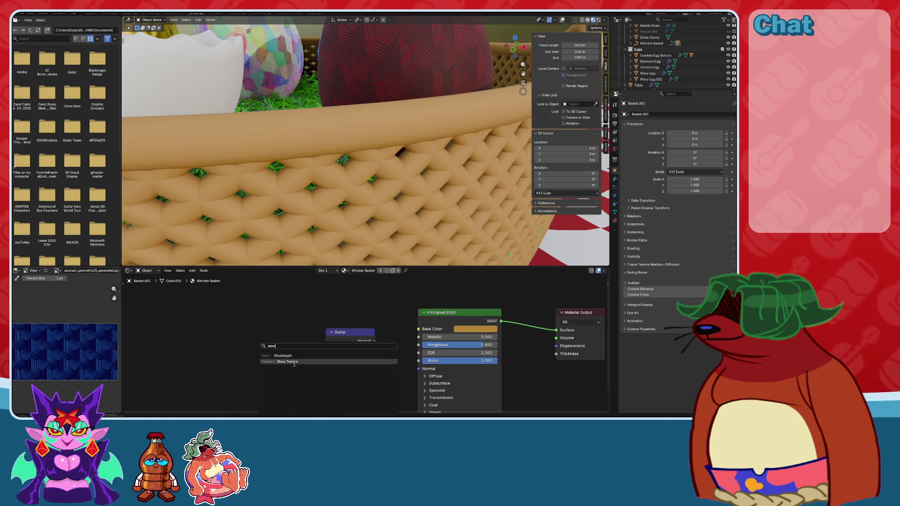
{"action": "key", "text": "Return"}
{"action": "left_click", "coordinate": [253, 335]}
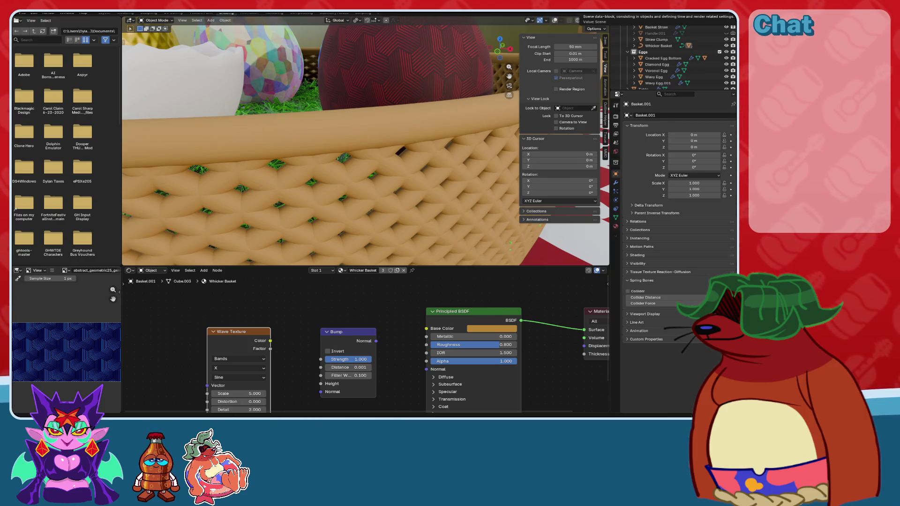
{"action": "scroll", "coordinate": [299, 359], "scroll_direction": "up", "scroll_amount": 3}
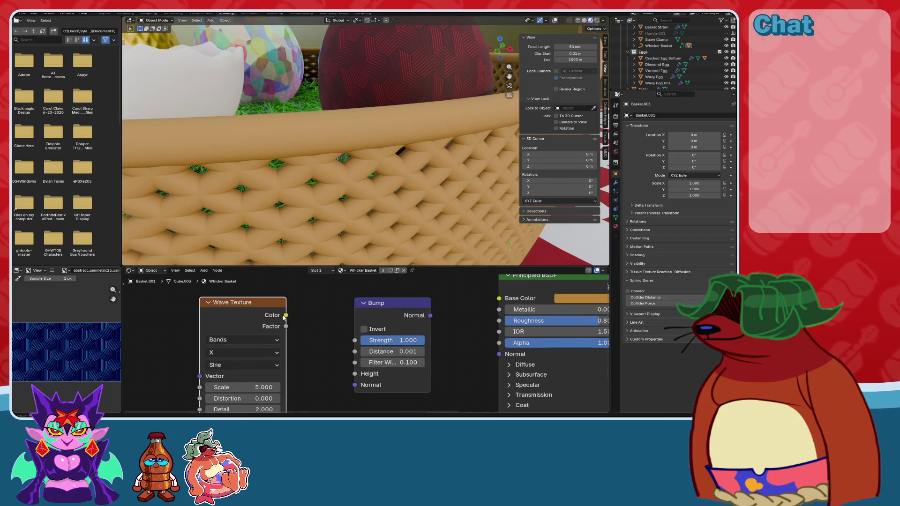
Link Wave Texture Color to Bump Height and Bump Normal to the shader's Normal.
{"action": "mouse_move", "coordinate": [286, 315]}
{"action": "left_mouse_down"}
{"action": "mouse_move", "coordinate": [329, 365]}
{"action": "mouse_move", "coordinate": [351, 374]}
{"action": "left_mouse_up"}
{"action": "middle_click_drag", "start_coordinate": [351, 375], "coordinate": [308, 377]}
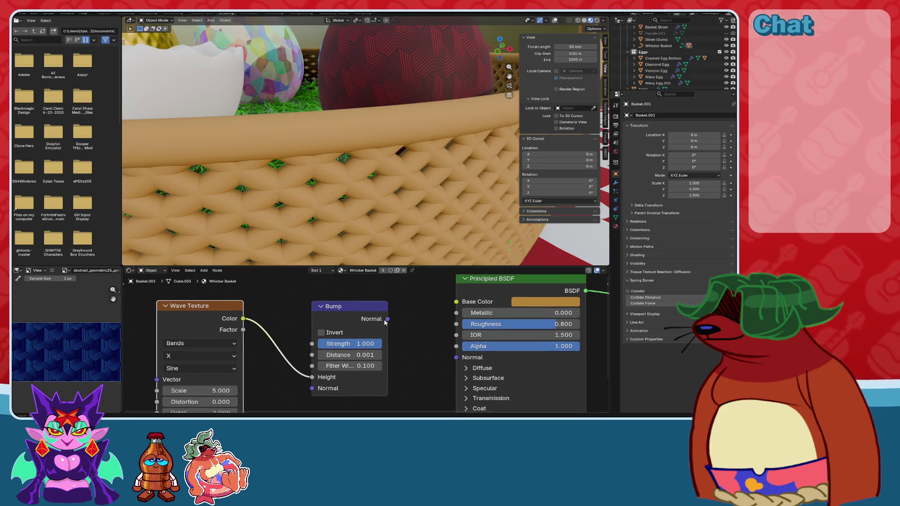
{"action": "mouse_move", "coordinate": [388, 319]}
{"action": "left_mouse_down"}
{"action": "mouse_move", "coordinate": [443, 339]}
{"action": "mouse_move", "coordinate": [456, 357]}
{"action": "left_mouse_up"}
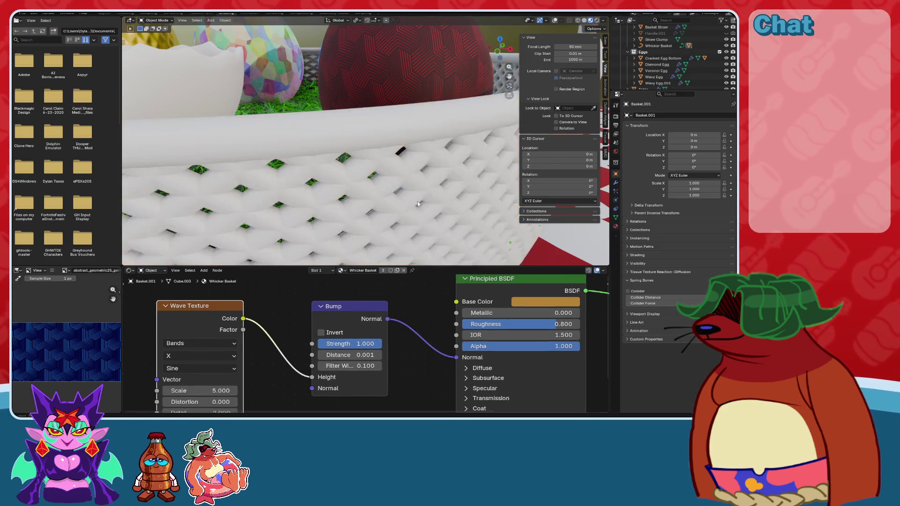
{"action": "middle_click_drag", "start_coordinate": [440, 176], "coordinate": [438, 181]}
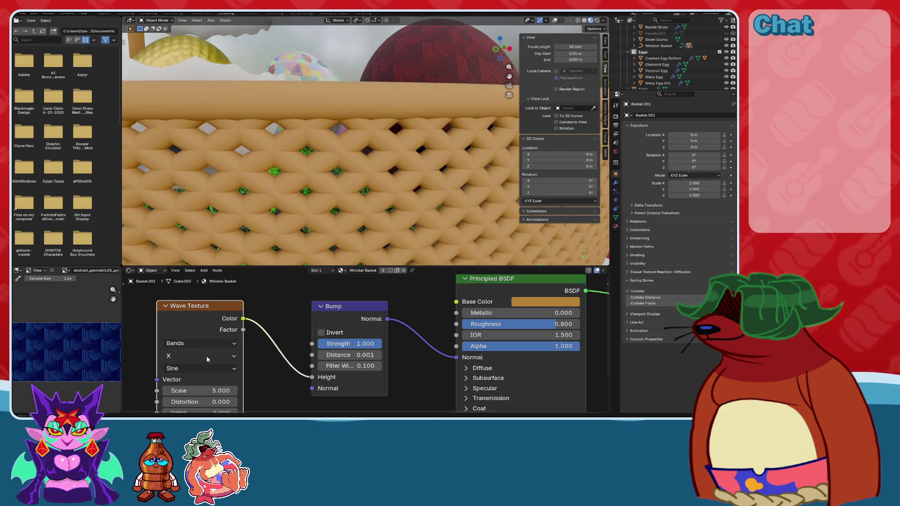
Test and reset the wave Distortion, then add a Mapping node with Ctrl+T.
{"action": "mouse_move", "coordinate": [254, 327]}
{"action": "middle_mouse_down"}
{"action": "mouse_move", "coordinate": [334, 331]}
{"action": "mouse_move", "coordinate": [366, 291]}
{"action": "middle_mouse_up"}
{"action": "scroll", "coordinate": [346, 336], "scroll_direction": "up", "scroll_amount": 2}
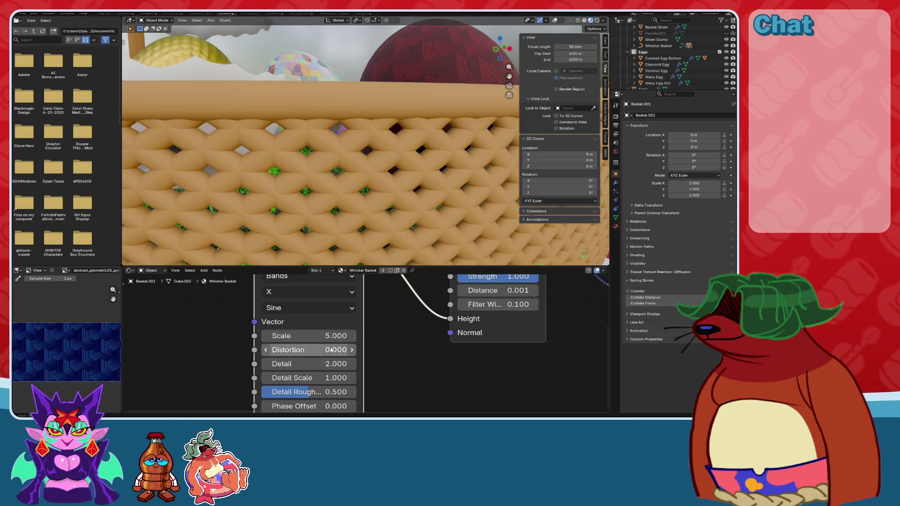
{"action": "scroll", "coordinate": [393, 213], "scroll_direction": "up", "scroll_amount": 5}
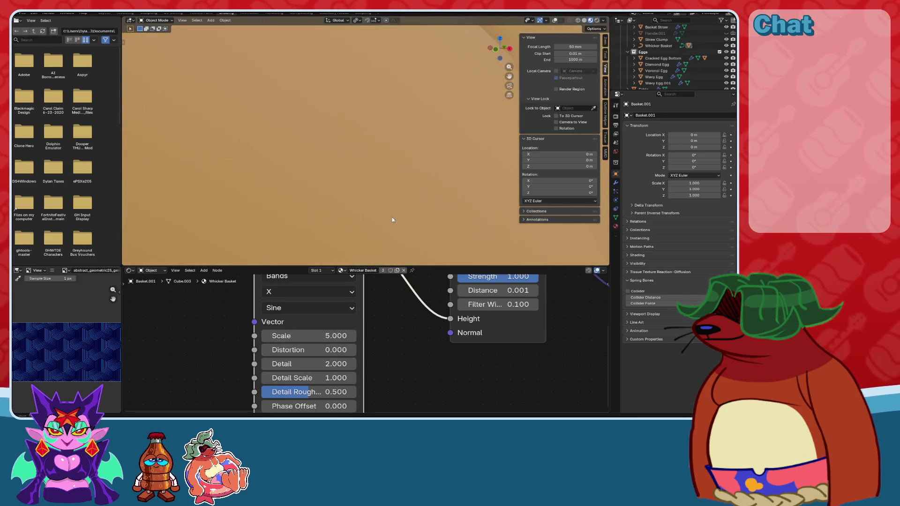
{"action": "mouse_move", "coordinate": [319, 350]}
{"action": "left_mouse_down"}
{"action": "mouse_move", "coordinate": [370, 350]}
{"action": "mouse_move", "coordinate": [346, 349]}
{"action": "left_mouse_up"}
{"action": "key", "text": "Escape"}
{"action": "mouse_move", "coordinate": [357, 147]}
{"action": "middle_mouse_down"}
{"action": "mouse_move", "coordinate": [396, 175]}
{"action": "mouse_move", "coordinate": [389, 133]}
{"action": "middle_mouse_up"}
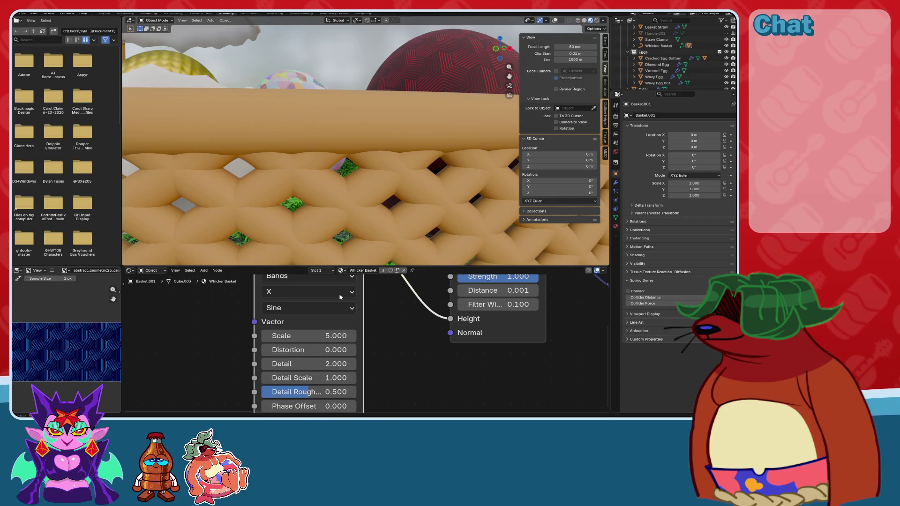
{"action": "middle_click_drag", "start_coordinate": [304, 241], "coordinate": [311, 288]}
{"action": "key", "text": "ctrl+t"}
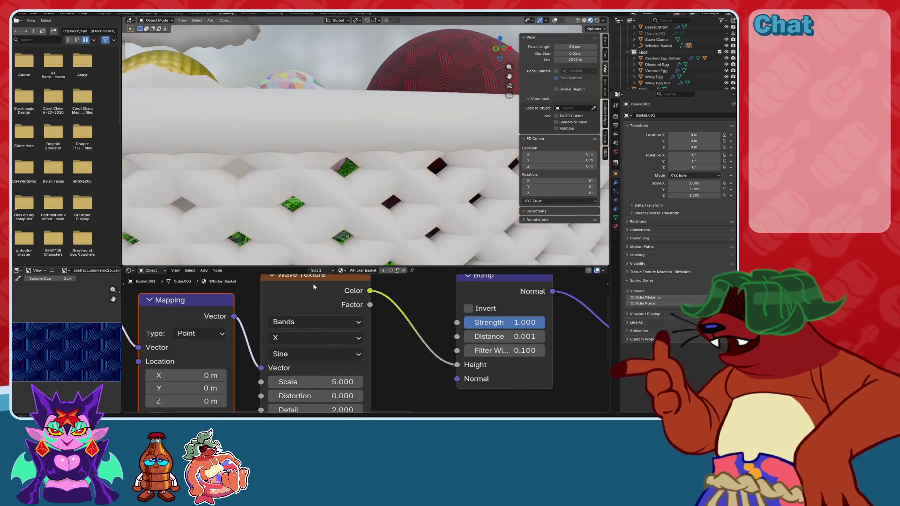
Link Texture Coordinate Object into Mapping and raise the Wave Texture Scale to 62.4.
{"action": "middle_click_drag", "start_coordinate": [130, 343], "coordinate": [234, 349]}
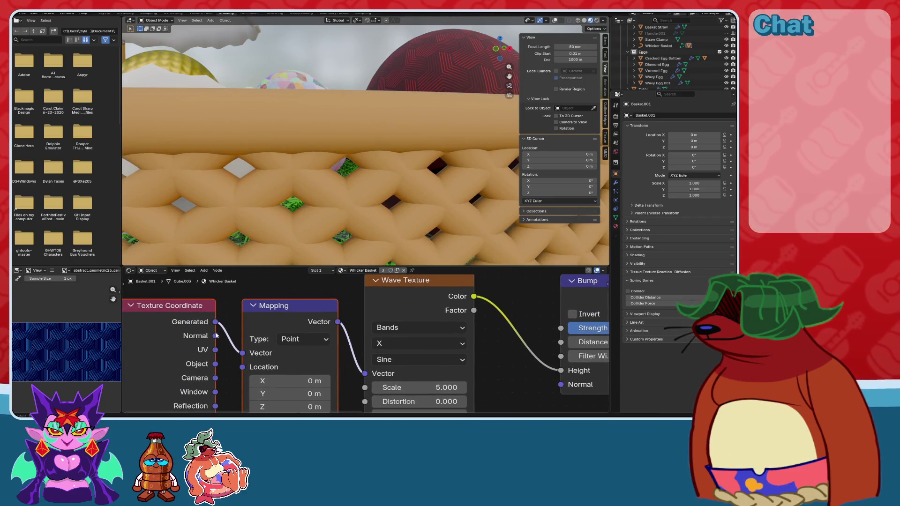
{"action": "left_click_drag", "start_coordinate": [239, 359], "coordinate": [243, 353]}
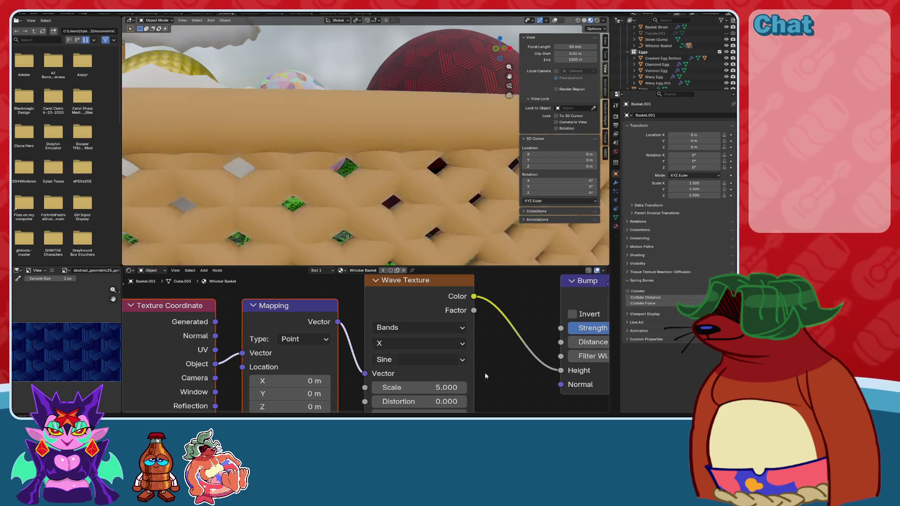
{"action": "scroll", "coordinate": [484, 372], "scroll_direction": "up", "scroll_amount": 1}
{"action": "middle_click_drag", "start_coordinate": [485, 372], "coordinate": [446, 330]}
{"action": "left_click_drag", "start_coordinate": [374, 347], "coordinate": [429, 347]}
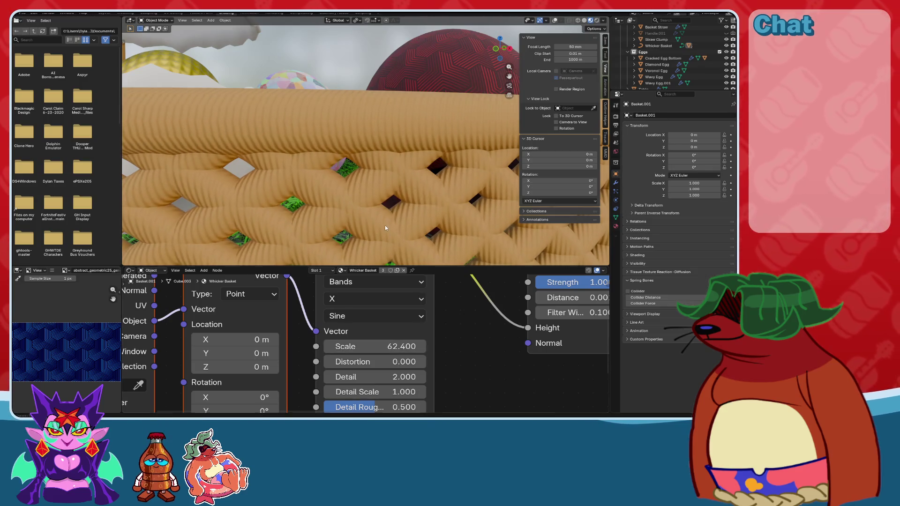
{"action": "scroll", "coordinate": [415, 212], "scroll_direction": "down", "scroll_amount": 5}
{"action": "scroll", "coordinate": [409, 206], "scroll_direction": "up", "scroll_amount": 5}
Switch the Mapping Vector input to the Texture Coordinate's Normal output.
{"action": "middle_click_drag", "start_coordinate": [409, 210], "coordinate": [376, 229]}
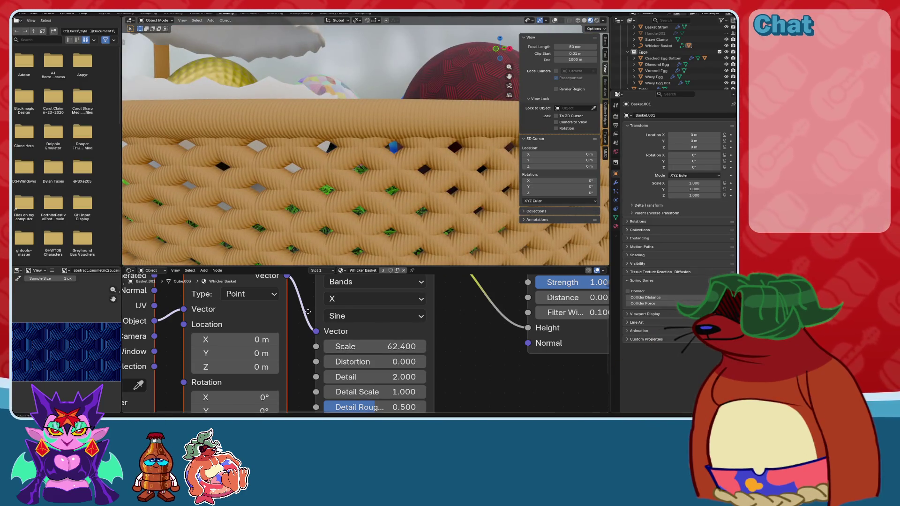
{"action": "mouse_move", "coordinate": [308, 312]}
{"action": "middle_mouse_down"}
{"action": "mouse_move", "coordinate": [382, 224]}
{"action": "mouse_move", "coordinate": [388, 347]}
{"action": "middle_mouse_up"}
{"action": "scroll", "coordinate": [388, 347], "scroll_direction": "down", "scroll_amount": 2}
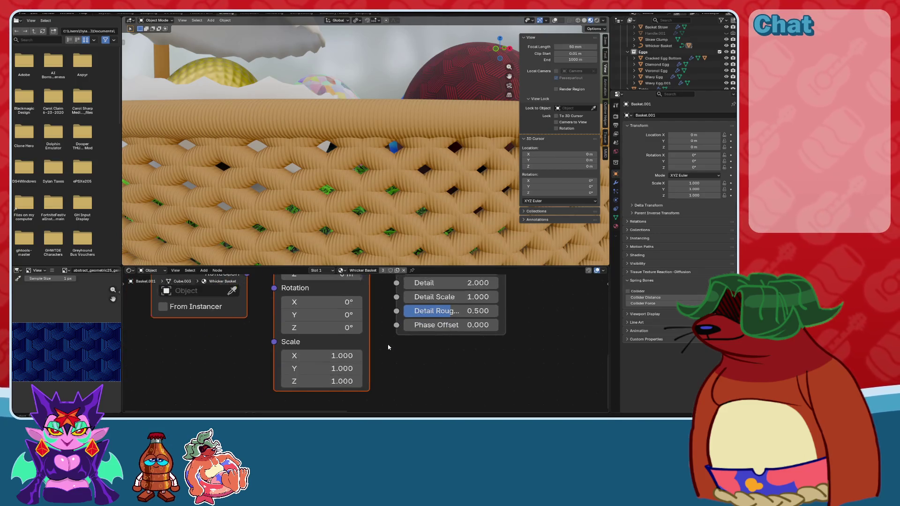
{"action": "scroll", "coordinate": [383, 219], "scroll_direction": "down", "scroll_amount": 5}
{"action": "scroll", "coordinate": [383, 220], "scroll_direction": "up", "scroll_amount": 5}
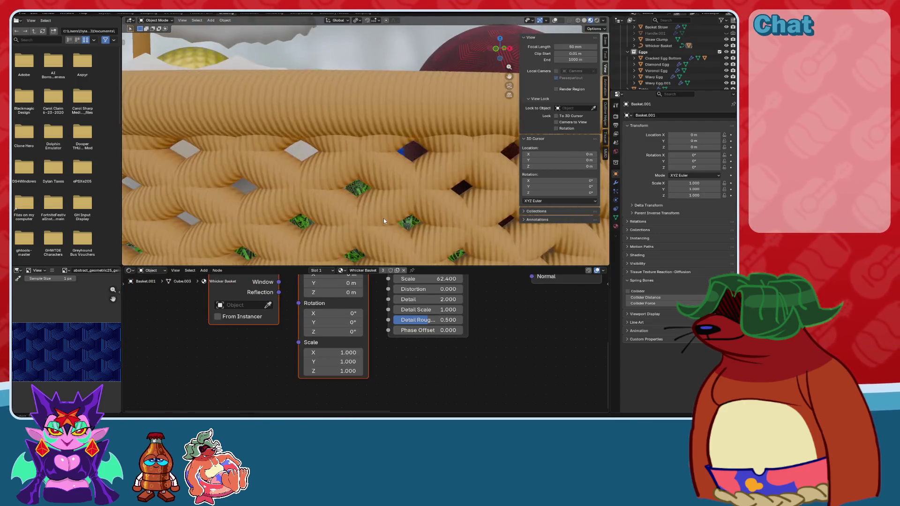
{"action": "mouse_move", "coordinate": [370, 348]}
{"action": "middle_mouse_down"}
{"action": "mouse_move", "coordinate": [365, 363]}
{"action": "mouse_move", "coordinate": [327, 388]}
{"action": "mouse_move", "coordinate": [330, 401]}
{"action": "middle_mouse_up"}
{"action": "scroll", "coordinate": [216, 344], "scroll_direction": "up", "scroll_amount": 1}
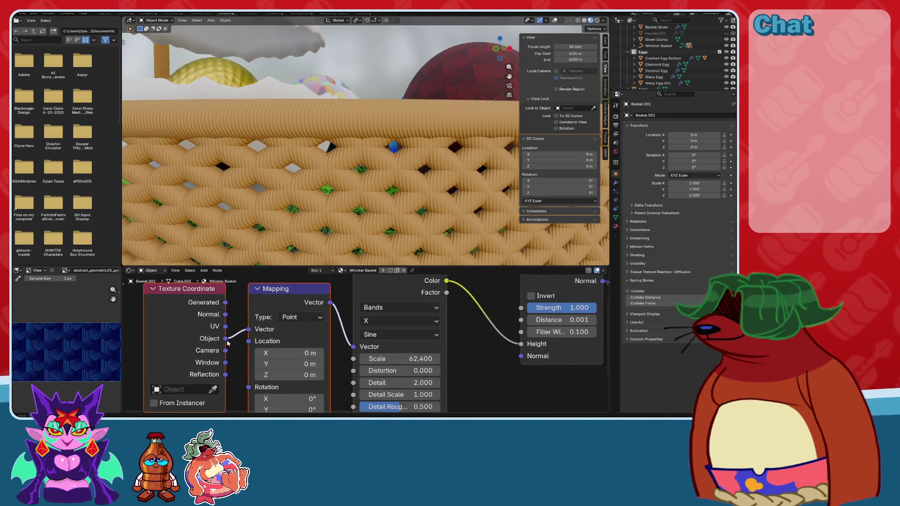
{"action": "left_click_drag", "start_coordinate": [225, 314], "coordinate": [249, 329]}
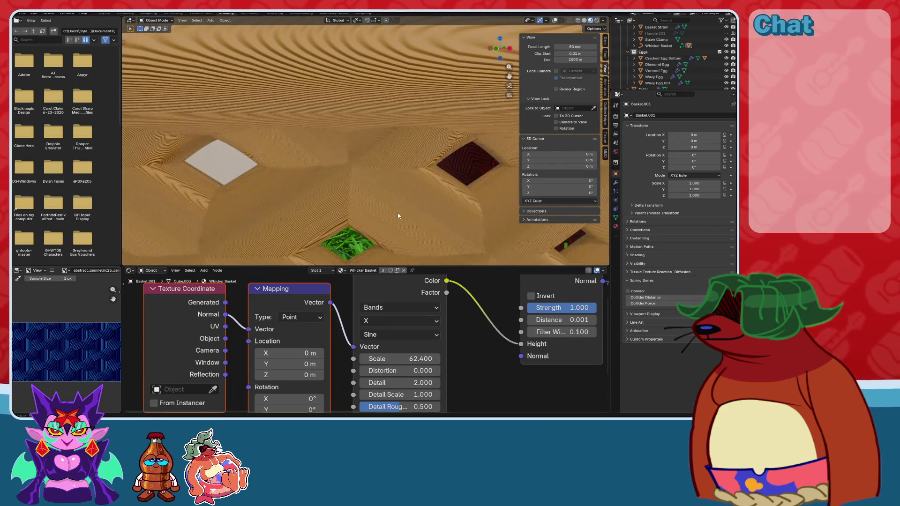
{"action": "scroll", "coordinate": [399, 216], "scroll_direction": "up", "scroll_amount": 4}
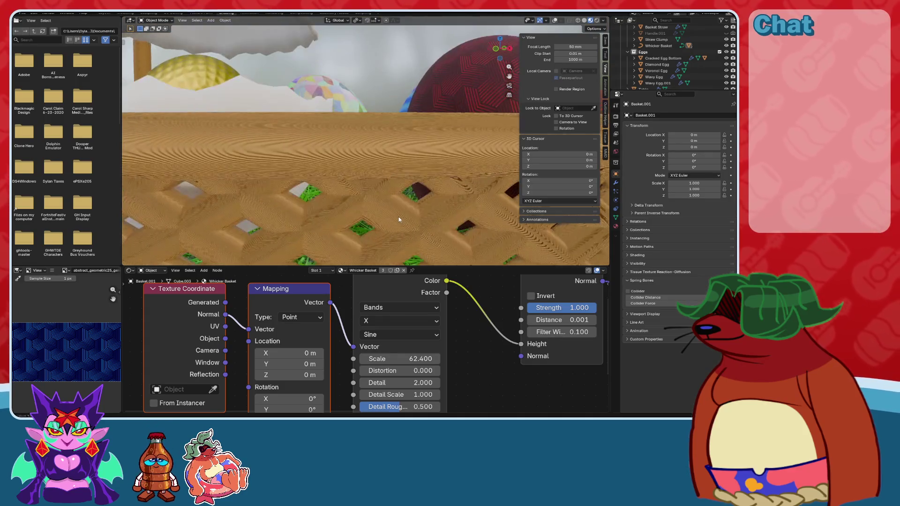
{"action": "scroll", "coordinate": [347, 356], "scroll_direction": "up", "scroll_amount": 3}
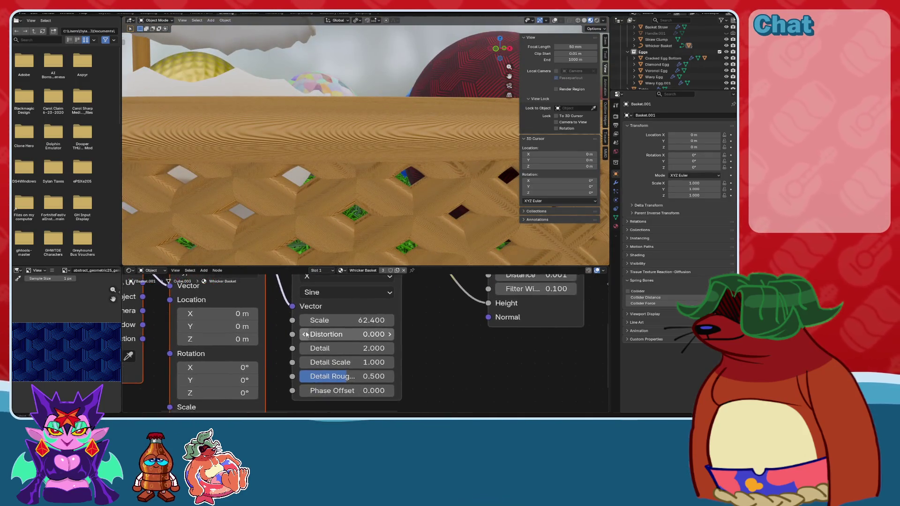
Lower the wave Scale, set Detail 16, raise Detail Scale, and save, undoing a Distortion trial.
{"action": "mouse_move", "coordinate": [378, 330]}
{"action": "left_mouse_down"}
{"action": "mouse_move", "coordinate": [403, 330]}
{"action": "mouse_move", "coordinate": [342, 329]}
{"action": "left_mouse_up"}
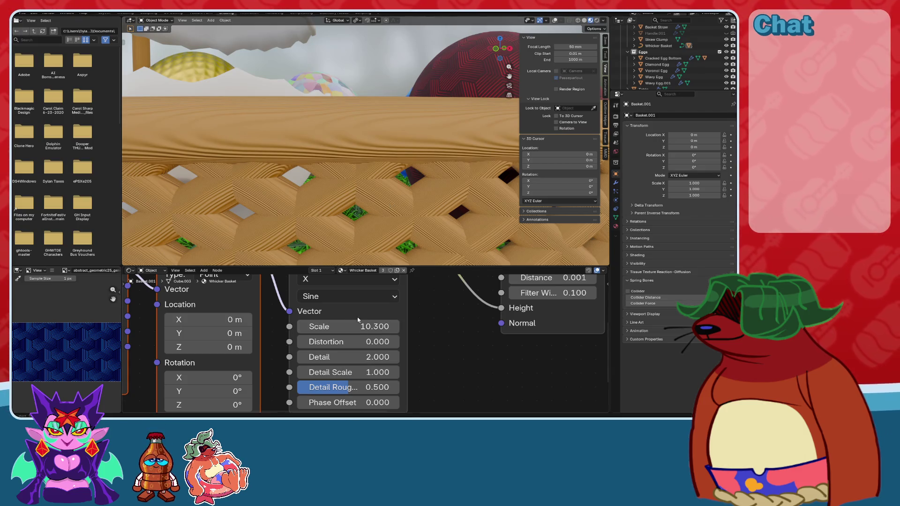
{"action": "mouse_move", "coordinate": [342, 341]}
{"action": "left_mouse_down"}
{"action": "mouse_move", "coordinate": [388, 341]}
{"action": "mouse_move", "coordinate": [395, 357]}
{"action": "left_mouse_up"}
{"action": "key", "text": "ctrl+z"}
{"action": "scroll", "coordinate": [403, 338], "scroll_direction": "down", "scroll_amount": 3}
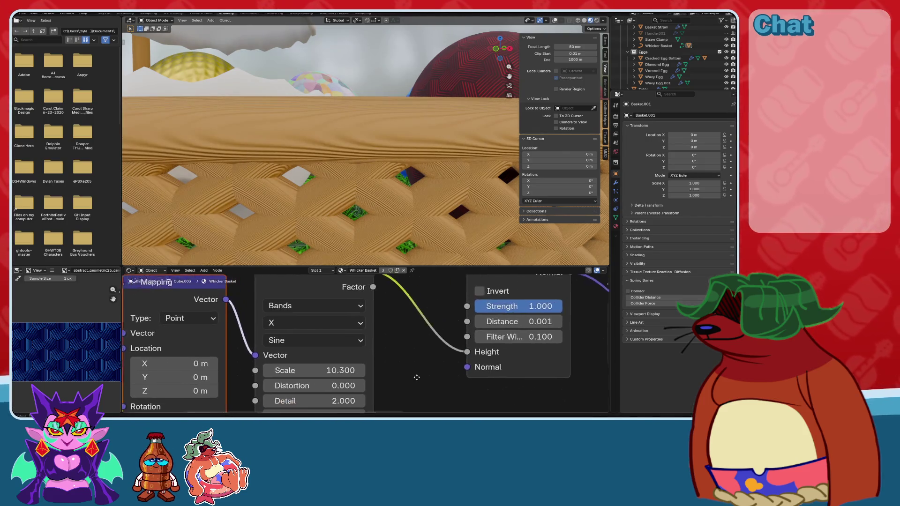
{"action": "scroll", "coordinate": [414, 317], "scroll_direction": "up", "scroll_amount": 3}
{"action": "left_click", "coordinate": [372, 353]}
{"action": "type", "text": "16"}
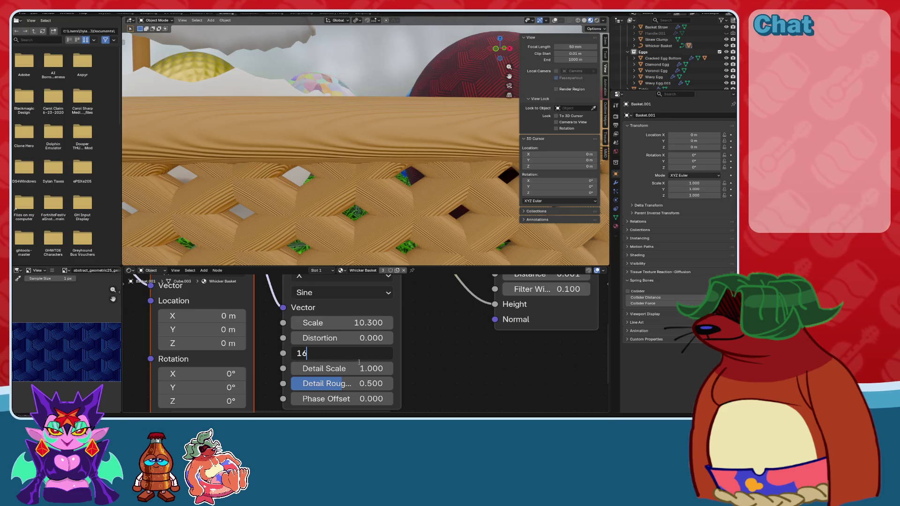
{"action": "key", "text": "Return"}
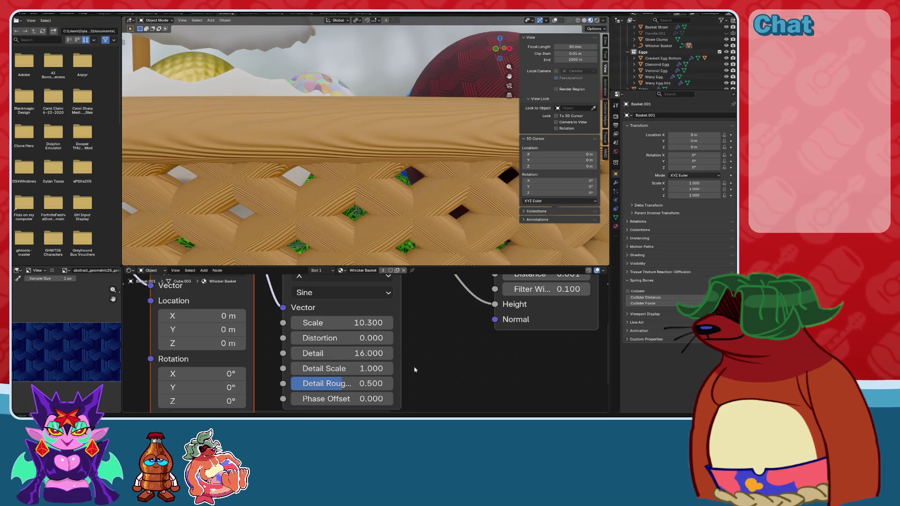
{"action": "left_click_drag", "start_coordinate": [378, 369], "coordinate": [422, 369]}
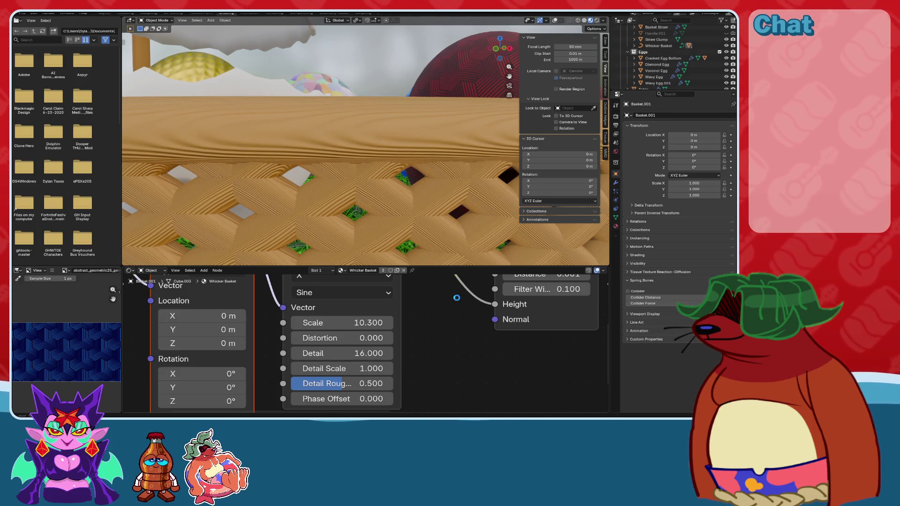
{"action": "key", "text": "ctrl+s"}
Set the Wave Texture Scale to 10 and orbit to check the basket.
{"action": "left_click", "coordinate": [364, 323]}
{"action": "type", "text": "1-"}
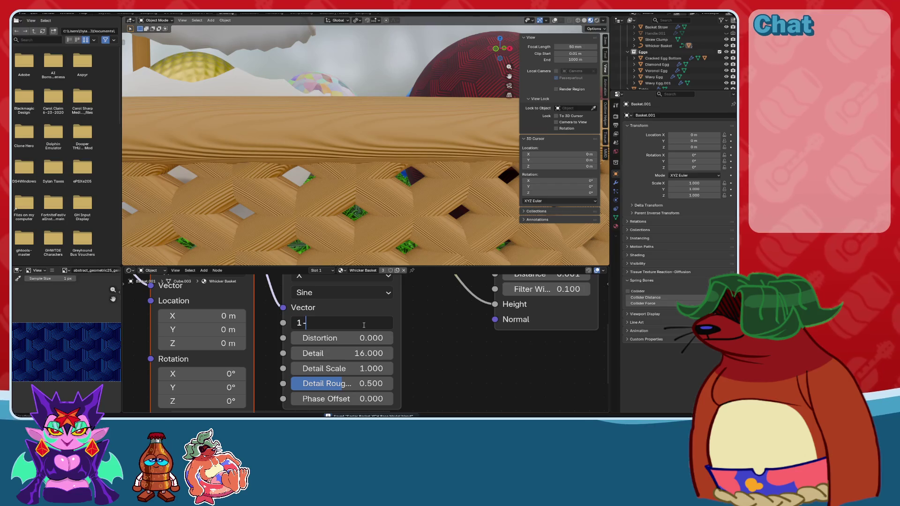
{"action": "key", "text": "Return"}
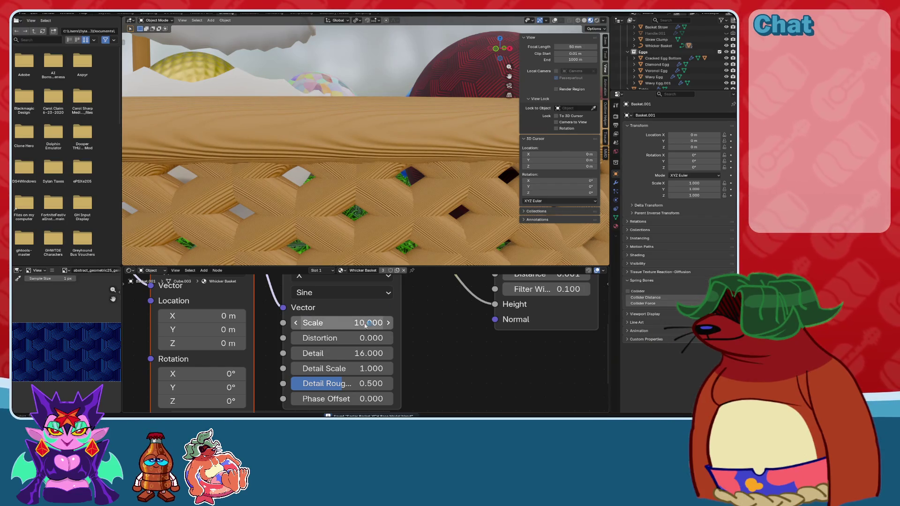
{"action": "mouse_move", "coordinate": [398, 155]}
{"action": "middle_mouse_down"}
{"action": "mouse_move", "coordinate": [368, 151]}
{"action": "mouse_move", "coordinate": [434, 158]}
{"action": "mouse_move", "coordinate": [684, 223]}
{"action": "middle_mouse_up"}
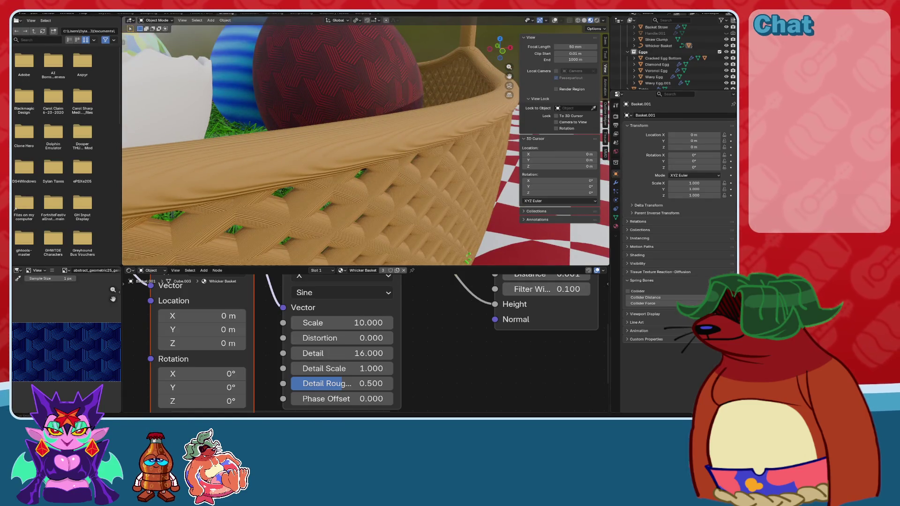
{"action": "mouse_move", "coordinate": [422, 188]}
{"action": "middle_mouse_down"}
{"action": "mouse_move", "coordinate": [442, 224]}
{"action": "mouse_move", "coordinate": [389, 190]}
{"action": "mouse_move", "coordinate": [436, 155]}
{"action": "middle_mouse_up"}
{"action": "scroll", "coordinate": [442, 224], "scroll_direction": "up", "scroll_amount": 2}
{"action": "scroll", "coordinate": [436, 155], "scroll_direction": "up", "scroll_amount": 2}
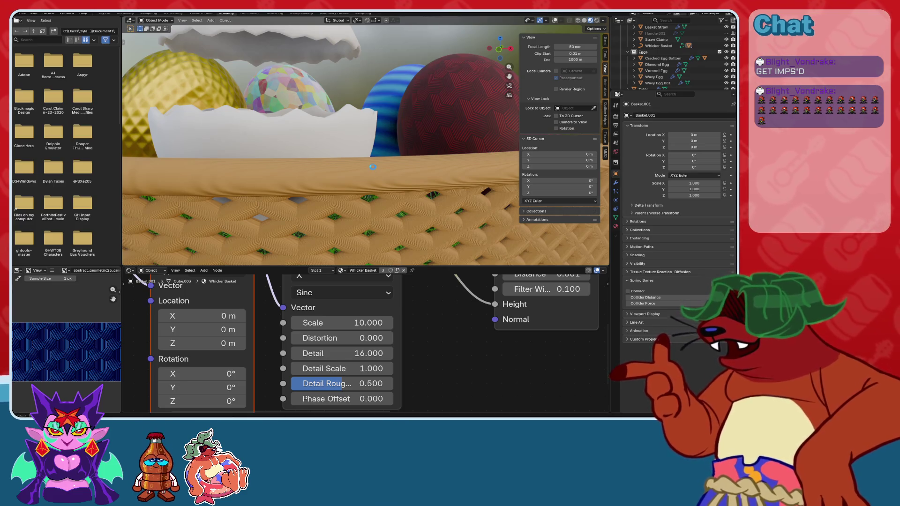
{"action": "scroll", "coordinate": [390, 189], "scroll_direction": "down", "scroll_amount": 5}
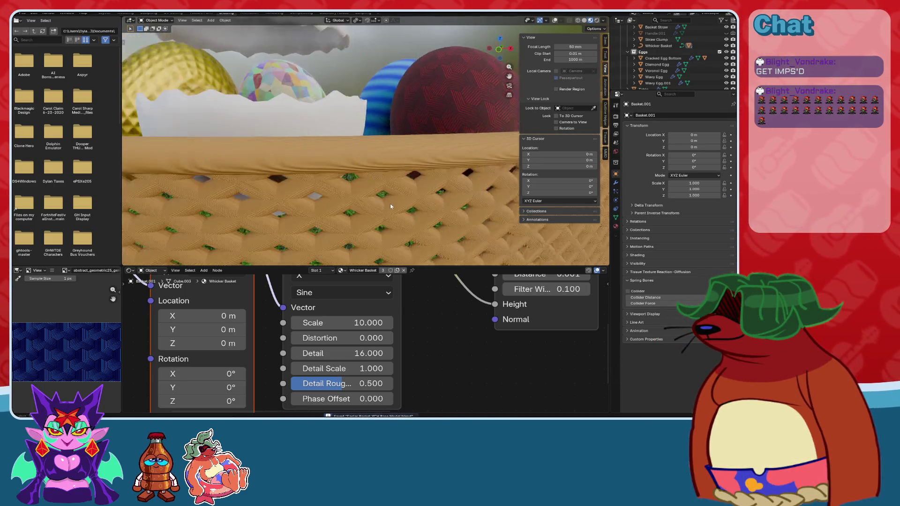
{"action": "scroll", "coordinate": [389, 205], "scroll_direction": "down", "scroll_amount": 3}
{"action": "mouse_move", "coordinate": [390, 205]}
{"action": "middle_mouse_down"}
{"action": "mouse_move", "coordinate": [447, 190]}
{"action": "mouse_move", "coordinate": [304, 144]}
{"action": "middle_mouse_up"}
{"action": "scroll", "coordinate": [303, 143], "scroll_direction": "up", "scroll_amount": 3}
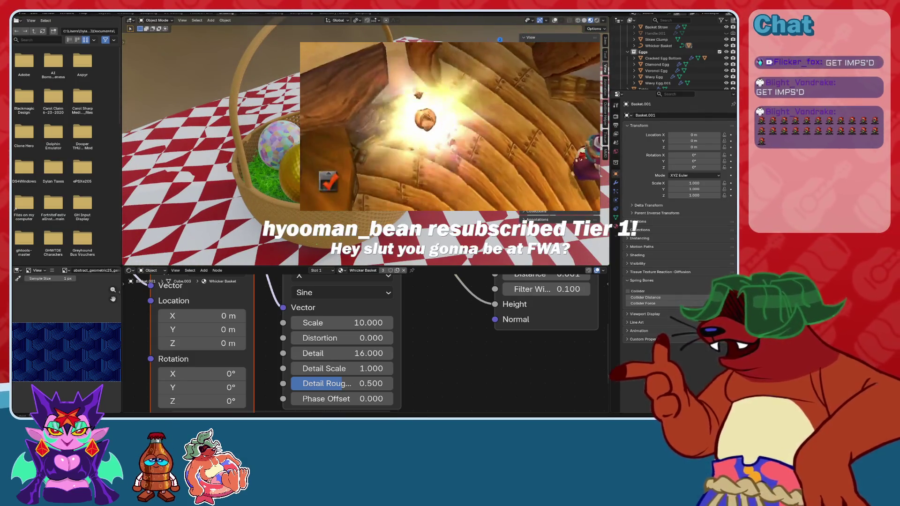
{"action": "key", "text": "ctrl+s"}
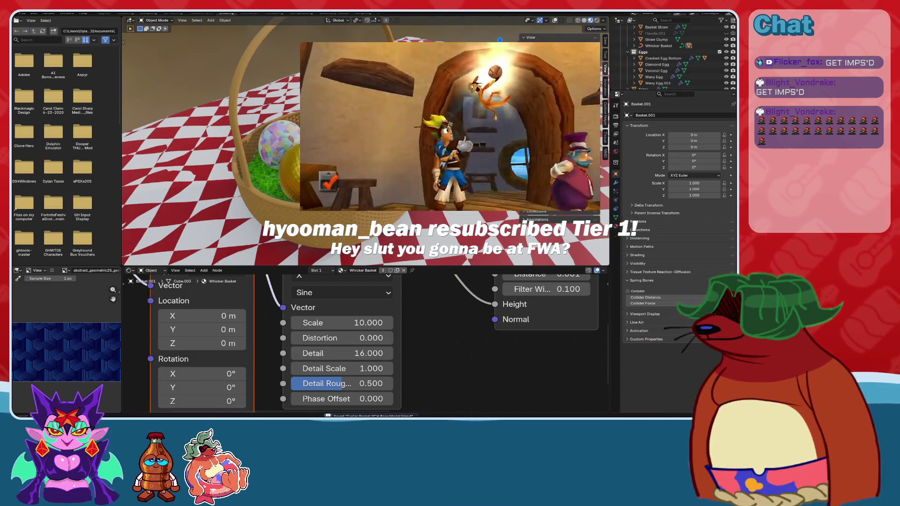
{"action": "mouse_move", "coordinate": [303, 143]}
{"action": "middle_mouse_down"}
{"action": "mouse_move", "coordinate": [300, 168]}
{"action": "mouse_move", "coordinate": [461, 168]}
{"action": "middle_mouse_up"}
{"action": "scroll", "coordinate": [318, 161], "scroll_direction": "up", "scroll_amount": 4}
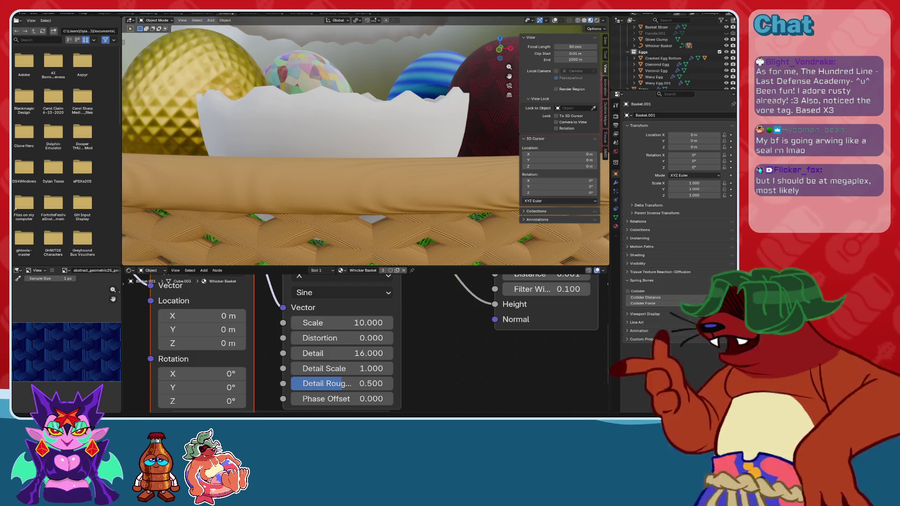
Trial Distortion, Phase Offset and Detail Roughness changes, cancelling each back to its default.
{"action": "scroll", "coordinate": [411, 161], "scroll_direction": "up", "scroll_amount": 5}
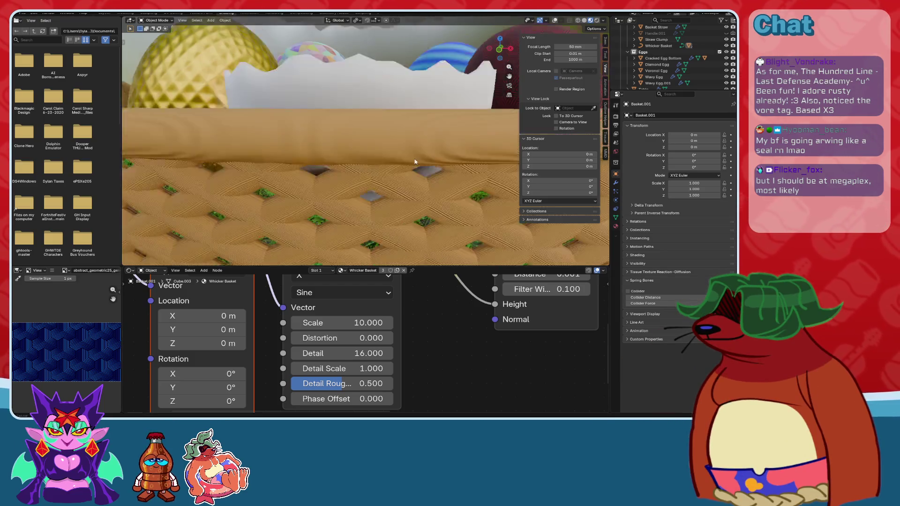
{"action": "middle_click_drag", "start_coordinate": [422, 136], "coordinate": [394, 187]}
{"action": "scroll", "coordinate": [409, 158], "scroll_direction": "down", "scroll_amount": 5}
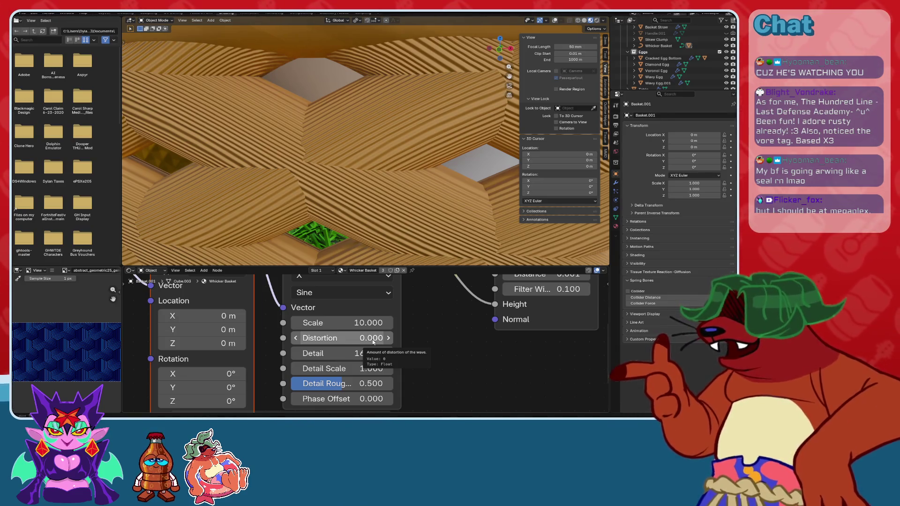
{"action": "mouse_move", "coordinate": [372, 339]}
{"action": "left_mouse_down"}
{"action": "mouse_move", "coordinate": [419, 339]}
{"action": "mouse_move", "coordinate": [423, 349]}
{"action": "left_mouse_up"}
{"action": "key", "text": "Escape"}
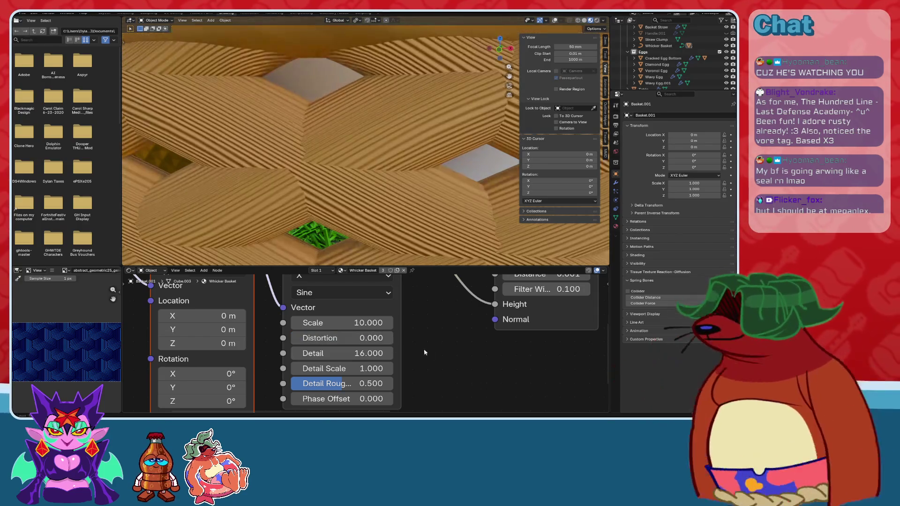
{"action": "scroll", "coordinate": [412, 349], "scroll_direction": "down", "scroll_amount": 3}
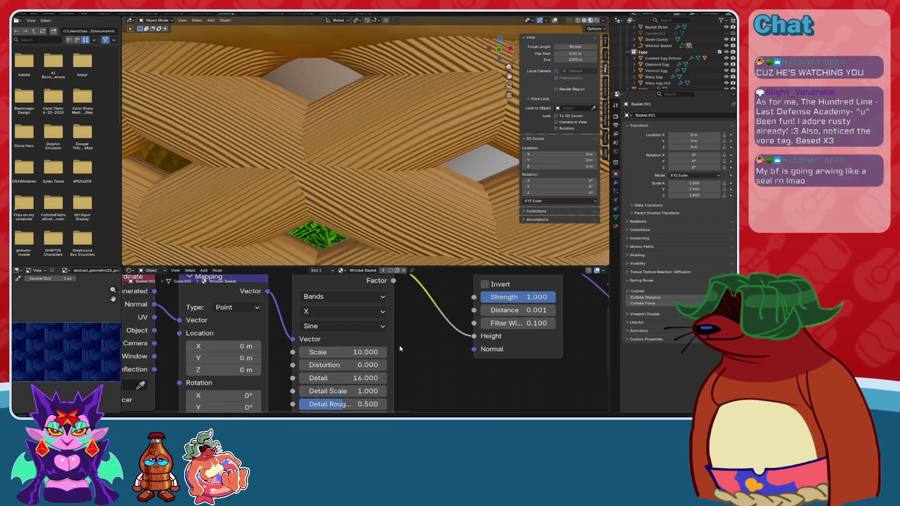
{"action": "scroll", "coordinate": [400, 349], "scroll_direction": "up", "scroll_amount": 2}
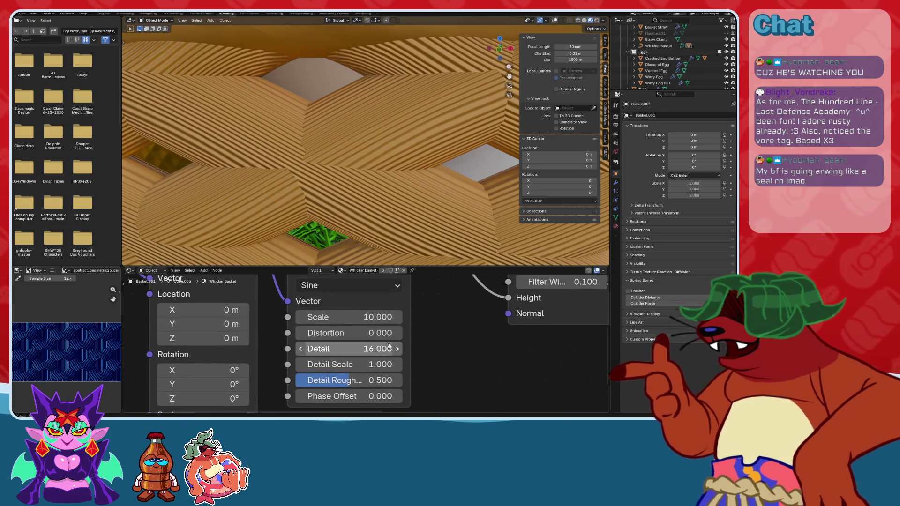
{"action": "left_click_drag", "start_coordinate": [366, 396], "coordinate": [422, 396]}
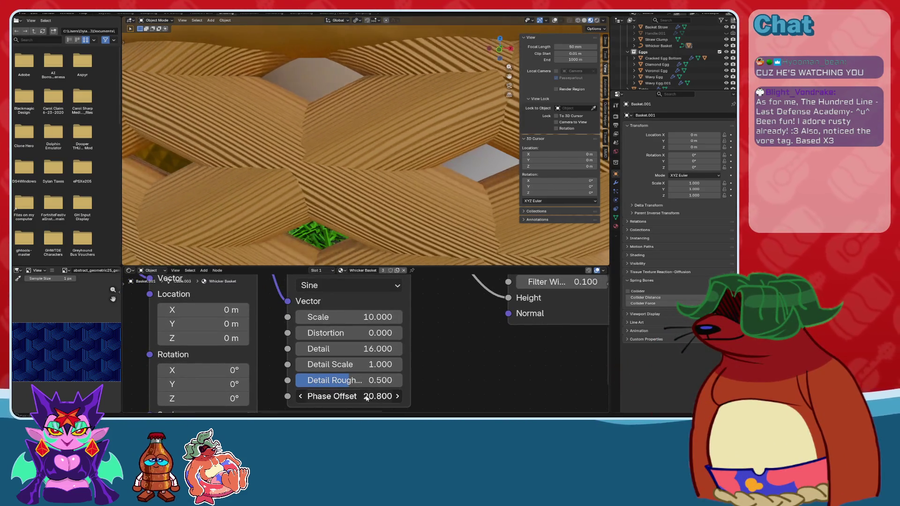
{"action": "key", "text": "ctrl+z"}
{"action": "left_click_drag", "start_coordinate": [356, 380], "coordinate": [342, 380]}
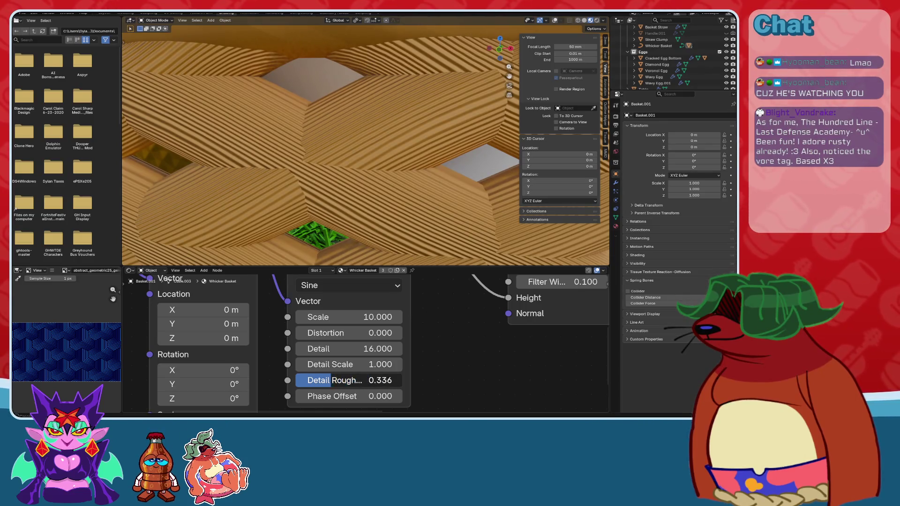
{"action": "key", "text": "Escape"}
Set the wave Distortion to 1, then push it up toward 62.8.
{"action": "left_click", "coordinate": [369, 331]}
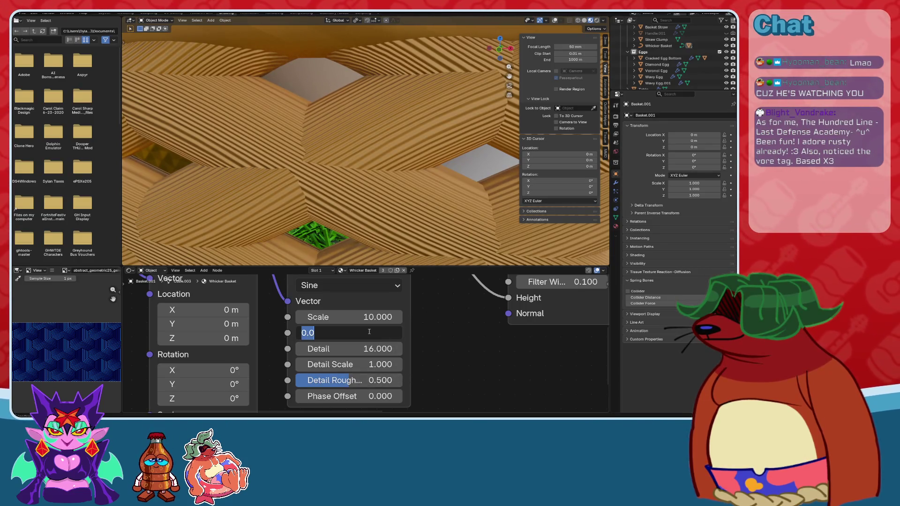
{"action": "type", "text": "1"}
{"action": "key", "text": "Return"}
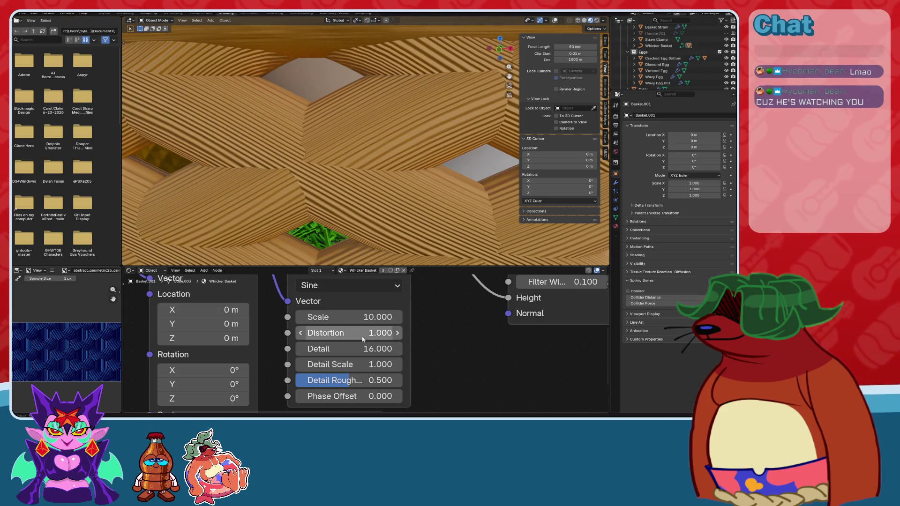
{"action": "left_click_drag", "start_coordinate": [386, 339], "coordinate": [450, 339]}
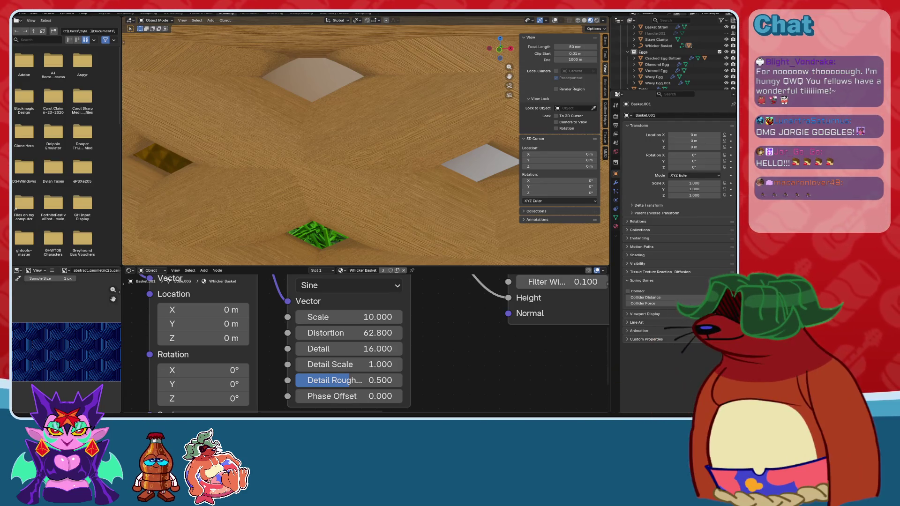
{"action": "scroll", "coordinate": [381, 143], "scroll_direction": "down", "scroll_amount": 8}
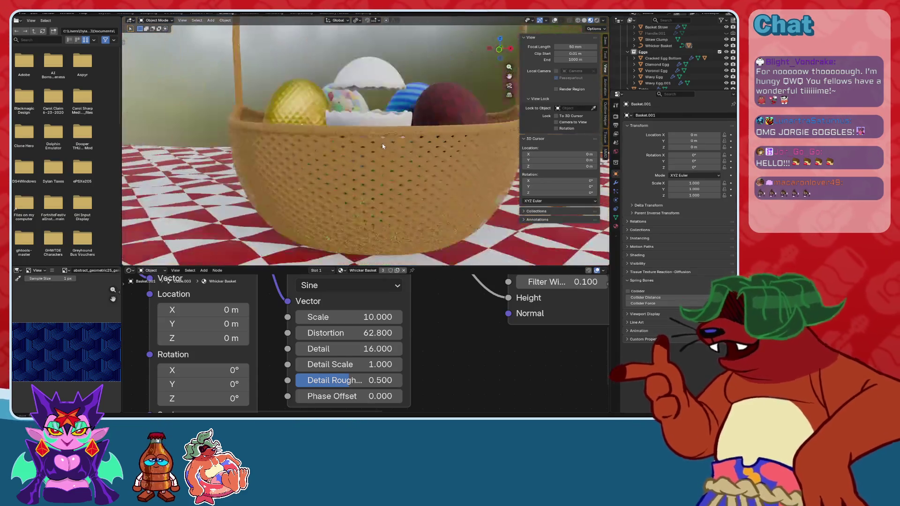
{"action": "scroll", "coordinate": [382, 143], "scroll_direction": "up", "scroll_amount": 2}
{"action": "mouse_move", "coordinate": [396, 155]}
{"action": "middle_mouse_down"}
{"action": "mouse_move", "coordinate": [436, 169]}
{"action": "mouse_move", "coordinate": [417, 147]}
{"action": "middle_mouse_up"}
{"action": "scroll", "coordinate": [415, 142], "scroll_direction": "up", "scroll_amount": 5}
{"action": "scroll", "coordinate": [415, 141], "scroll_direction": "down", "scroll_amount": 6}
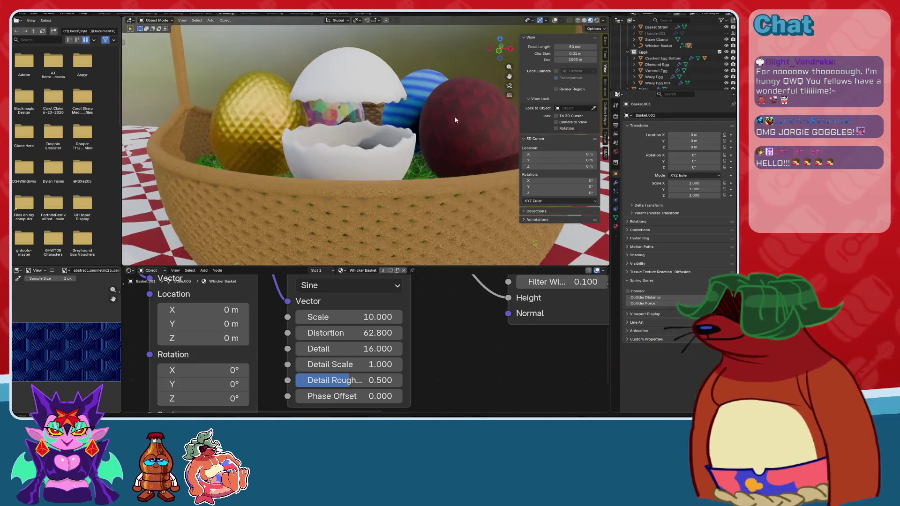
{"action": "scroll", "coordinate": [432, 150], "scroll_direction": "down", "scroll_amount": 3}
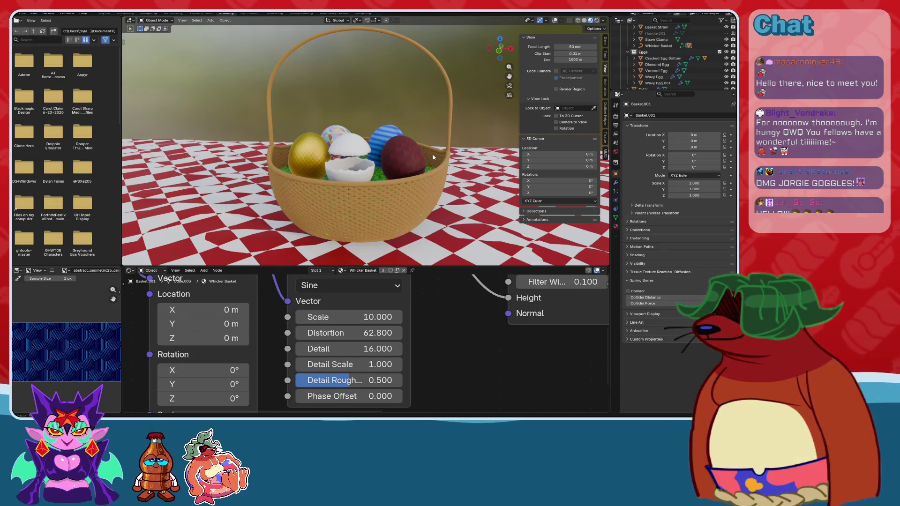
{"action": "scroll", "coordinate": [432, 157], "scroll_direction": "up", "scroll_amount": 3}
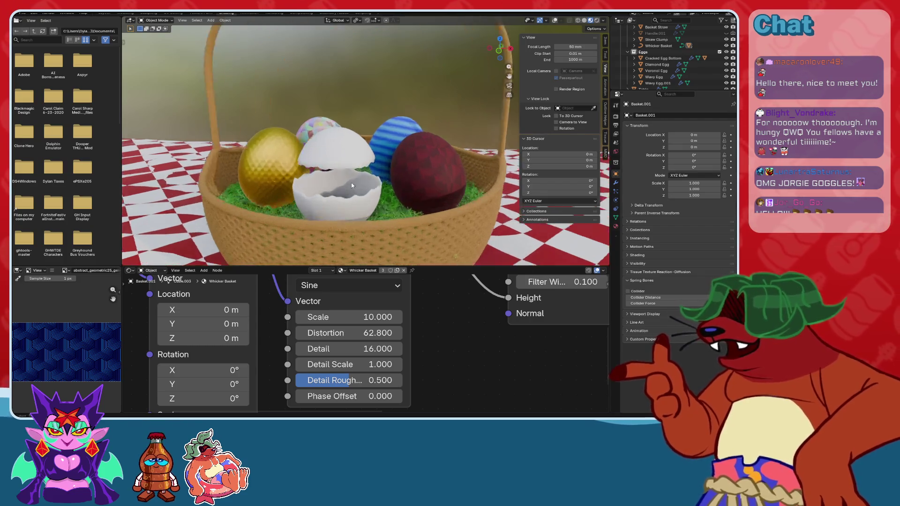
{"action": "mouse_move", "coordinate": [433, 157]}
{"action": "middle_mouse_down"}
{"action": "mouse_move", "coordinate": [398, 136]}
{"action": "mouse_move", "coordinate": [421, 147]}
{"action": "mouse_move", "coordinate": [434, 127]}
{"action": "mouse_move", "coordinate": [375, 168]}
{"action": "mouse_move", "coordinate": [340, 159]}
{"action": "mouse_move", "coordinate": [386, 132]}
{"action": "mouse_move", "coordinate": [388, 153]}
{"action": "mouse_move", "coordinate": [405, 144]}
{"action": "mouse_move", "coordinate": [368, 97]}
{"action": "mouse_move", "coordinate": [387, 172]}
{"action": "mouse_move", "coordinate": [375, 176]}
{"action": "mouse_move", "coordinate": [376, 151]}
{"action": "mouse_move", "coordinate": [395, 168]}
{"action": "mouse_move", "coordinate": [394, 186]}
{"action": "mouse_move", "coordinate": [394, 178]}
{"action": "mouse_move", "coordinate": [415, 190]}
{"action": "mouse_move", "coordinate": [403, 202]}
{"action": "middle_mouse_up"}
{"action": "scroll", "coordinate": [341, 160], "scroll_direction": "up", "scroll_amount": 2}
{"action": "scroll", "coordinate": [421, 180], "scroll_direction": "down", "scroll_amount": 4}
{"action": "scroll", "coordinate": [369, 97], "scroll_direction": "up", "scroll_amount": 2}
{"action": "scroll", "coordinate": [377, 152], "scroll_direction": "up", "scroll_amount": 3}
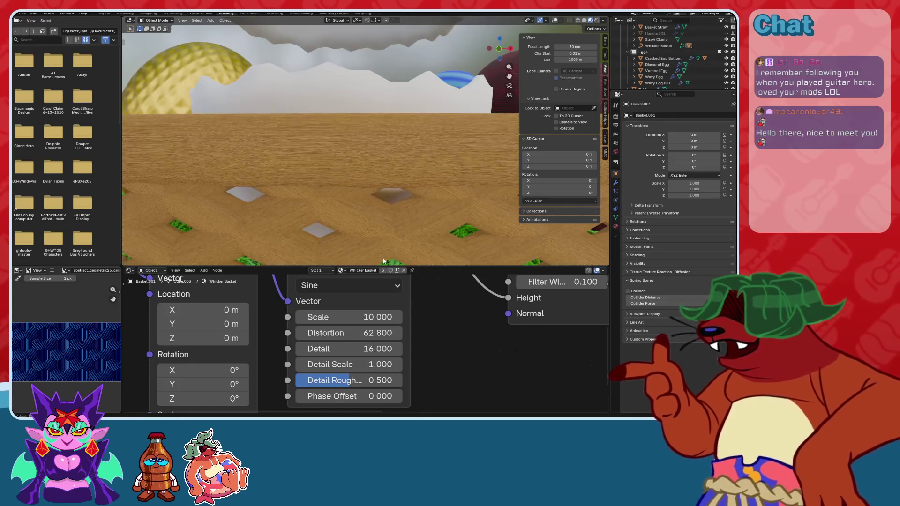
Set the Wave Texture Scale to 1 and inspect the long wood-grain streaks on the weave.
{"action": "left_click_drag", "start_coordinate": [375, 321], "coordinate": [249, 321]}
{"action": "left_click", "coordinate": [387, 318]}
{"action": "type", "text": "1"}
{"action": "key", "text": "Return"}
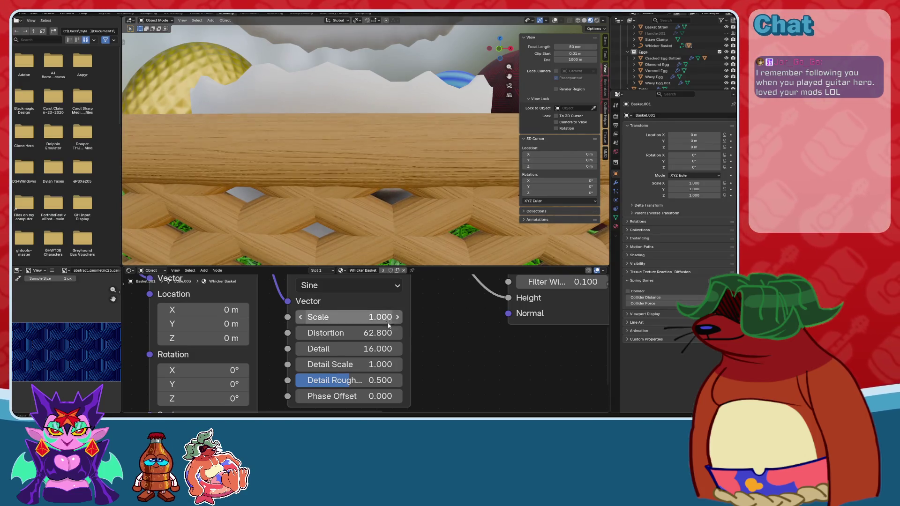
{"action": "mouse_move", "coordinate": [435, 204]}
{"action": "middle_mouse_down"}
{"action": "mouse_move", "coordinate": [426, 202]}
{"action": "mouse_move", "coordinate": [441, 188]}
{"action": "middle_mouse_up"}
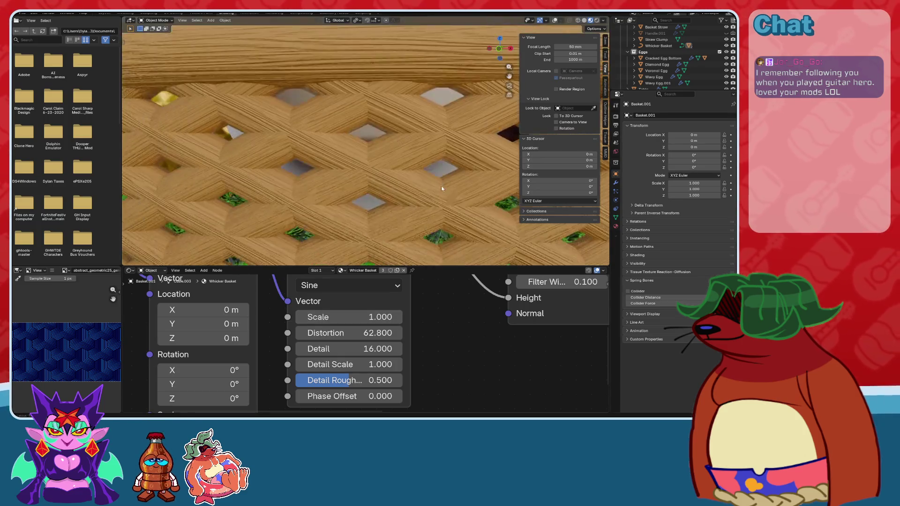
{"action": "scroll", "coordinate": [442, 188], "scroll_direction": "up", "scroll_amount": 5}
{"action": "scroll", "coordinate": [440, 192], "scroll_direction": "down", "scroll_amount": 5}
{"action": "scroll", "coordinate": [438, 195], "scroll_direction": "up", "scroll_amount": 2}
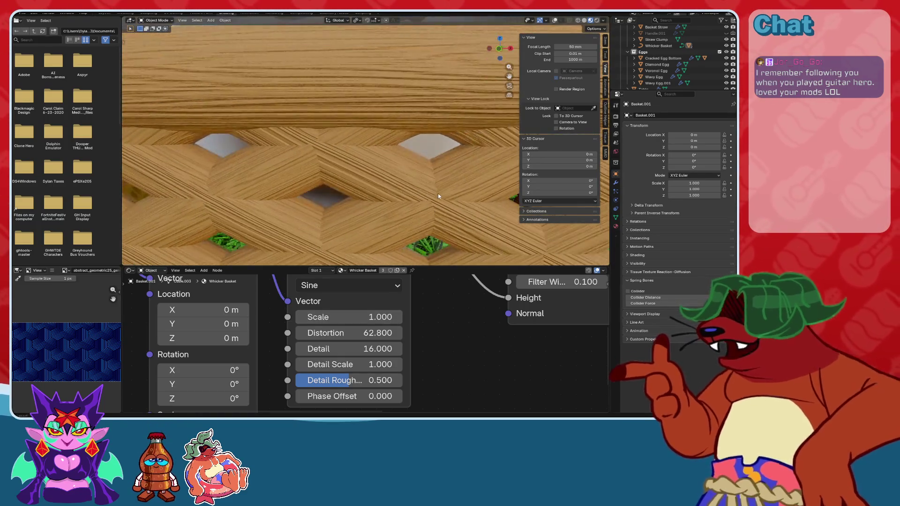
{"action": "scroll", "coordinate": [450, 368], "scroll_direction": "down", "scroll_amount": 4}
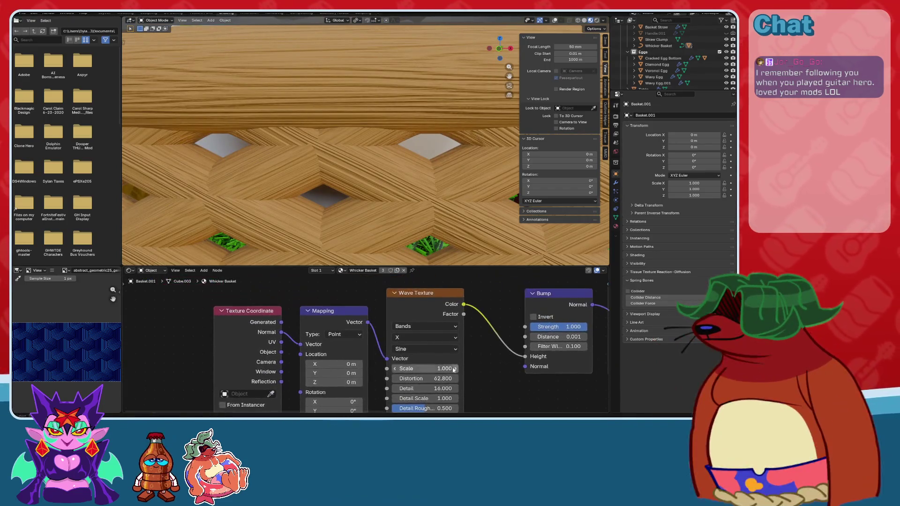
{"action": "scroll", "coordinate": [327, 319], "scroll_direction": "up", "scroll_amount": 2}
{"action": "left_click_drag", "start_coordinate": [308, 314], "coordinate": [332, 342]}
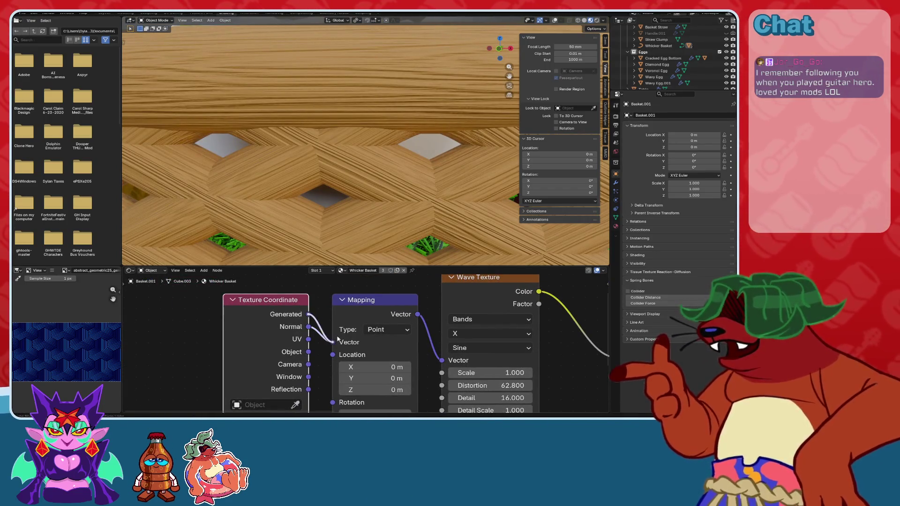
{"action": "scroll", "coordinate": [366, 220], "scroll_direction": "down", "scroll_amount": 5}
{"action": "scroll", "coordinate": [368, 220], "scroll_direction": "up", "scroll_amount": 5}
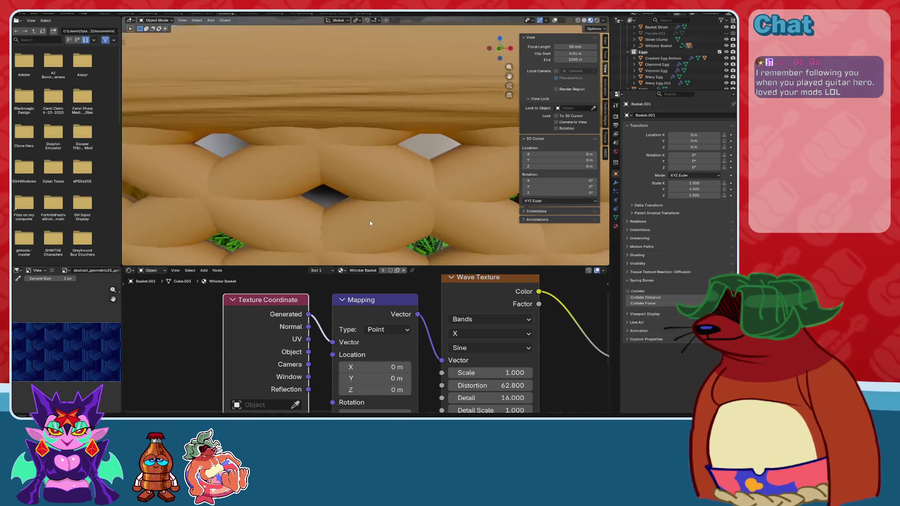
{"action": "scroll", "coordinate": [369, 220], "scroll_direction": "down", "scroll_amount": 5}
{"action": "scroll", "coordinate": [369, 220], "scroll_direction": "up", "scroll_amount": 2}
{"action": "left_click_drag", "start_coordinate": [309, 339], "coordinate": [336, 343]}
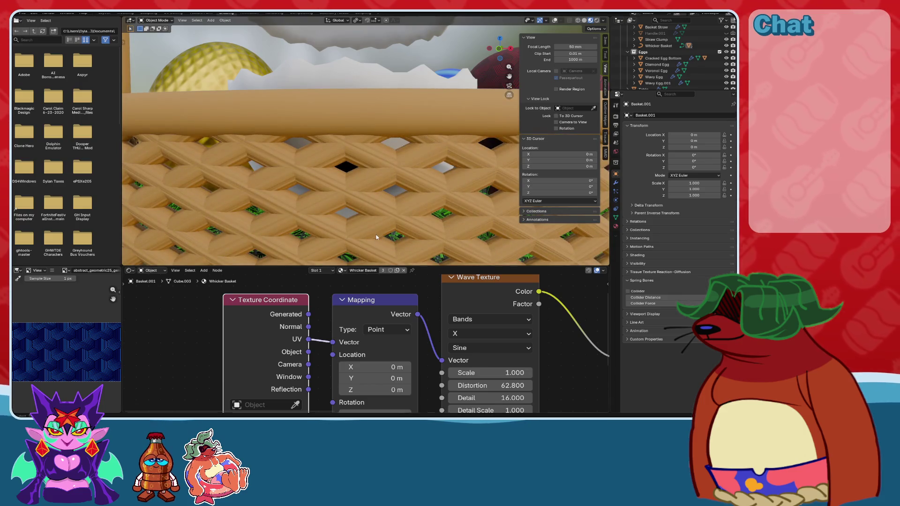
{"action": "scroll", "coordinate": [375, 237], "scroll_direction": "up", "scroll_amount": 3}
{"action": "middle_click_drag", "start_coordinate": [507, 387], "coordinate": [396, 340]}
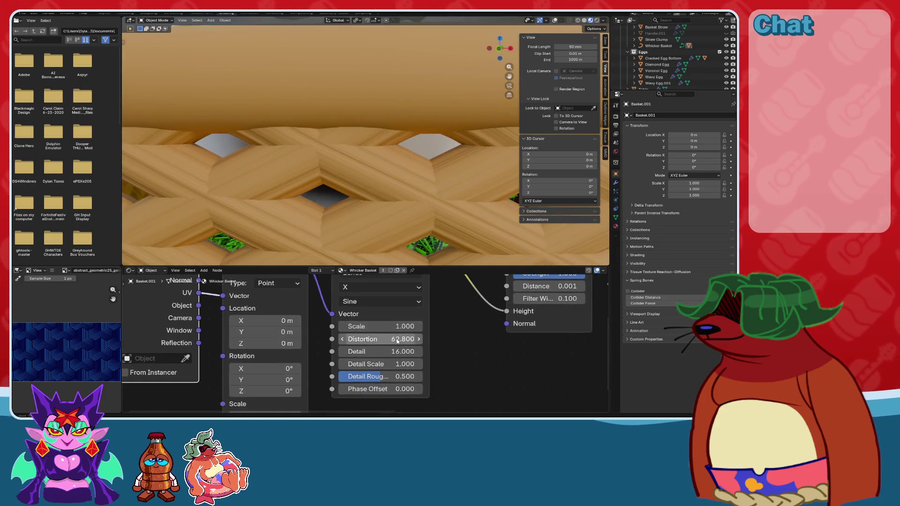
{"action": "scroll", "coordinate": [397, 341], "scroll_direction": "up", "scroll_amount": 1}
{"action": "left_click_drag", "start_coordinate": [397, 339], "coordinate": [404, 338]}
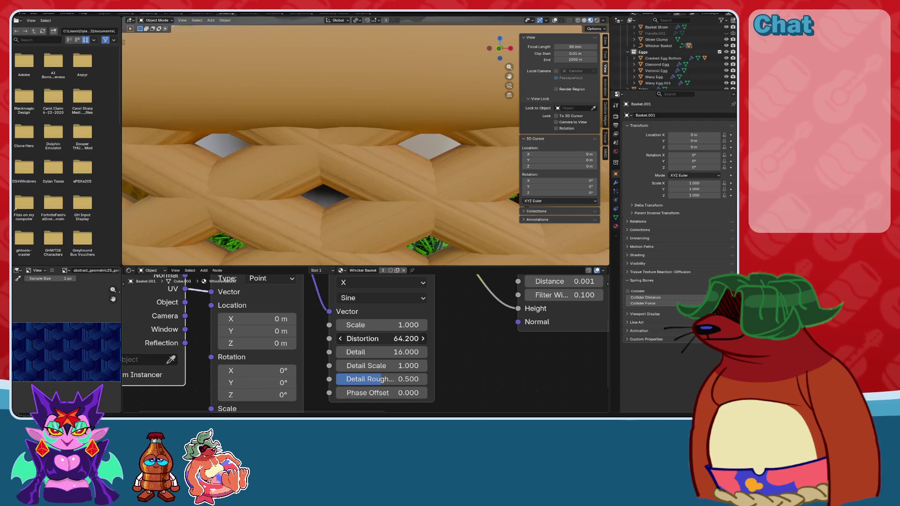
{"action": "key", "text": "Escape"}
{"action": "scroll", "coordinate": [407, 347], "scroll_direction": "down", "scroll_amount": 3}
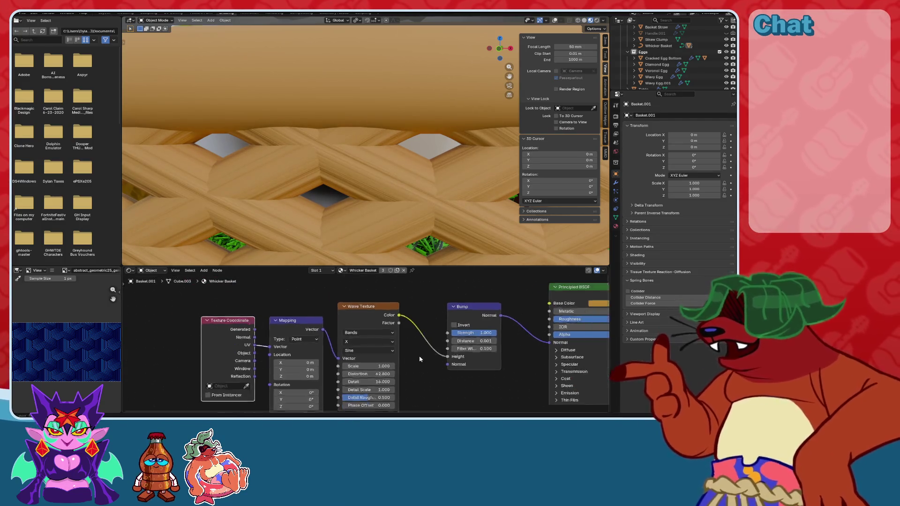
Add a Wave Texture node via the Texture menu after a 'musg' search finds nothing.
{"action": "scroll", "coordinate": [420, 359], "scroll_direction": "down", "scroll_amount": 1}
{"action": "key", "text": "shift+a"}
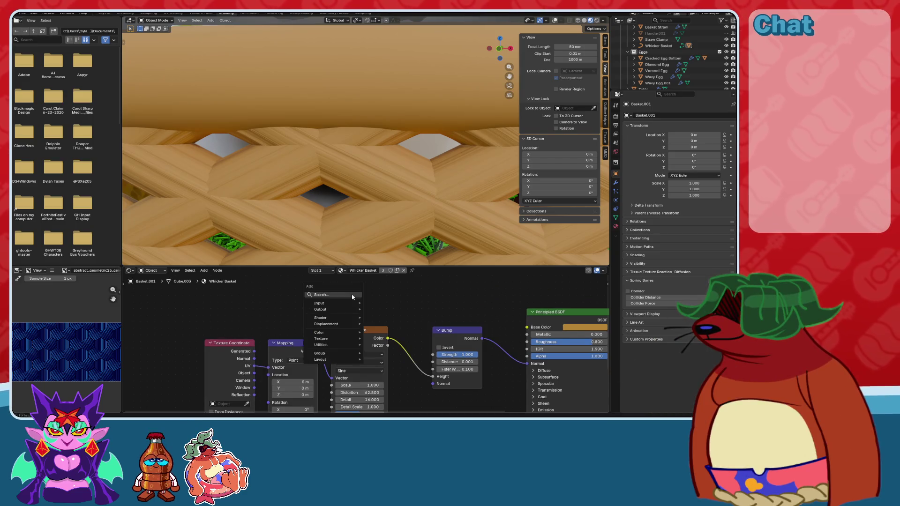
{"action": "left_click", "coordinate": [352, 296]}
{"action": "type", "text": "mus"}
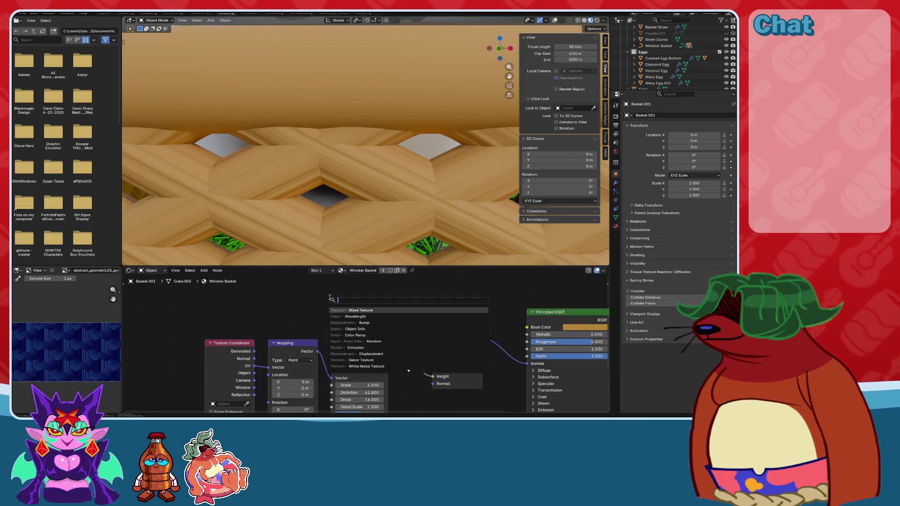
{"action": "type", "text": "g"}
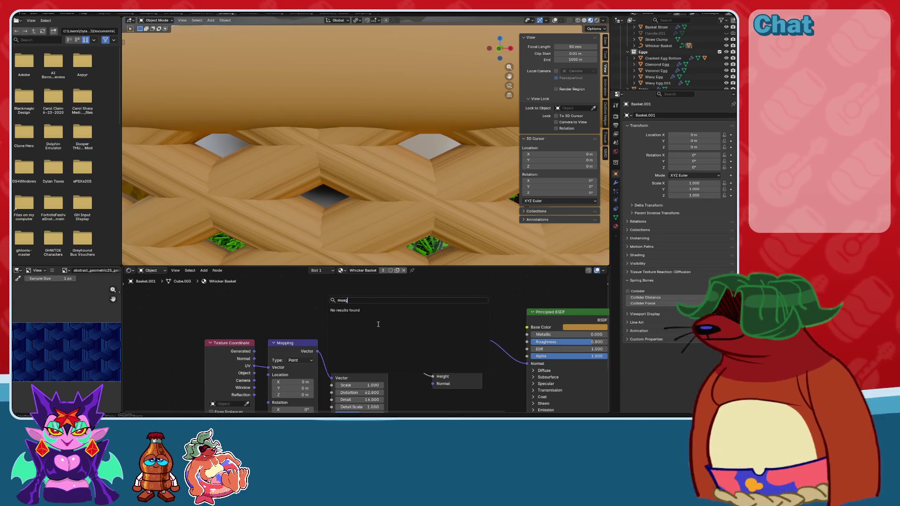
{"action": "key", "text": "BackSpace"}
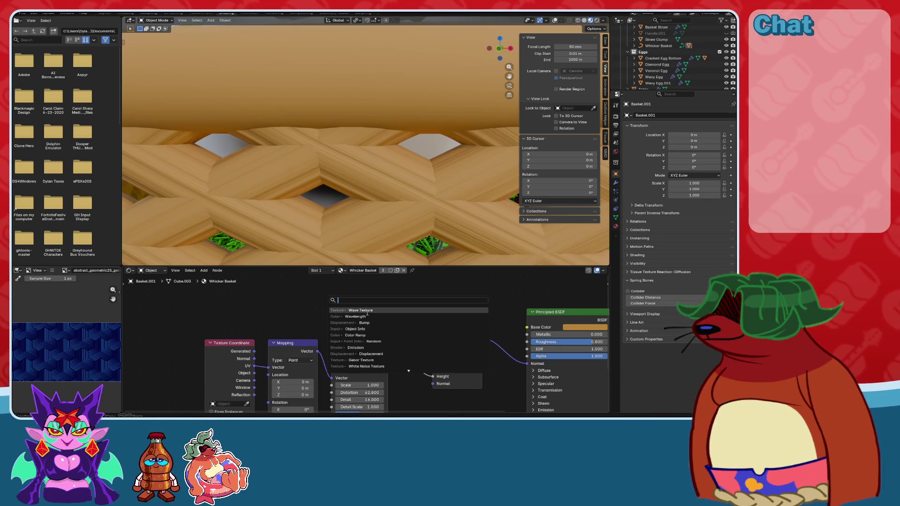
{"action": "key", "text": "Escape"}
{"action": "key", "text": "shift+a"}
{"action": "mouse_move", "coordinate": [305, 310]}
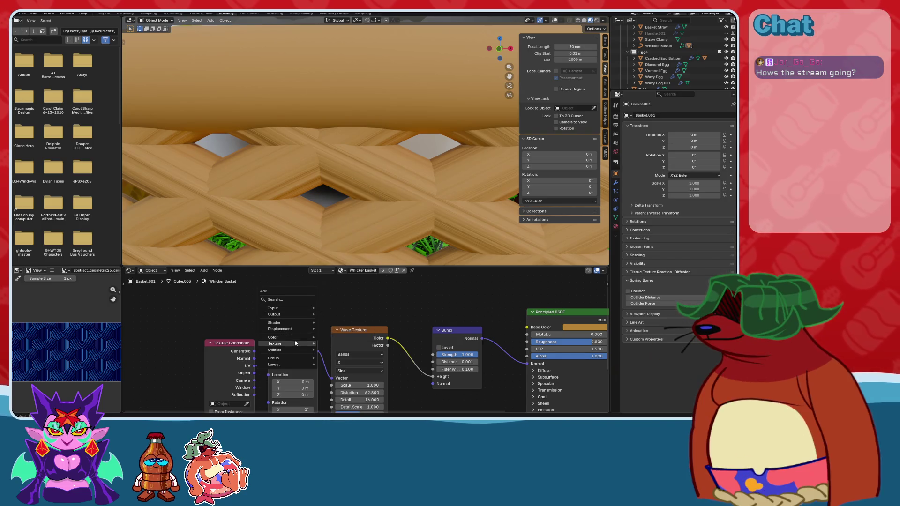
{"action": "mouse_move", "coordinate": [295, 343]}
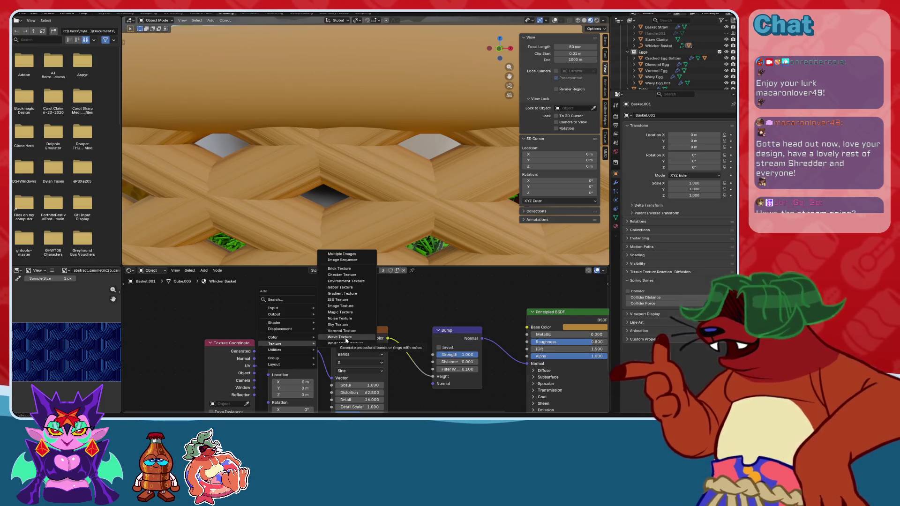
{"action": "left_click", "coordinate": [357, 337]}
{"action": "scroll", "coordinate": [388, 189], "scroll_direction": "down", "scroll_amount": 5}
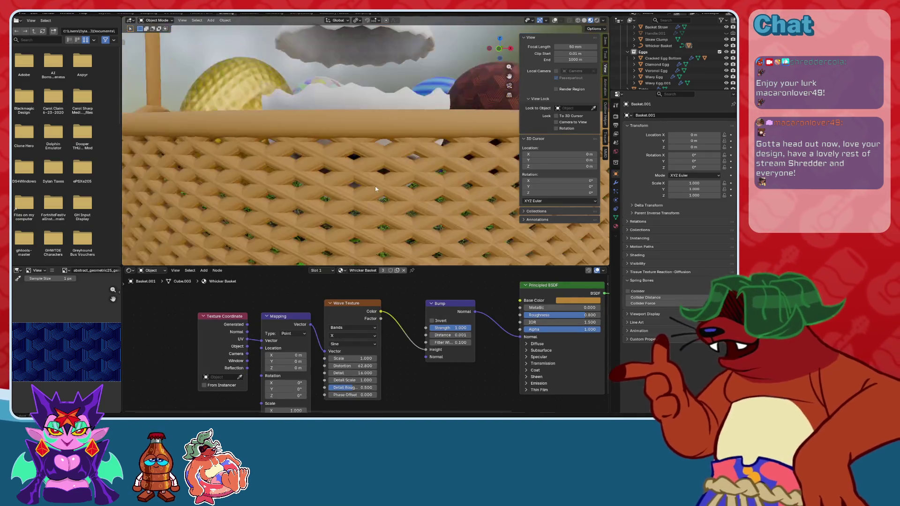
Feed Mapping from a non-UV Texture Coordinate output and lower Bump Strength to 0.300.
{"action": "scroll", "coordinate": [390, 186], "scroll_direction": "up", "scroll_amount": 8}
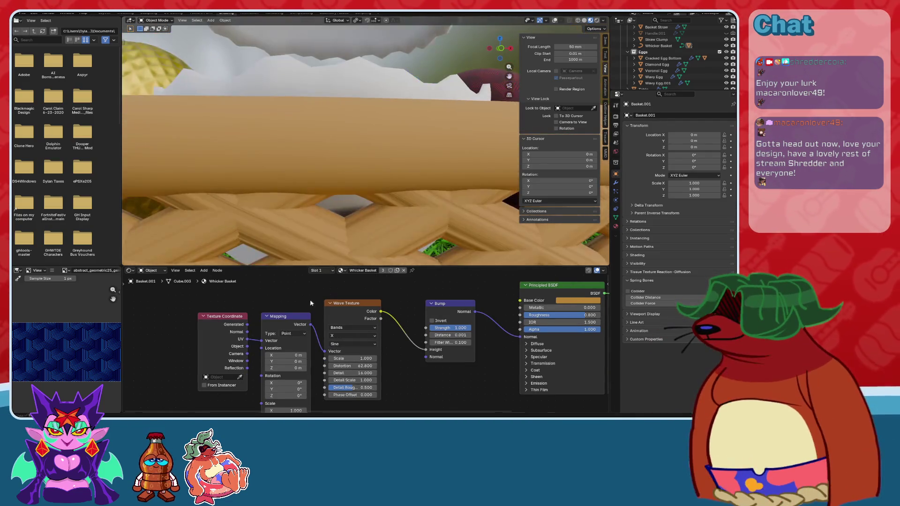
{"action": "mouse_move", "coordinate": [244, 325]}
{"action": "left_mouse_down"}
{"action": "mouse_move", "coordinate": [261, 341]}
{"action": "mouse_move", "coordinate": [251, 342]}
{"action": "mouse_move", "coordinate": [264, 342]}
{"action": "left_mouse_up"}
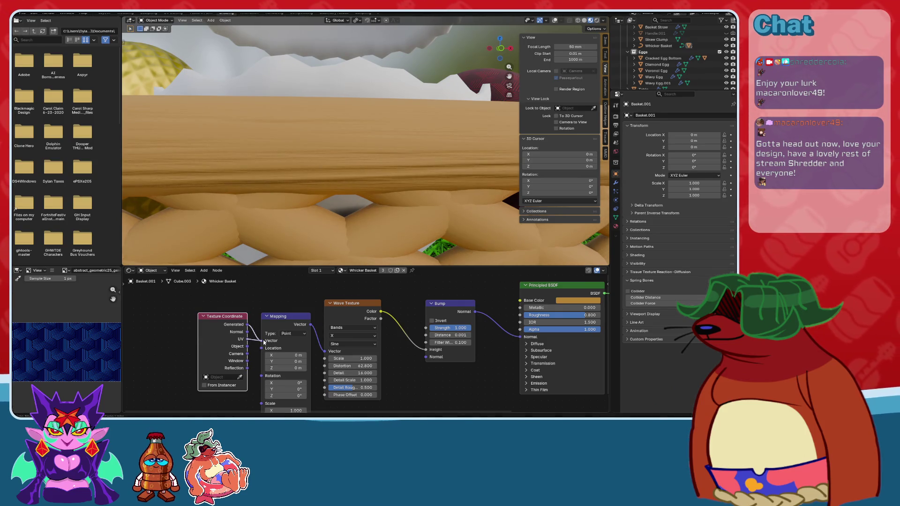
{"action": "scroll", "coordinate": [330, 218], "scroll_direction": "down", "scroll_amount": 5}
{"action": "scroll", "coordinate": [382, 189], "scroll_direction": "up", "scroll_amount": 4}
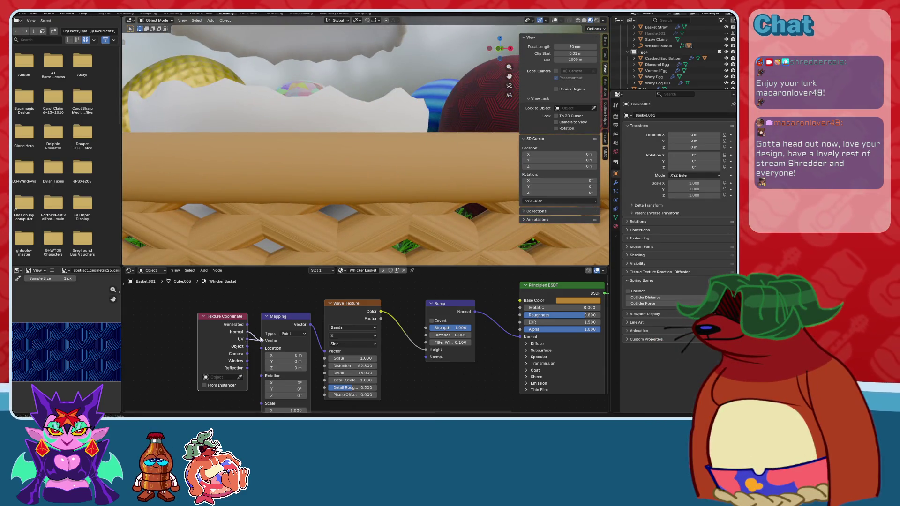
{"action": "scroll", "coordinate": [345, 195], "scroll_direction": "down", "scroll_amount": 4}
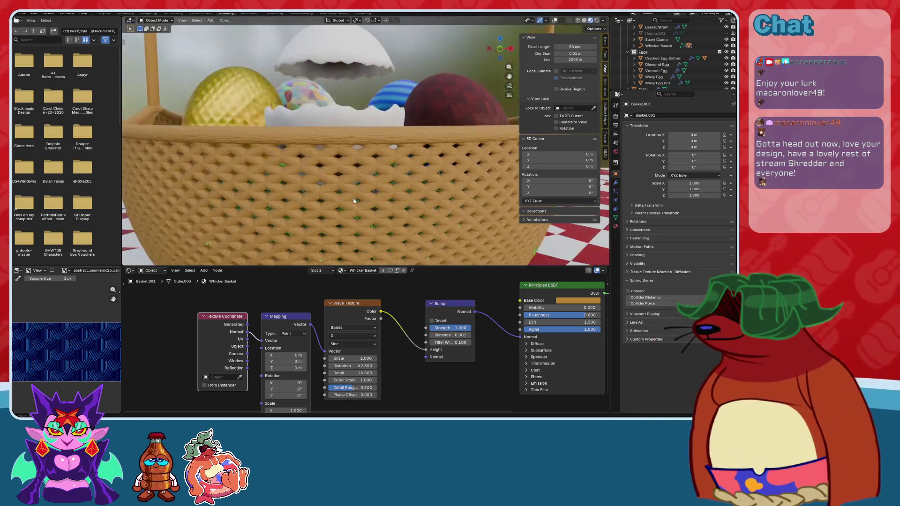
{"action": "scroll", "coordinate": [353, 201], "scroll_direction": "up", "scroll_amount": 6}
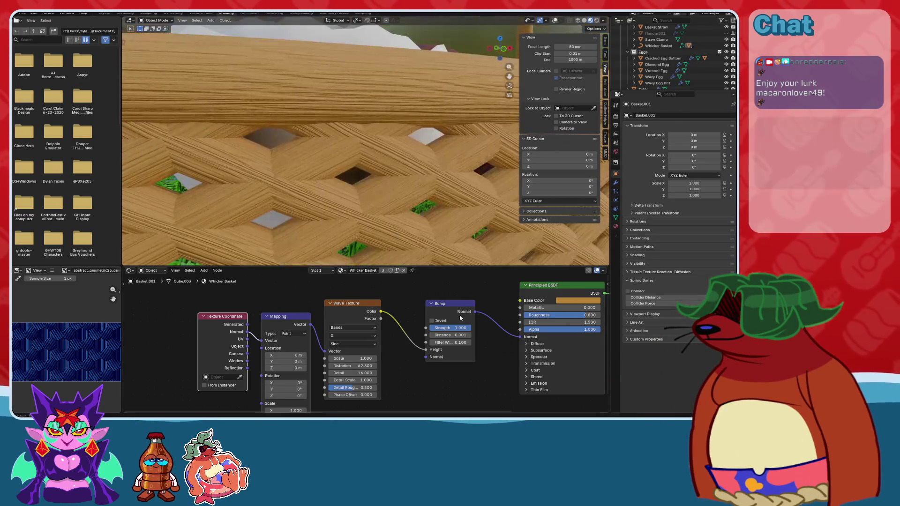
{"action": "scroll", "coordinate": [474, 333], "scroll_direction": "up", "scroll_amount": 4}
{"action": "mouse_move", "coordinate": [424, 321]}
{"action": "left_mouse_down"}
{"action": "mouse_move", "coordinate": [390, 320]}
{"action": "mouse_move", "coordinate": [441, 326]}
{"action": "mouse_move", "coordinate": [430, 325]}
{"action": "left_mouse_up"}
{"action": "scroll", "coordinate": [395, 173], "scroll_direction": "down", "scroll_amount": 5}
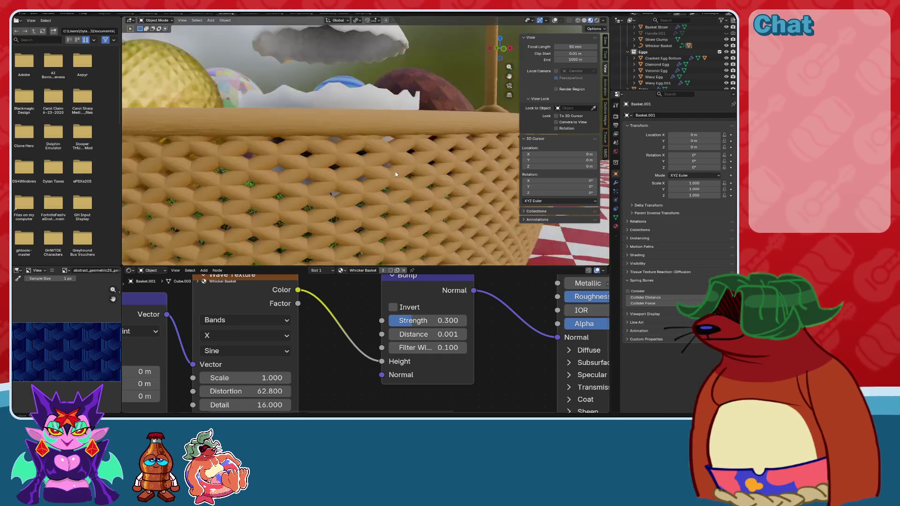
{"action": "scroll", "coordinate": [395, 174], "scroll_direction": "up", "scroll_amount": 3}
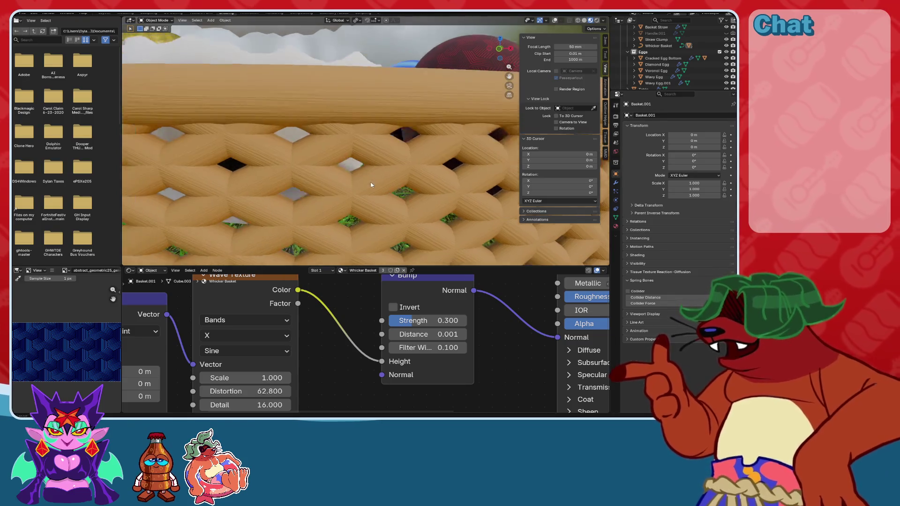
{"action": "mouse_move", "coordinate": [371, 185]}
{"action": "middle_mouse_down"}
{"action": "mouse_move", "coordinate": [375, 211]}
{"action": "mouse_move", "coordinate": [336, 193]}
{"action": "mouse_move", "coordinate": [347, 225]}
{"action": "middle_mouse_up"}
{"action": "scroll", "coordinate": [399, 342], "scroll_direction": "down", "scroll_amount": 2}
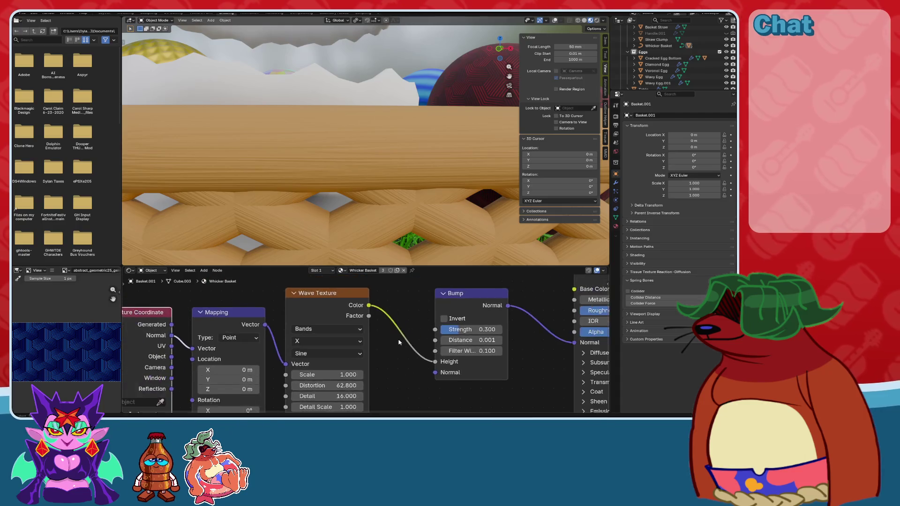
{"action": "middle_click_drag", "start_coordinate": [399, 342], "coordinate": [391, 336]}
{"action": "middle_click_drag", "start_coordinate": [384, 305], "coordinate": [374, 333]}
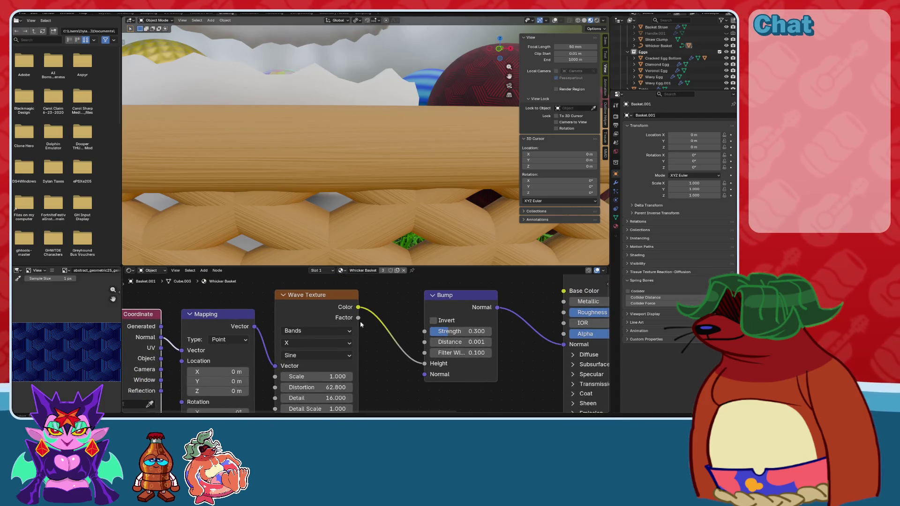
{"action": "left_click_drag", "start_coordinate": [359, 318], "coordinate": [424, 364]}
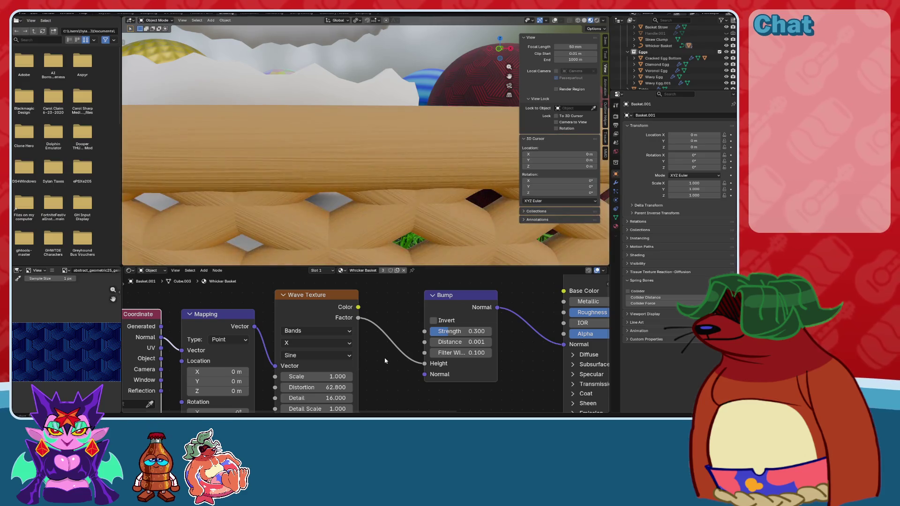
{"action": "key", "text": "ctrl+z"}
{"action": "key", "text": "ctrl+shift+z"}
{"action": "key", "text": "ctrl+z"}
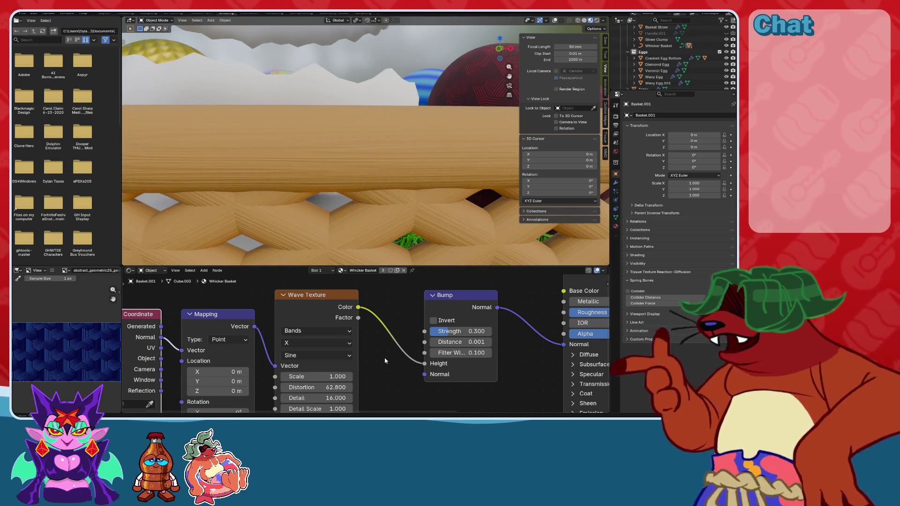
{"action": "middle_click_drag", "start_coordinate": [385, 360], "coordinate": [454, 351]}
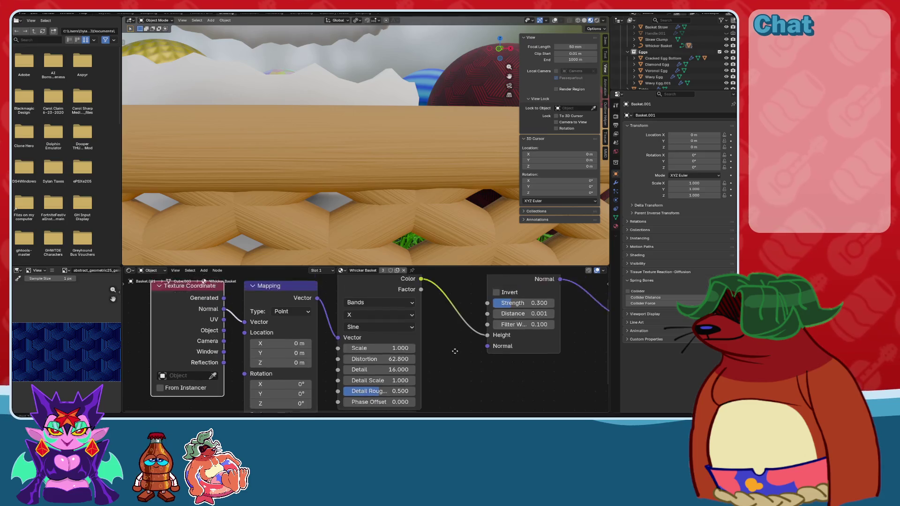
{"action": "scroll", "coordinate": [444, 403], "scroll_direction": "up", "scroll_amount": 2}
{"action": "left_click", "coordinate": [373, 323]}
{"action": "type", "text": "2"}
{"action": "key", "text": "Return"}
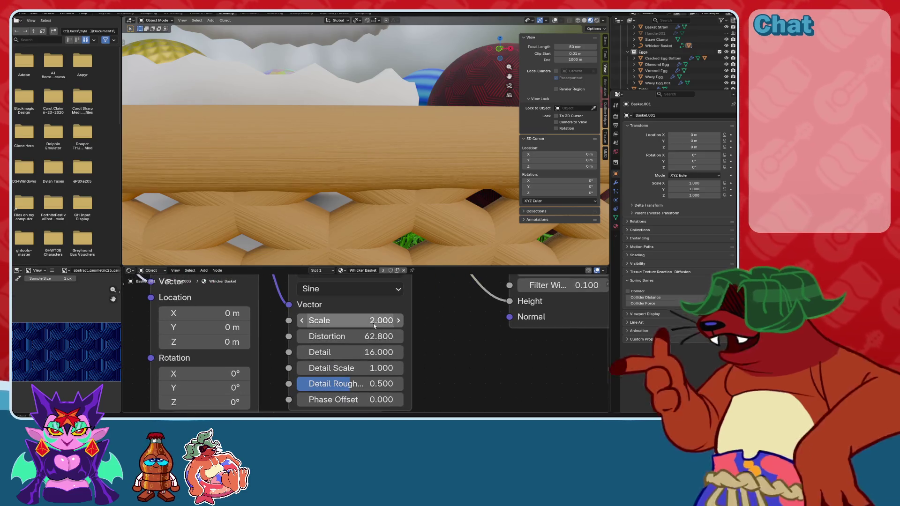
{"action": "key", "text": "ctrl+z"}
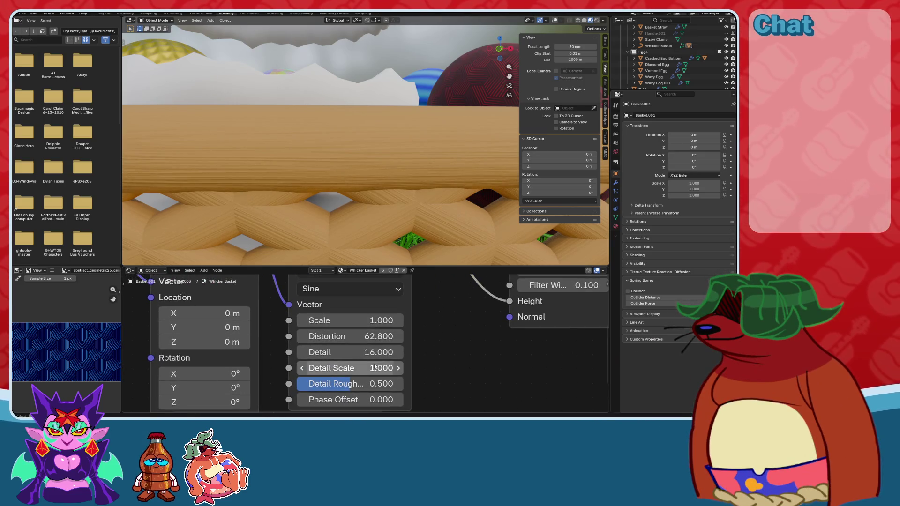
{"action": "mouse_move", "coordinate": [356, 352]}
{"action": "left_mouse_down"}
{"action": "mouse_move", "coordinate": [328, 352]}
{"action": "mouse_move", "coordinate": [442, 351]}
{"action": "left_mouse_up"}
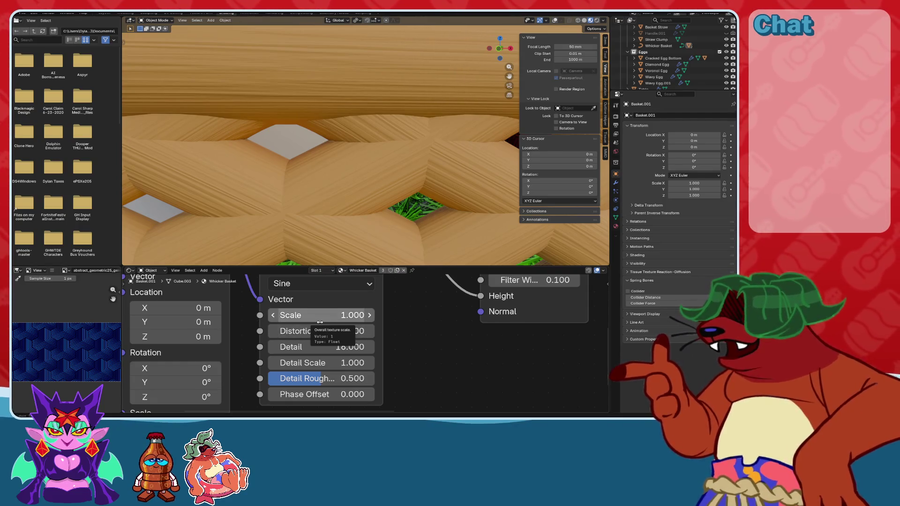
{"action": "scroll", "coordinate": [446, 343], "scroll_direction": "down", "scroll_amount": 3}
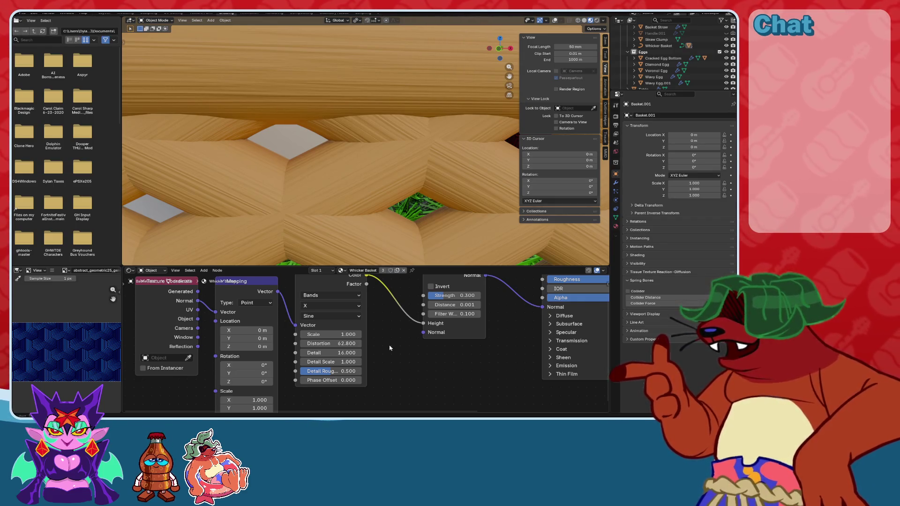
{"action": "scroll", "coordinate": [413, 337], "scroll_direction": "up", "scroll_amount": 3}
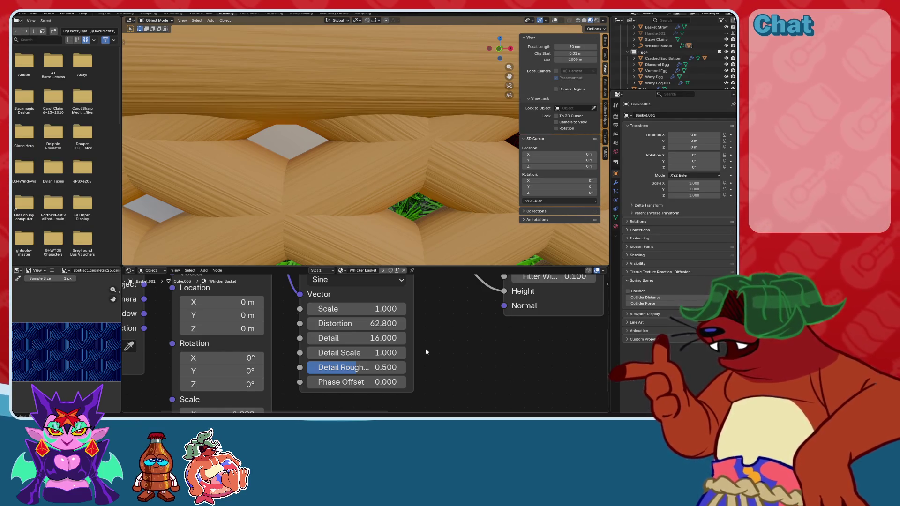
{"action": "scroll", "coordinate": [450, 347], "scroll_direction": "down", "scroll_amount": 2}
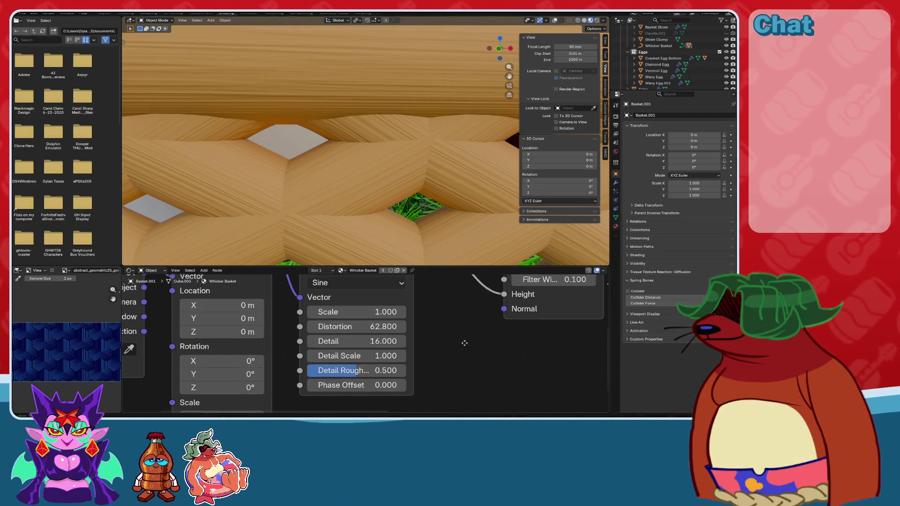
{"action": "scroll", "coordinate": [458, 363], "scroll_direction": "down", "scroll_amount": 5}
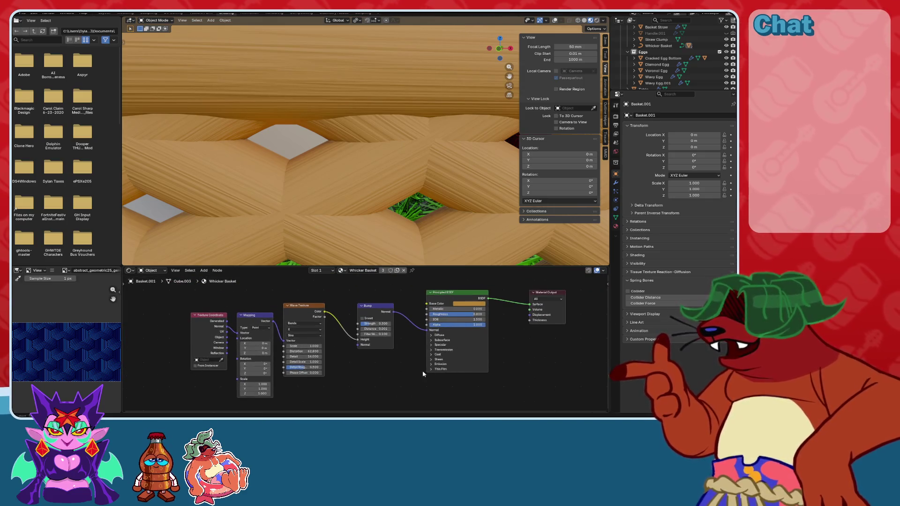
{"action": "scroll", "coordinate": [337, 356], "scroll_direction": "up", "scroll_amount": 5}
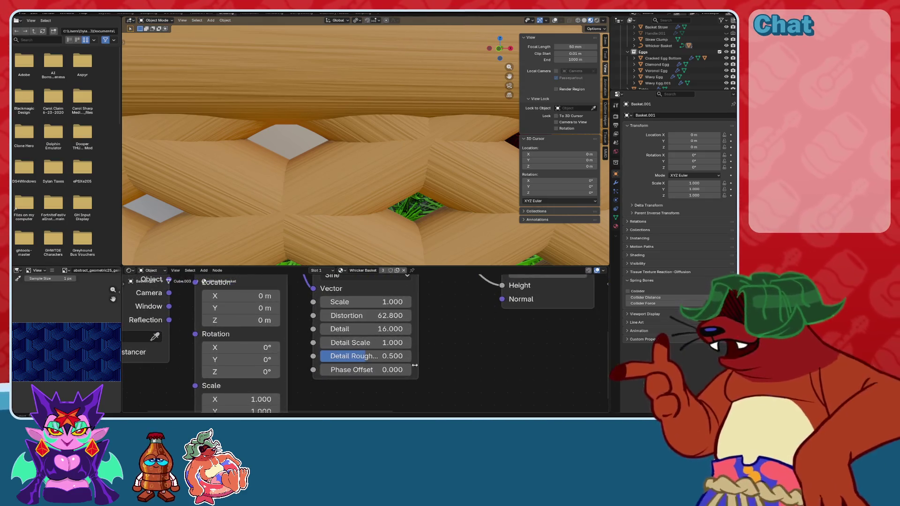
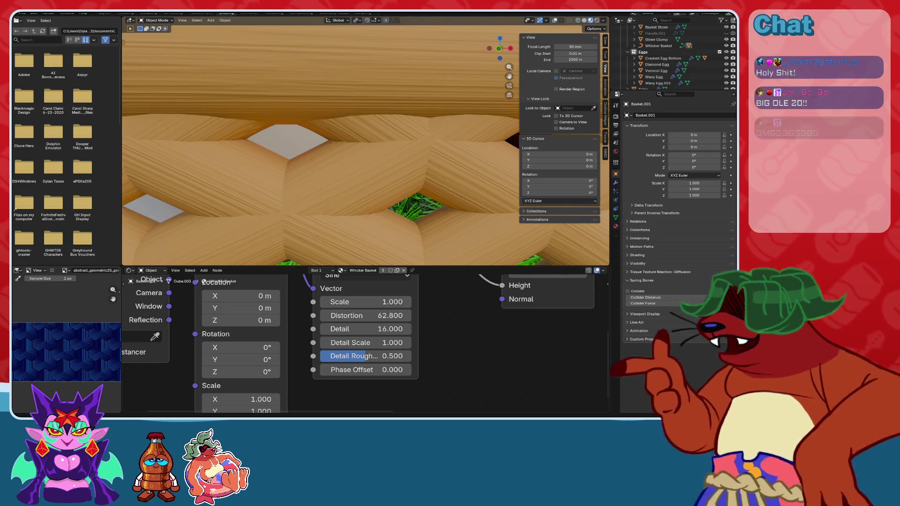
Orbit and zoom around the basket to inspect the multicolour and cracked white eggs.
{"action": "scroll", "coordinate": [371, 210], "scroll_direction": "down", "scroll_amount": 10}
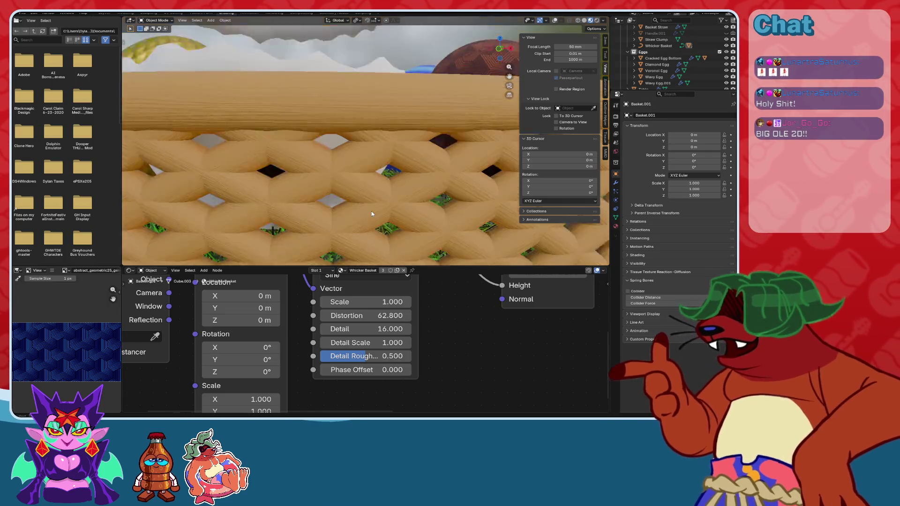
{"action": "scroll", "coordinate": [394, 189], "scroll_direction": "up", "scroll_amount": 10}
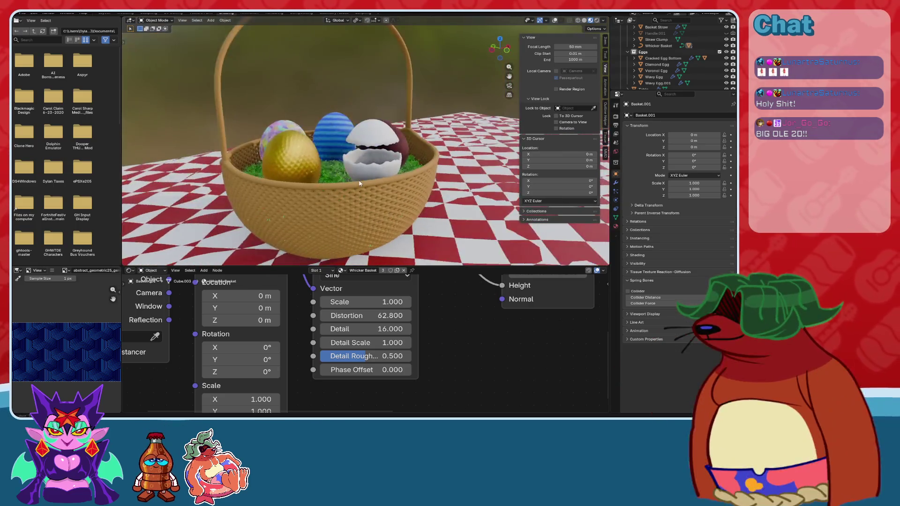
{"action": "scroll", "coordinate": [429, 136], "scroll_direction": "down", "scroll_amount": 3}
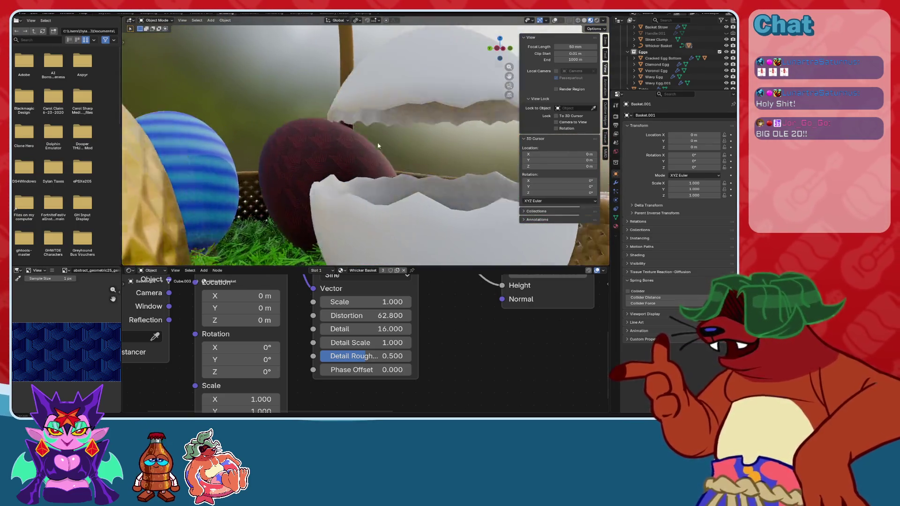
{"action": "scroll", "coordinate": [408, 152], "scroll_direction": "down", "scroll_amount": 7}
{"action": "mouse_move", "coordinate": [379, 187]}
{"action": "middle_mouse_down"}
{"action": "mouse_move", "coordinate": [411, 193]}
{"action": "mouse_move", "coordinate": [404, 193]}
{"action": "middle_mouse_up"}
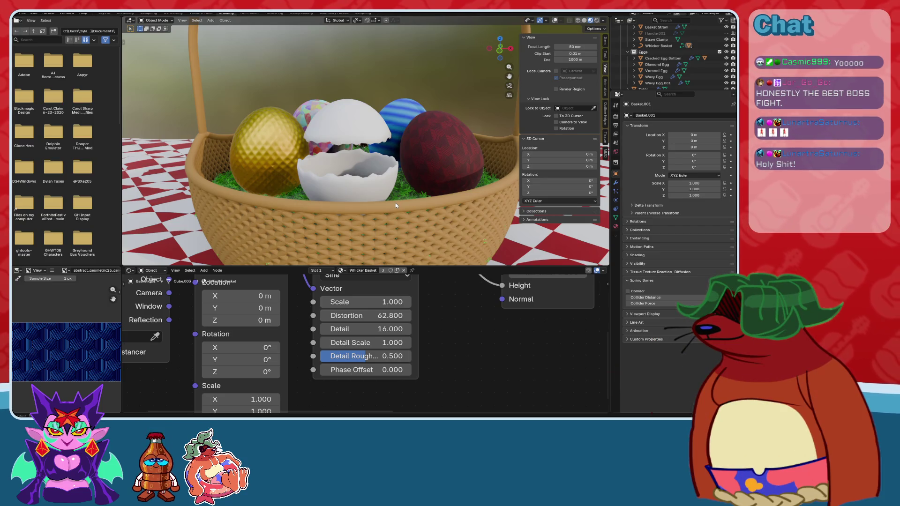
{"action": "middle_click_drag", "start_coordinate": [395, 204], "coordinate": [363, 152]}
{"action": "scroll", "coordinate": [364, 153], "scroll_direction": "up", "scroll_amount": 6}
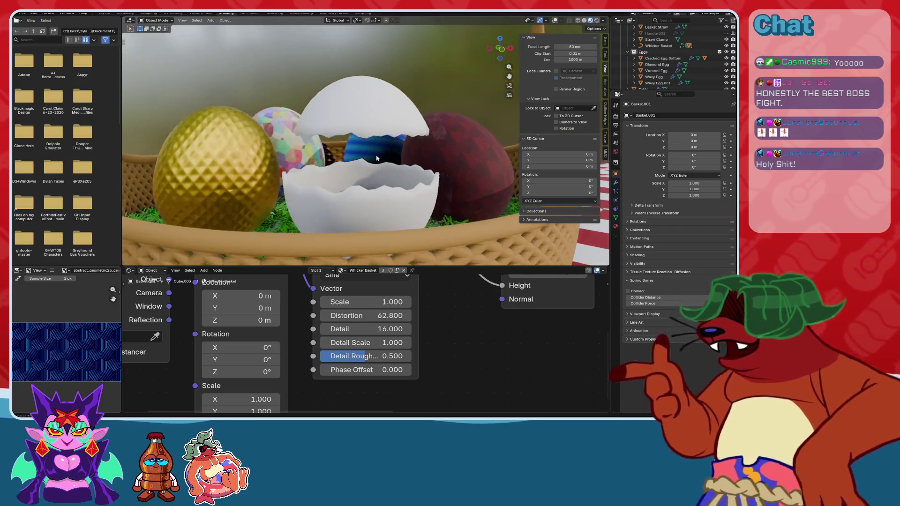
{"action": "scroll", "coordinate": [379, 149], "scroll_direction": "down", "scroll_amount": 6}
{"action": "scroll", "coordinate": [424, 178], "scroll_direction": "up", "scroll_amount": 1}
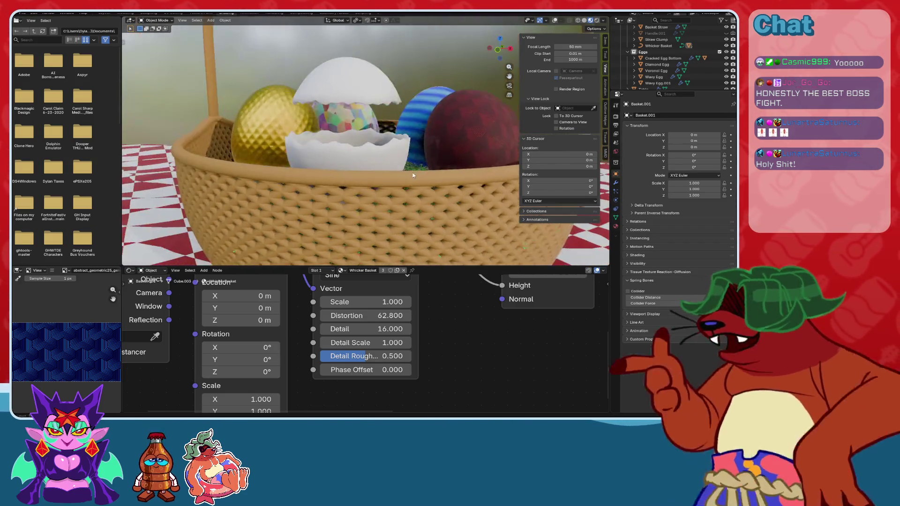
{"action": "middle_click_drag", "start_coordinate": [424, 177], "coordinate": [431, 184]}
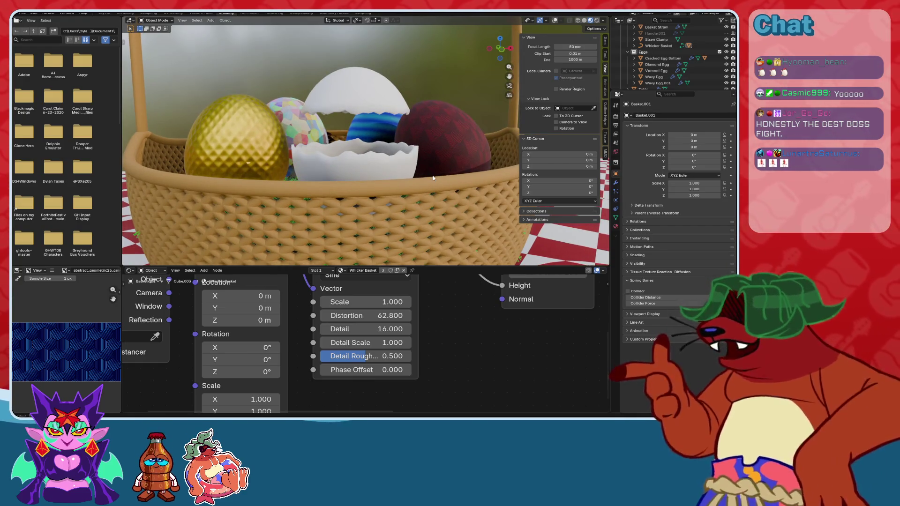
{"action": "middle_click_drag", "start_coordinate": [433, 178], "coordinate": [372, 159]}
Save the Easter Basket .blend file after a final look at the eggs.
{"action": "key", "text": "ctrl+s"}
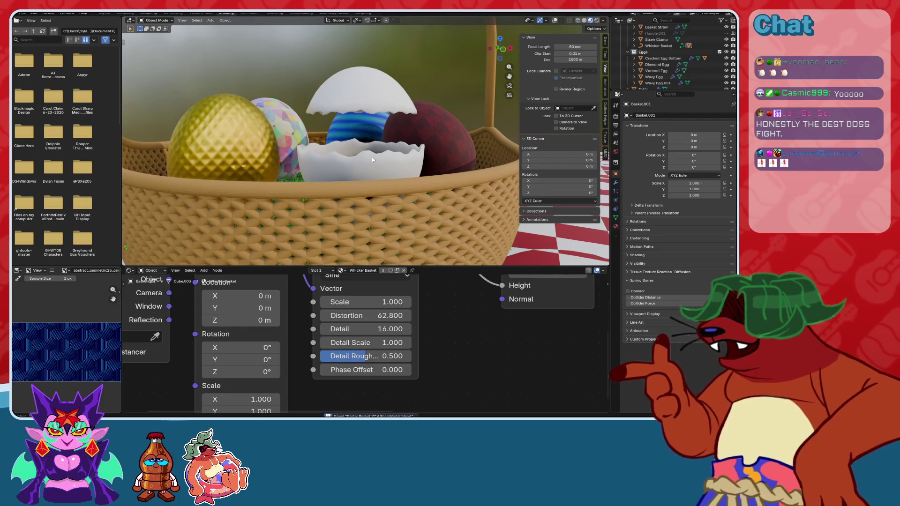
{"action": "scroll", "coordinate": [372, 159], "scroll_direction": "up", "scroll_amount": 5}
{"action": "middle_click_drag", "start_coordinate": [373, 169], "coordinate": [374, 166]}
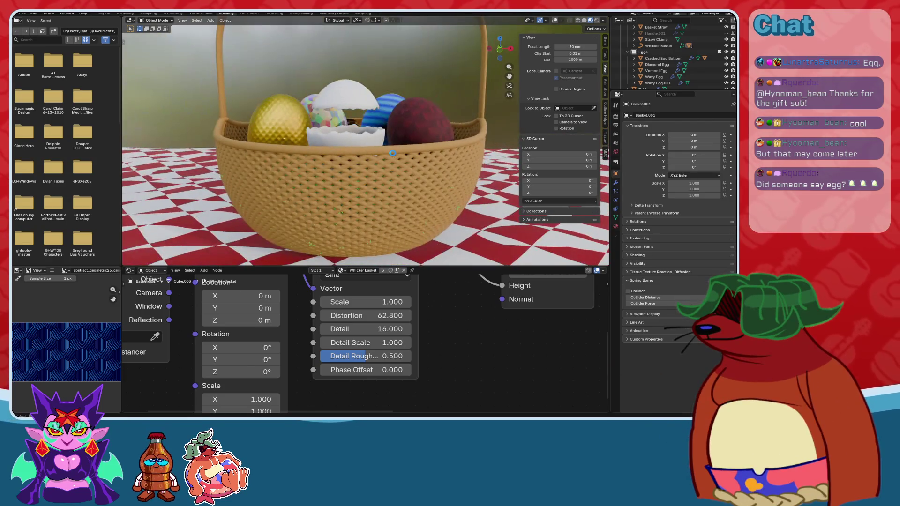
{"action": "key", "text": "ctrl+s"}
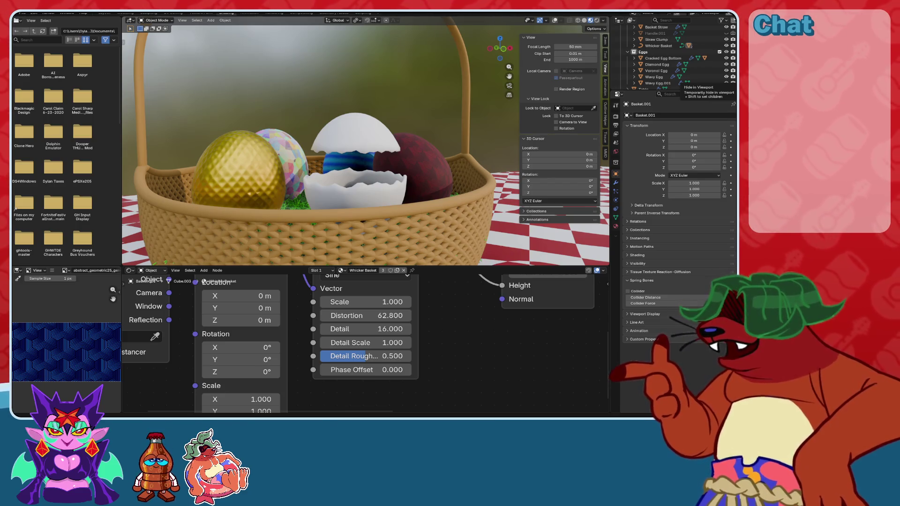
Pull back to show the whole egg basket on the checkered tablecloth, then save.
{"action": "mouse_move", "coordinate": [337, 136]}
{"action": "middle_mouse_down"}
{"action": "mouse_move", "coordinate": [422, 134]}
{"action": "mouse_move", "coordinate": [376, 129]}
{"action": "middle_mouse_up"}
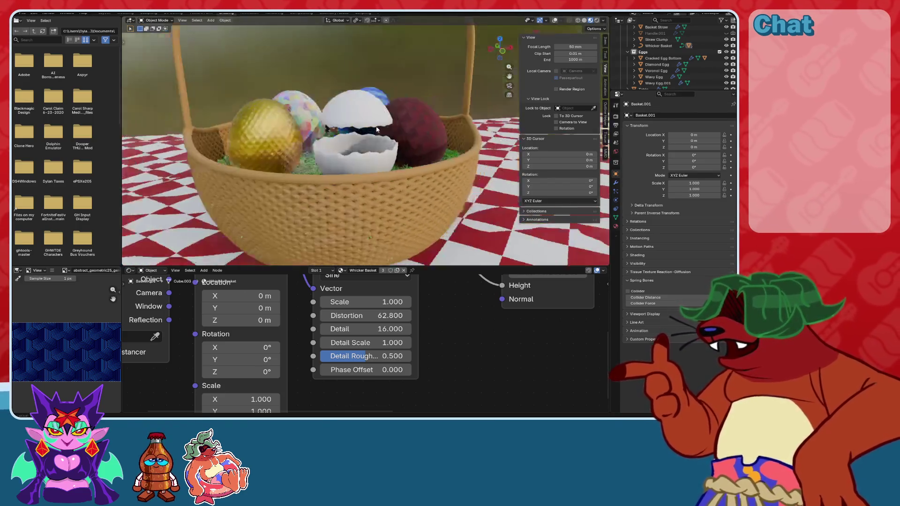
{"action": "scroll", "coordinate": [376, 130], "scroll_direction": "down", "scroll_amount": 8}
{"action": "key", "text": "ctrl+s"}
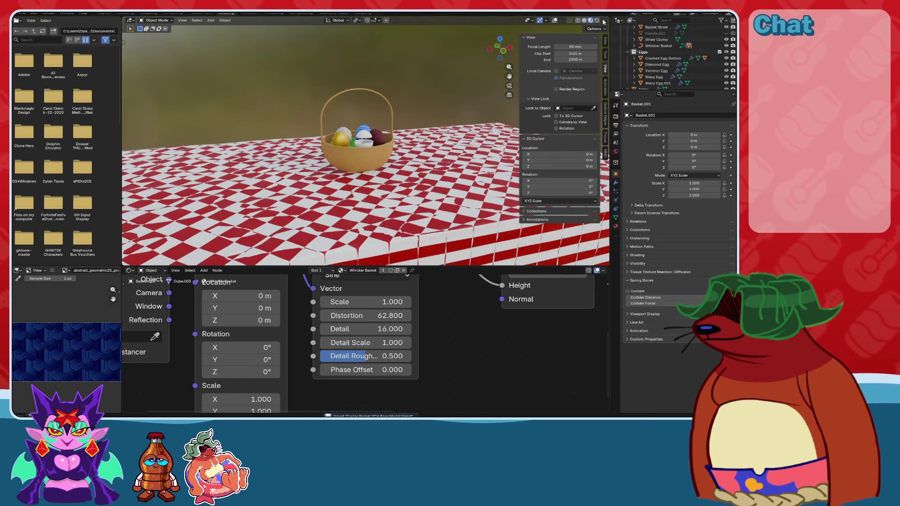
Preview the basket in Rendered shading and show the World nodes with museumplein_1k.hdr.
{"action": "left_click", "coordinate": [596, 20]}
{"action": "middle_click_drag", "start_coordinate": [412, 121], "coordinate": [419, 97]}
{"action": "scroll", "coordinate": [420, 97], "scroll_direction": "up", "scroll_amount": 5}
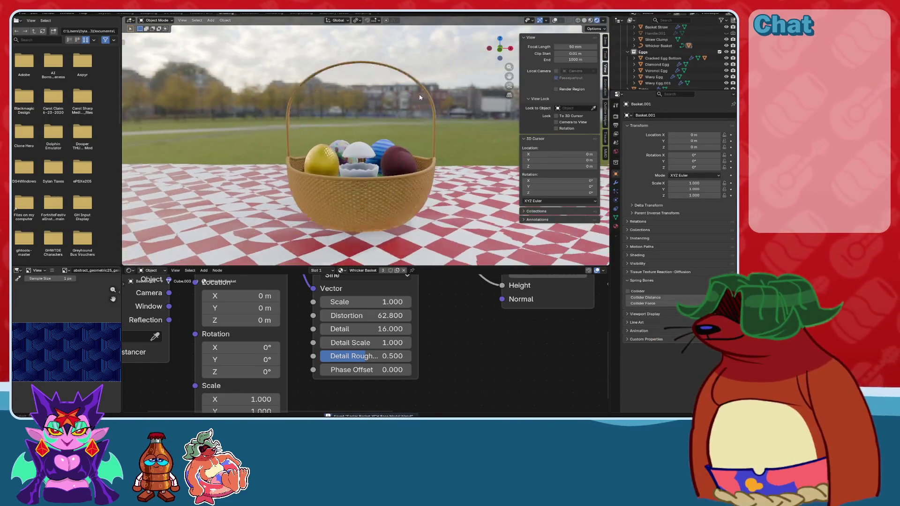
{"action": "scroll", "coordinate": [419, 97], "scroll_direction": "up", "scroll_amount": 5}
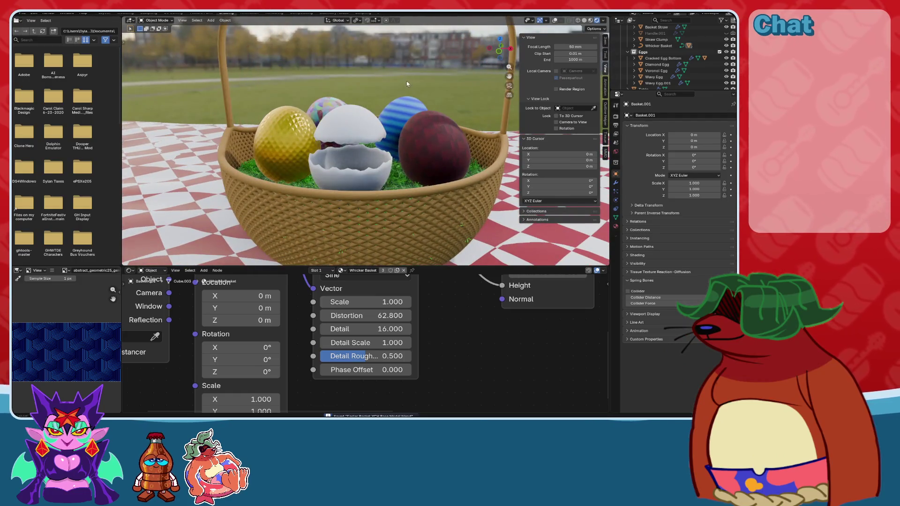
{"action": "mouse_move", "coordinate": [407, 84]}
{"action": "middle_mouse_down"}
{"action": "mouse_move", "coordinate": [381, 101]}
{"action": "mouse_move", "coordinate": [394, 108]}
{"action": "mouse_move", "coordinate": [372, 118]}
{"action": "middle_mouse_up"}
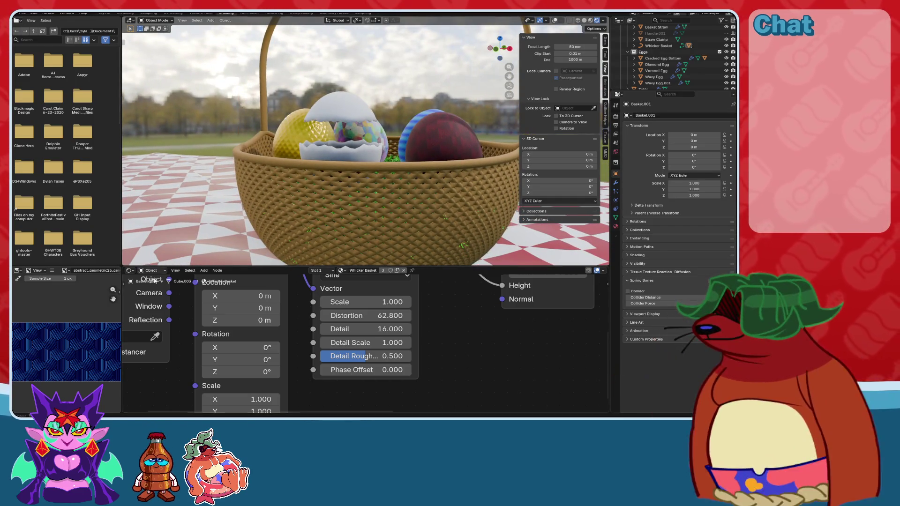
{"action": "left_click", "coordinate": [158, 272]}
{"action": "left_click", "coordinate": [156, 293]}
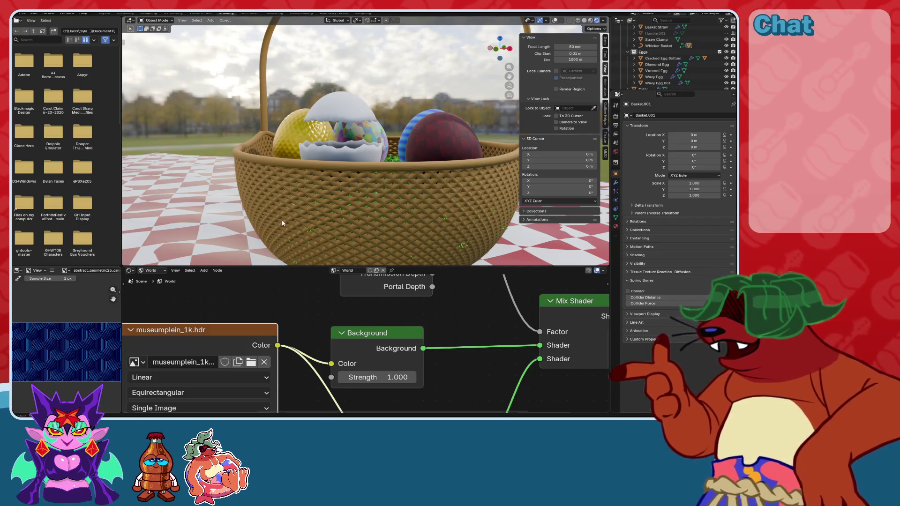
{"action": "middle_click_drag", "start_coordinate": [285, 222], "coordinate": [360, 213]}
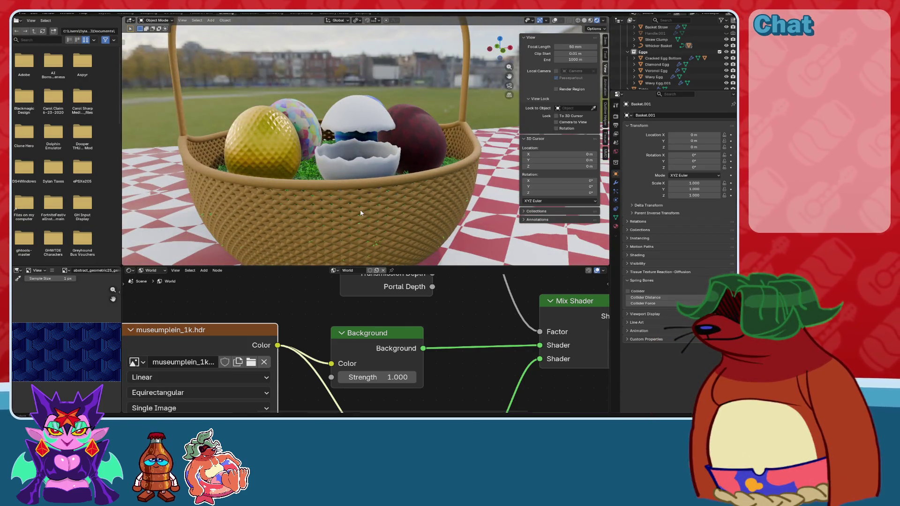
{"action": "scroll", "coordinate": [360, 213], "scroll_direction": "up", "scroll_amount": 7}
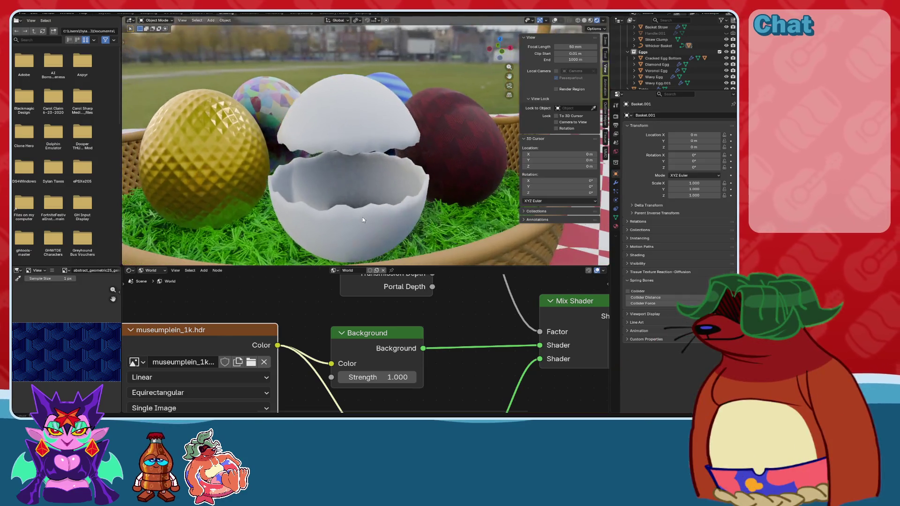
{"action": "mouse_move", "coordinate": [363, 220]}
{"action": "middle_mouse_down"}
{"action": "mouse_move", "coordinate": [354, 215]}
{"action": "mouse_move", "coordinate": [365, 216]}
{"action": "mouse_move", "coordinate": [361, 190]}
{"action": "middle_mouse_up"}
{"action": "scroll", "coordinate": [358, 188], "scroll_direction": "up", "scroll_amount": 4}
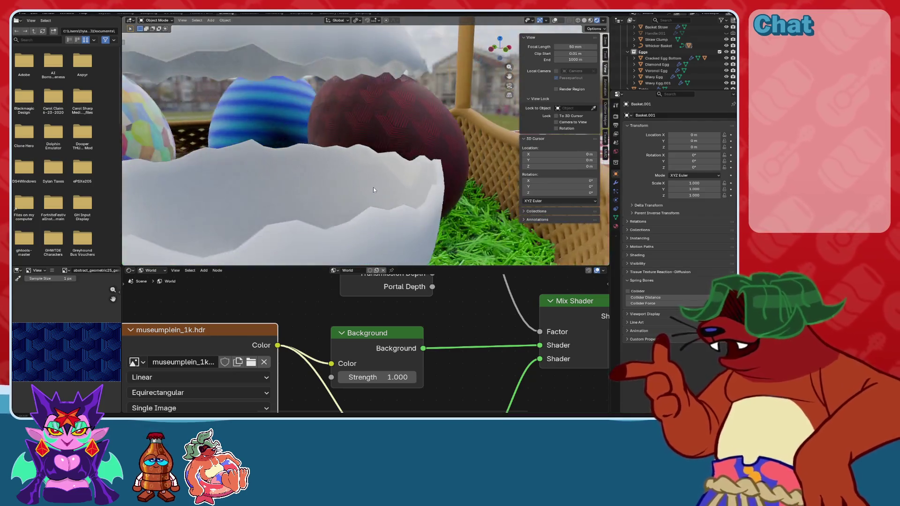
{"action": "scroll", "coordinate": [373, 189], "scroll_direction": "up", "scroll_amount": 2}
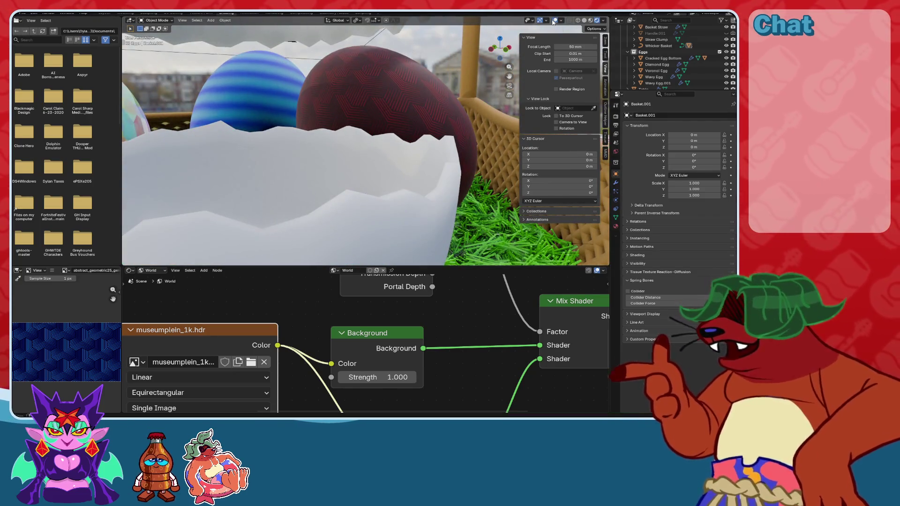
{"action": "left_click", "coordinate": [591, 20]}
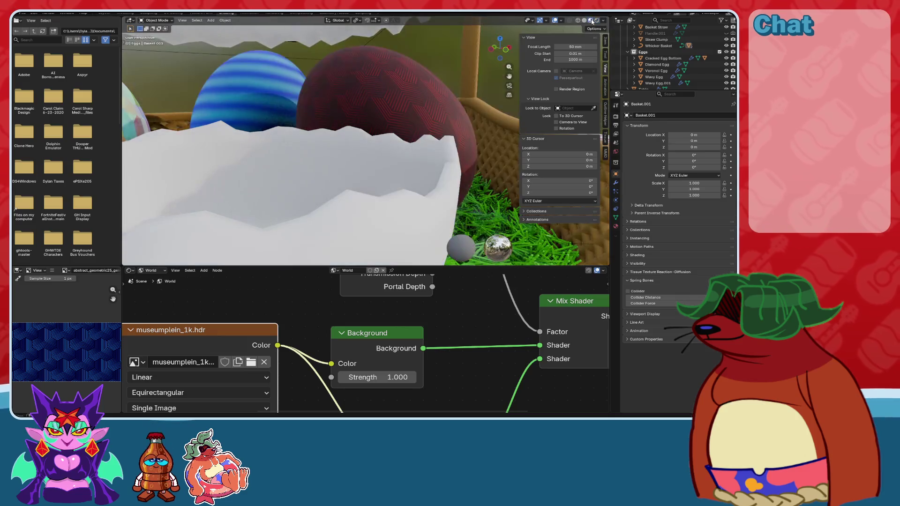
{"action": "scroll", "coordinate": [405, 119], "scroll_direction": "down", "scroll_amount": 6}
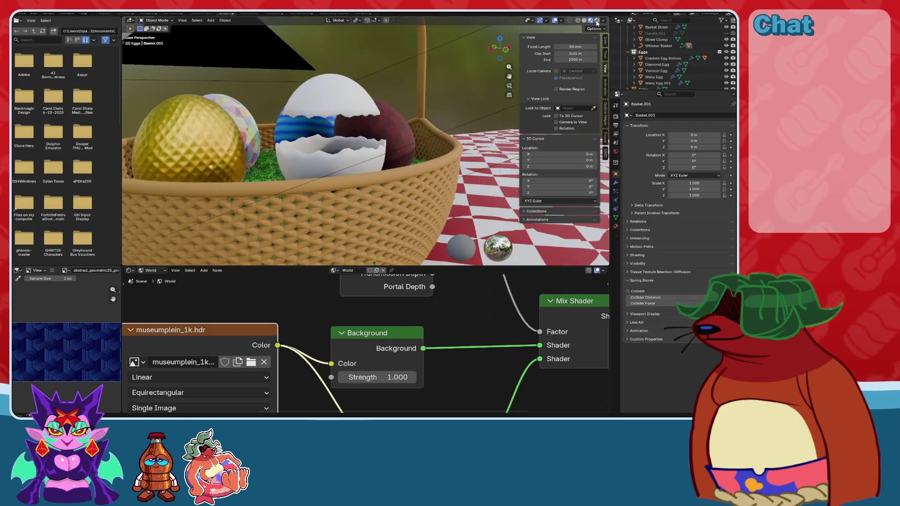
{"action": "left_click", "coordinate": [596, 21]}
{"action": "middle_click_drag", "start_coordinate": [422, 141], "coordinate": [328, 154]}
{"action": "scroll", "coordinate": [265, 317], "scroll_direction": "down", "scroll_amount": 4}
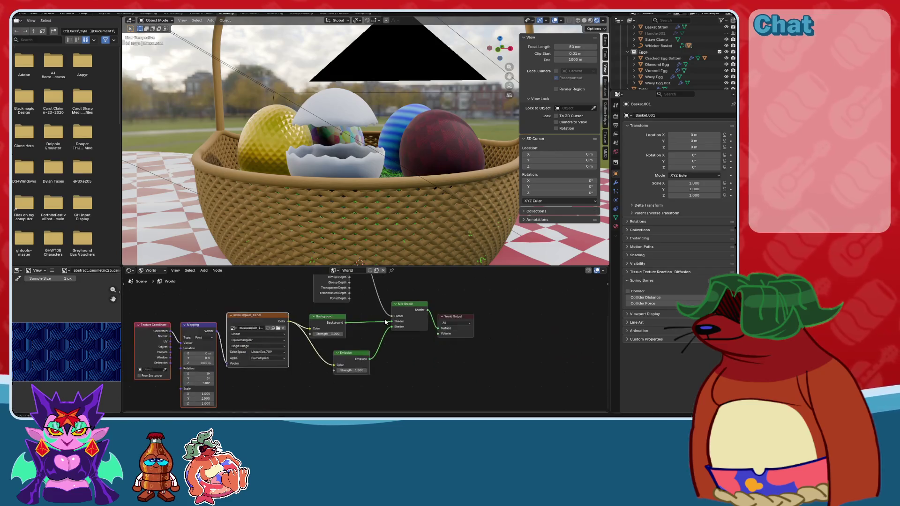
{"action": "scroll", "coordinate": [385, 322], "scroll_direction": "up", "scroll_amount": 1}
{"action": "scroll", "coordinate": [356, 325], "scroll_direction": "up", "scroll_amount": 2}
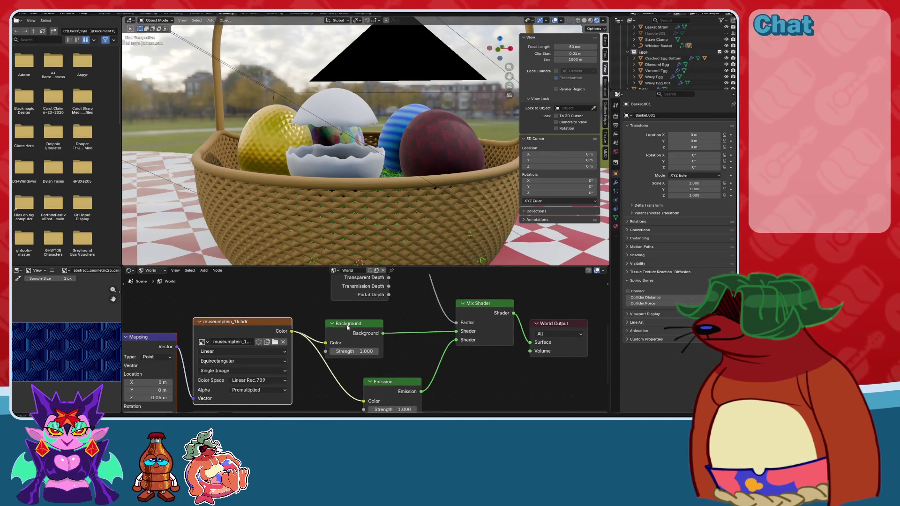
{"action": "scroll", "coordinate": [365, 164], "scroll_direction": "down", "scroll_amount": 5}
{"action": "middle_click_drag", "start_coordinate": [365, 164], "coordinate": [328, 169]}
{"action": "scroll", "coordinate": [679, 57], "scroll_direction": "up", "scroll_amount": 5}
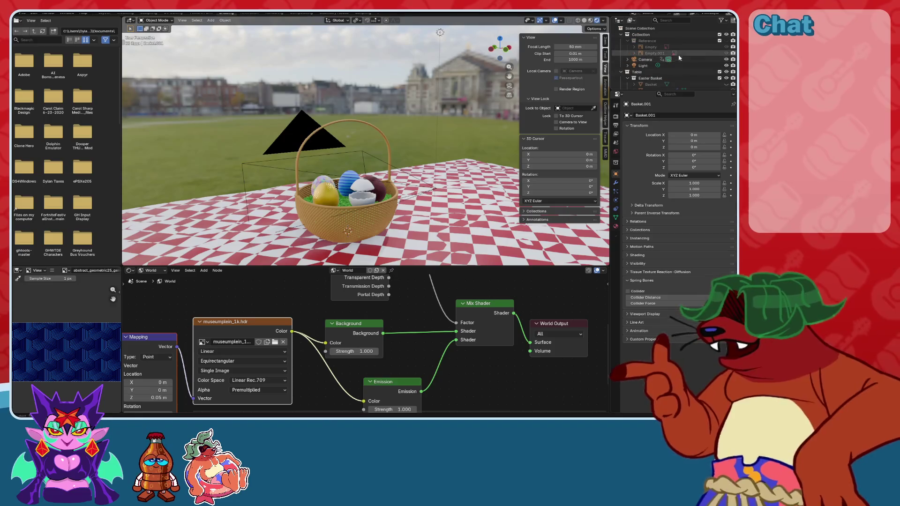
Delete the scene's light object and save the file.
{"action": "left_click", "coordinate": [675, 65]}
{"action": "key", "text": "Delete"}
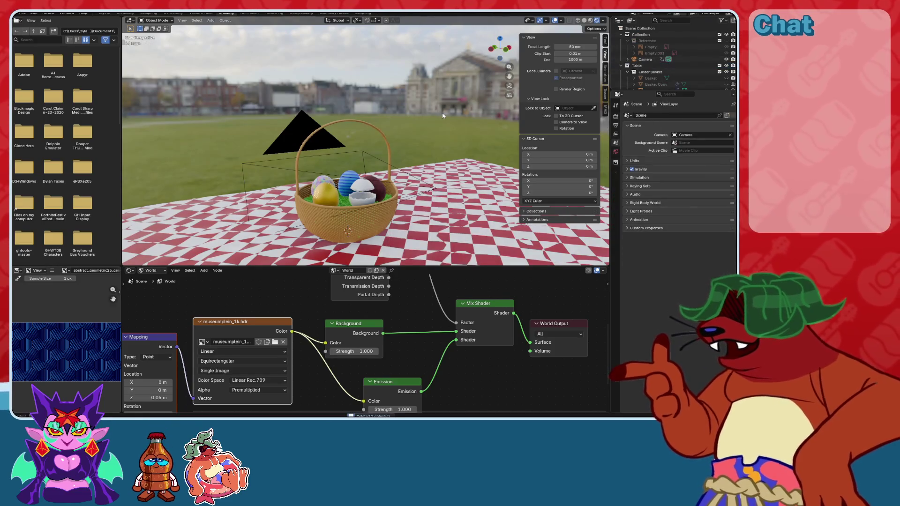
{"action": "mouse_move", "coordinate": [443, 115]}
{"action": "middle_mouse_down"}
{"action": "mouse_move", "coordinate": [408, 133]}
{"action": "mouse_move", "coordinate": [432, 154]}
{"action": "mouse_move", "coordinate": [410, 161]}
{"action": "mouse_move", "coordinate": [342, 155]}
{"action": "mouse_move", "coordinate": [357, 133]}
{"action": "middle_mouse_up"}
{"action": "scroll", "coordinate": [432, 155], "scroll_direction": "up", "scroll_amount": 10}
{"action": "key", "text": "ctrl+s"}
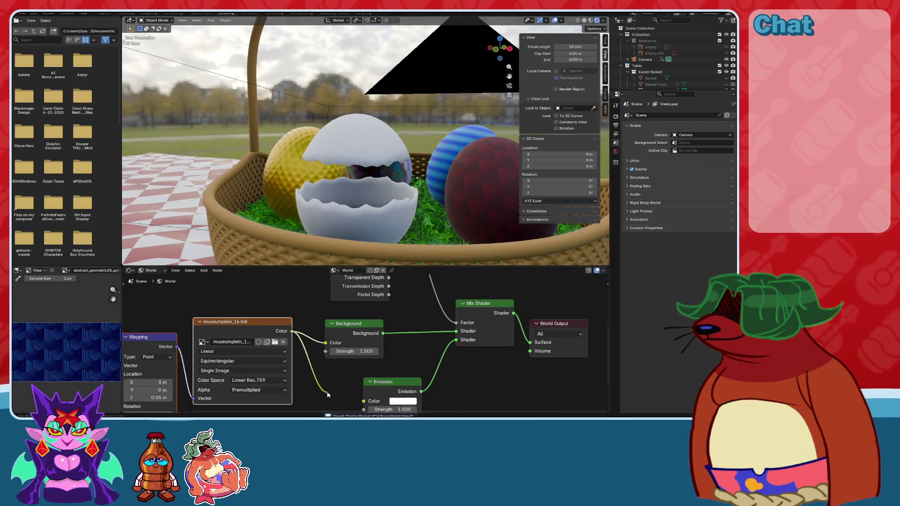
Test disconnecting the HDR image from Emission and Background colour, undo both, and save.
{"action": "left_click_drag", "start_coordinate": [363, 402], "coordinate": [352, 422]}
{"action": "middle_click_drag", "start_coordinate": [347, 202], "coordinate": [341, 205]}
{"action": "key", "text": "ctrl+z"}
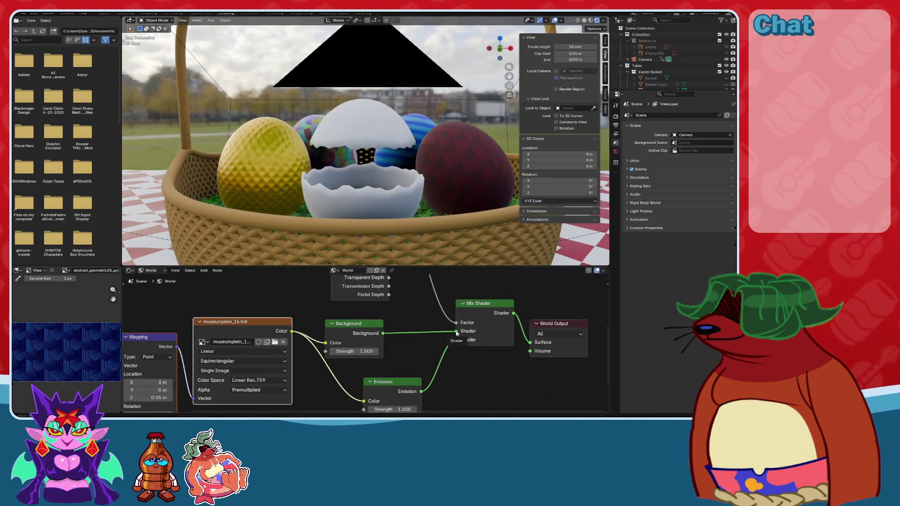
{"action": "left_click_drag", "start_coordinate": [325, 343], "coordinate": [308, 342]}
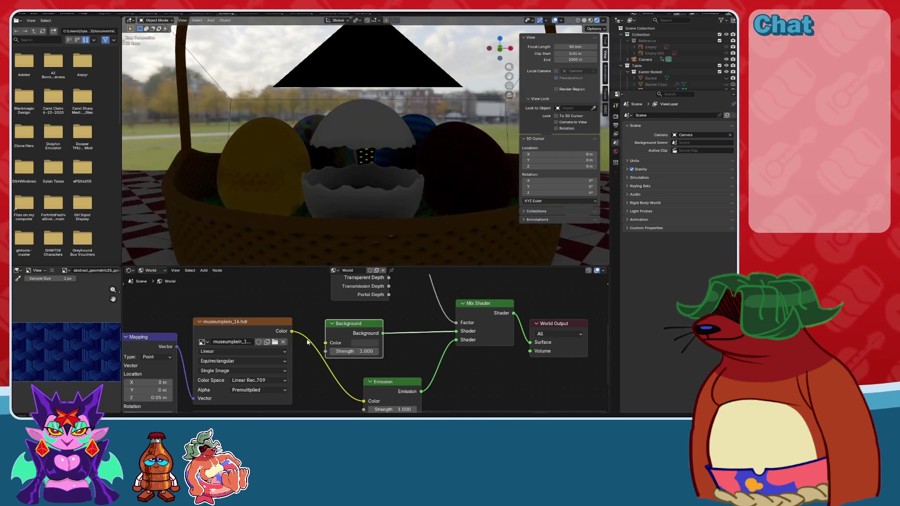
{"action": "scroll", "coordinate": [365, 188], "scroll_direction": "down", "scroll_amount": 6}
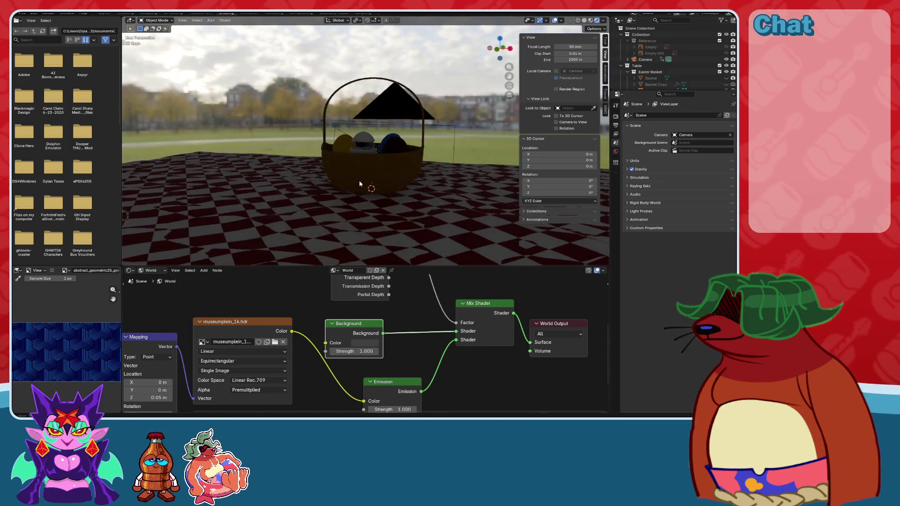
{"action": "scroll", "coordinate": [360, 184], "scroll_direction": "up", "scroll_amount": 2}
{"action": "mouse_move", "coordinate": [359, 183]}
{"action": "middle_mouse_down"}
{"action": "mouse_move", "coordinate": [419, 181]}
{"action": "mouse_move", "coordinate": [405, 187]}
{"action": "mouse_move", "coordinate": [445, 176]}
{"action": "middle_mouse_up"}
{"action": "key", "text": "ctrl+z"}
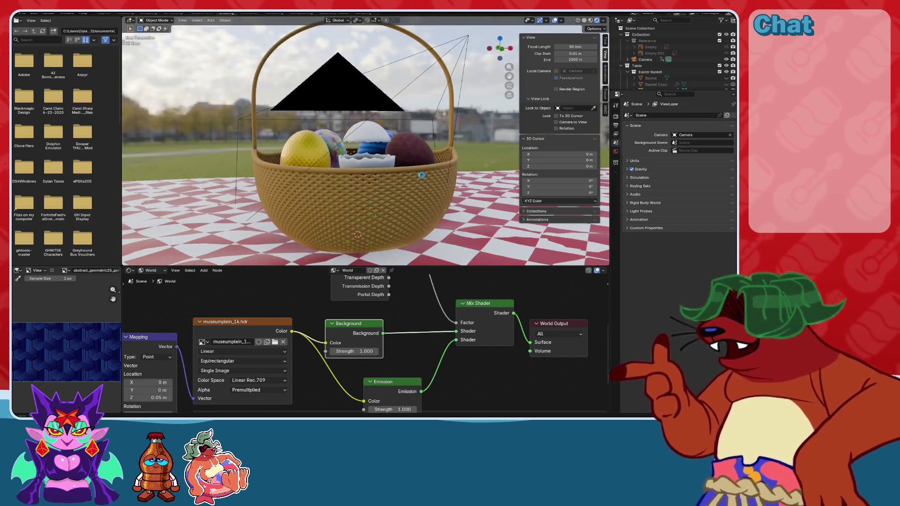
{"action": "key", "text": "ctrl+s"}
Bring the Mapping node, rotated 188° on Z, into view in the node editor.
{"action": "scroll", "coordinate": [446, 177], "scroll_direction": "down", "scroll_amount": 6}
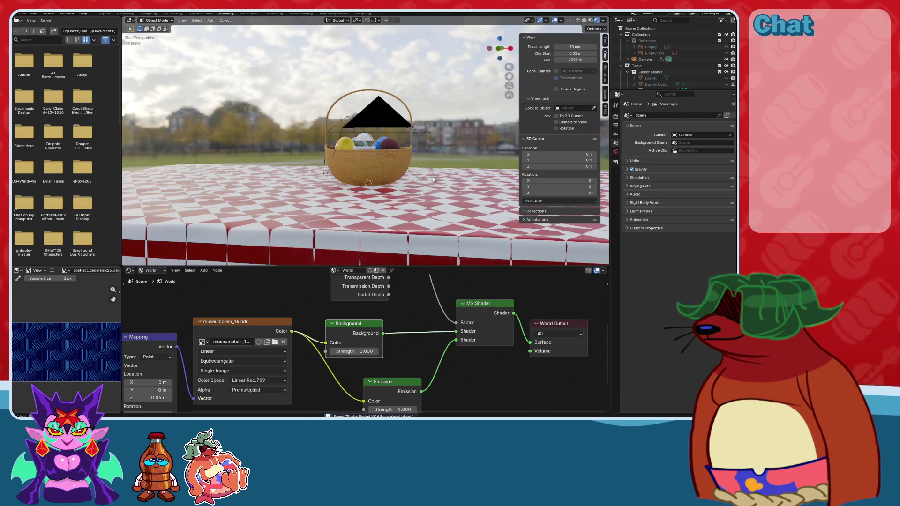
{"action": "scroll", "coordinate": [433, 179], "scroll_direction": "up", "scroll_amount": 3}
{"action": "middle_click_drag", "start_coordinate": [433, 179], "coordinate": [319, 161]}
{"action": "mouse_move", "coordinate": [256, 343]}
{"action": "middle_mouse_down"}
{"action": "mouse_move", "coordinate": [328, 335]}
{"action": "mouse_move", "coordinate": [347, 405]}
{"action": "middle_mouse_up"}
{"action": "scroll", "coordinate": [361, 327], "scroll_direction": "up", "scroll_amount": 5}
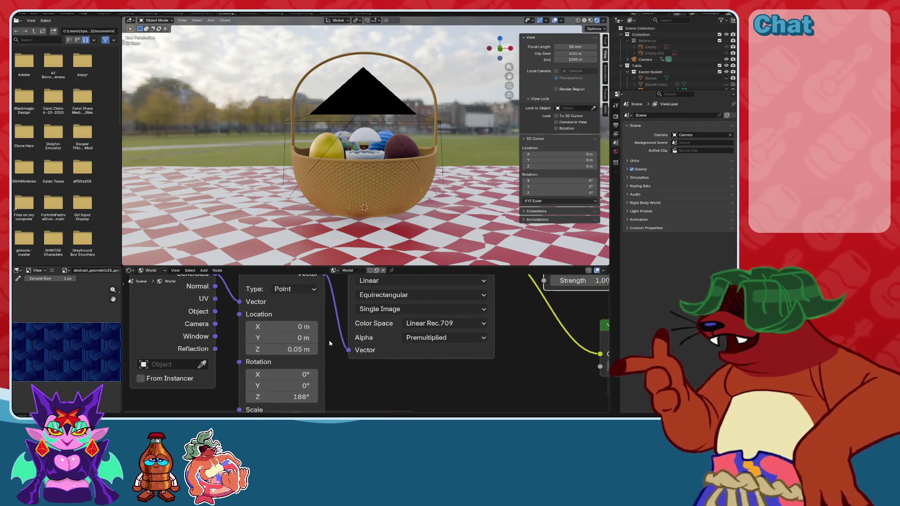
Orbit around the basket to check the HDRI lighting and save the file.
{"action": "mouse_move", "coordinate": [356, 188]}
{"action": "middle_mouse_down"}
{"action": "mouse_move", "coordinate": [300, 174]}
{"action": "mouse_move", "coordinate": [410, 153]}
{"action": "mouse_move", "coordinate": [412, 172]}
{"action": "middle_mouse_up"}
{"action": "key", "text": "ctrl+s"}
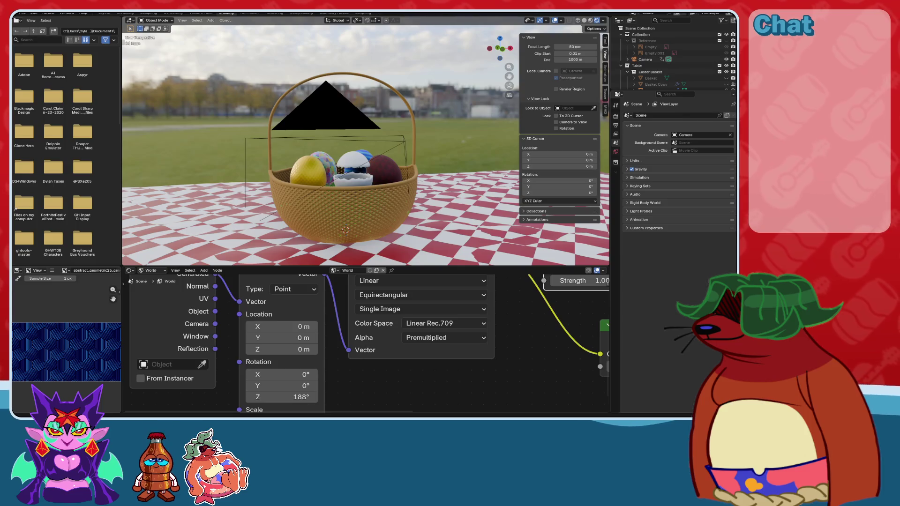
{"action": "middle_click_drag", "start_coordinate": [433, 184], "coordinate": [412, 151]}
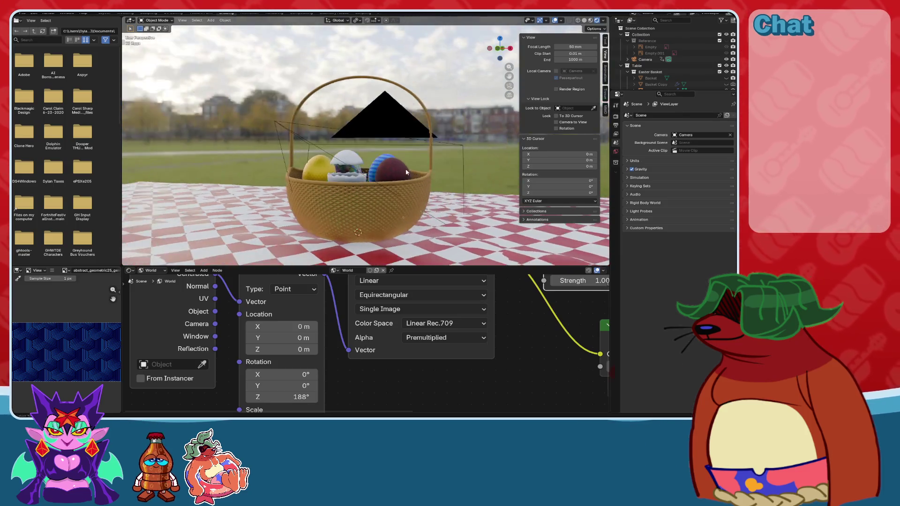
{"action": "key", "text": "ctrl+s"}
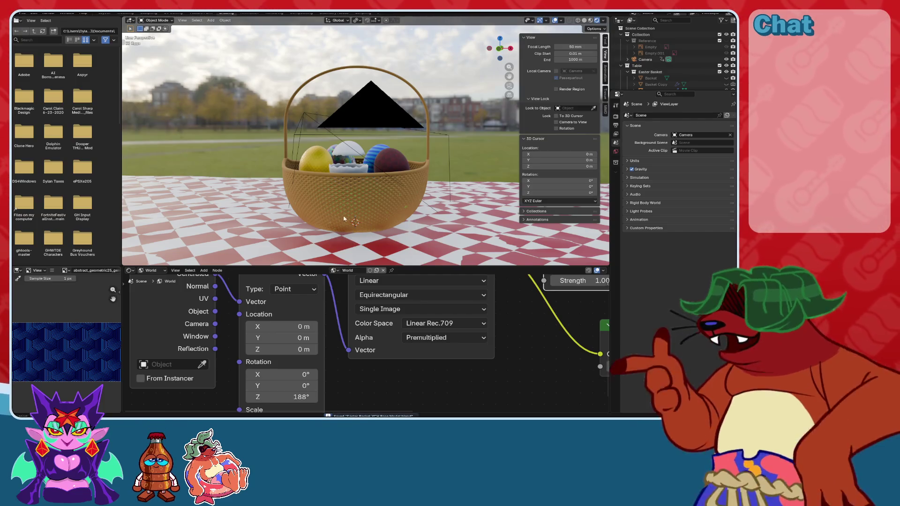
Look through the scene camera at the cracked white egg and surrounding eggs.
{"action": "mouse_move", "coordinate": [371, 224]}
{"action": "middle_mouse_down"}
{"action": "mouse_move", "coordinate": [389, 161]}
{"action": "mouse_move", "coordinate": [424, 176]}
{"action": "mouse_move", "coordinate": [424, 187]}
{"action": "middle_mouse_up"}
{"action": "scroll", "coordinate": [389, 161], "scroll_direction": "up", "scroll_amount": 1}
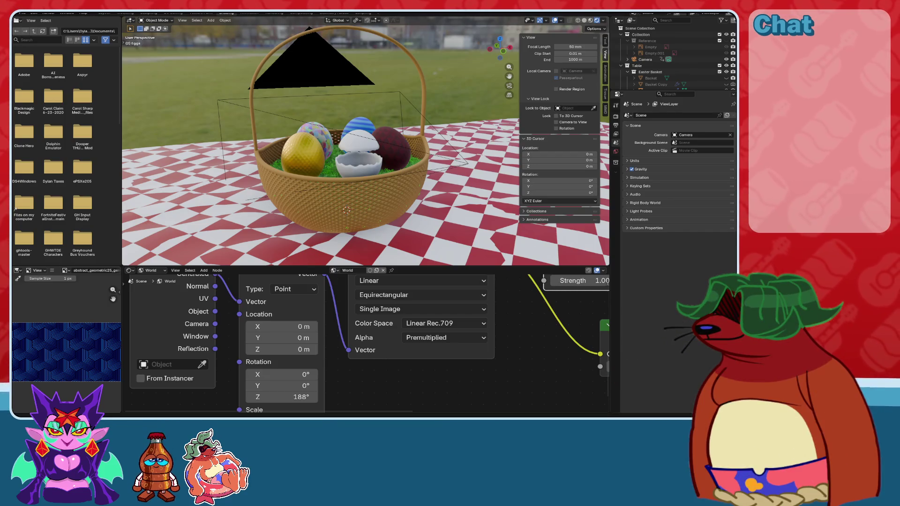
{"action": "key", "text": "KP_0"}
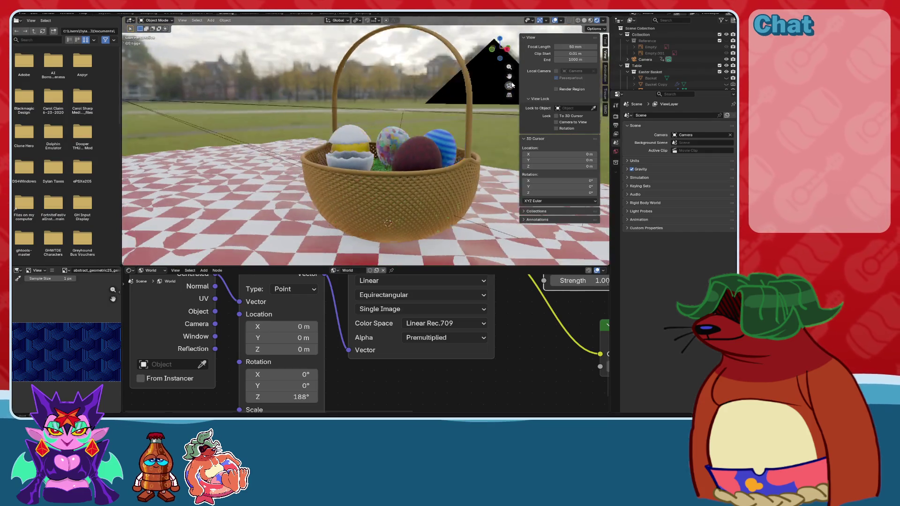
View the basket through the scene camera in the Layout workspace and play the timeline.
{"action": "left_click", "coordinate": [104, 13]}
{"action": "key", "text": "KP_0"}
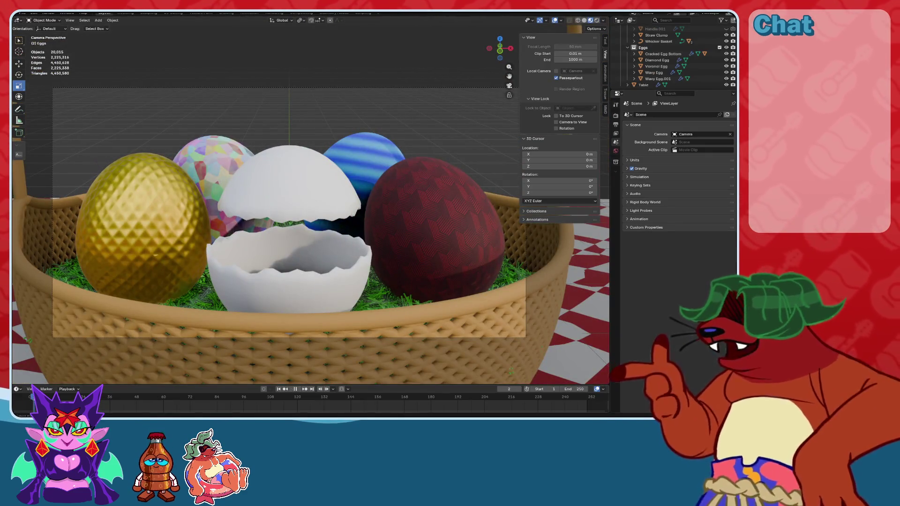
{"action": "key", "text": "shift+Left"}
{"action": "key", "text": "space"}
{"action": "key", "text": "space"}
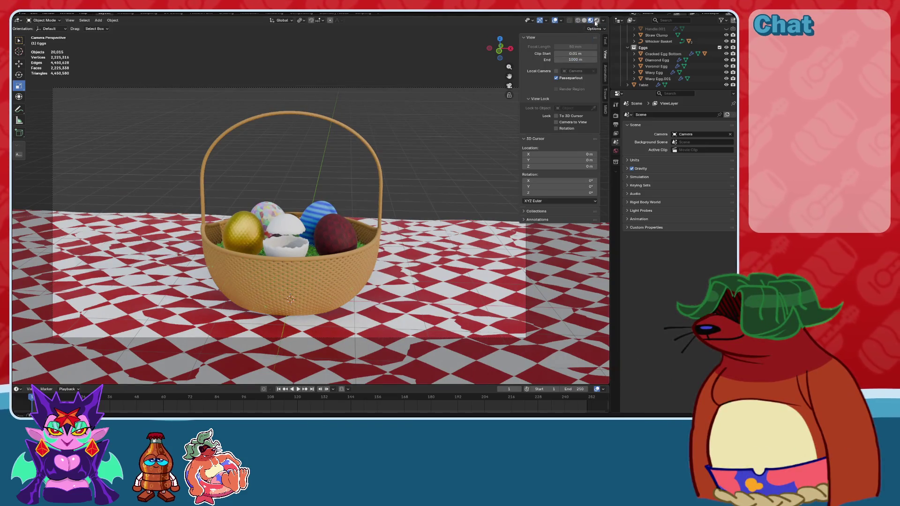
Show the camera view in Rendered shading, reframe the basket, and save the file.
{"action": "left_click", "coordinate": [595, 21]}
{"action": "middle_click_drag", "start_coordinate": [405, 181], "coordinate": [415, 181], "text": "shift"}
{"action": "key", "text": "ctrl+s"}
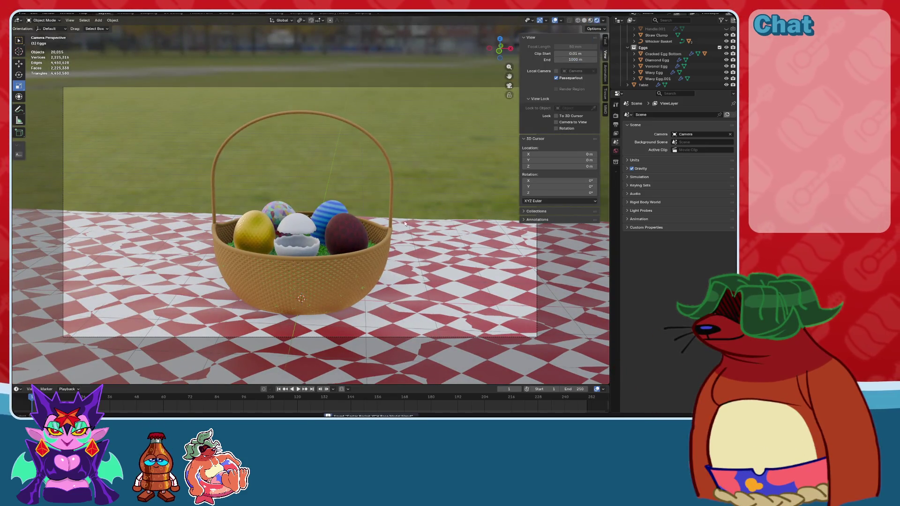
{"action": "key", "text": "ctrl+s"}
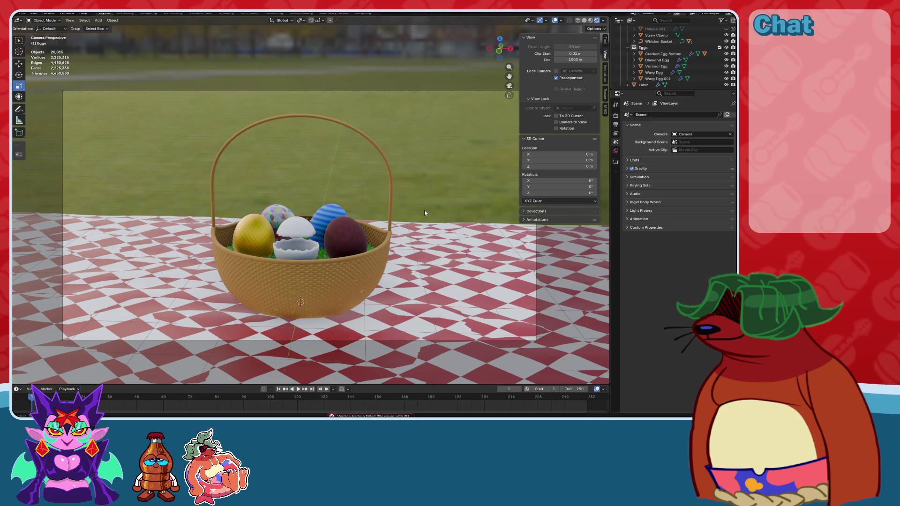
{"action": "scroll", "coordinate": [412, 252], "scroll_direction": "up", "scroll_amount": 2}
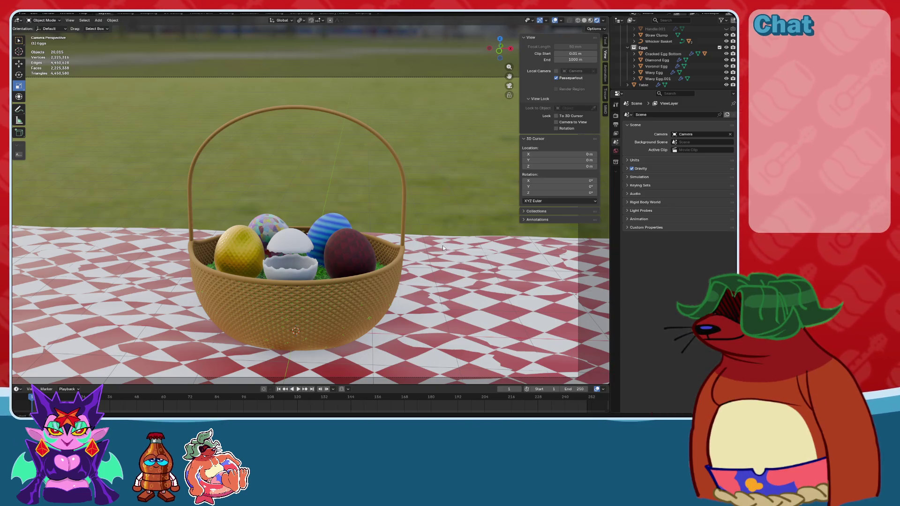
{"action": "scroll", "coordinate": [395, 224], "scroll_direction": "down", "scroll_amount": 3}
{"action": "scroll", "coordinate": [400, 223], "scroll_direction": "up", "scroll_amount": 3}
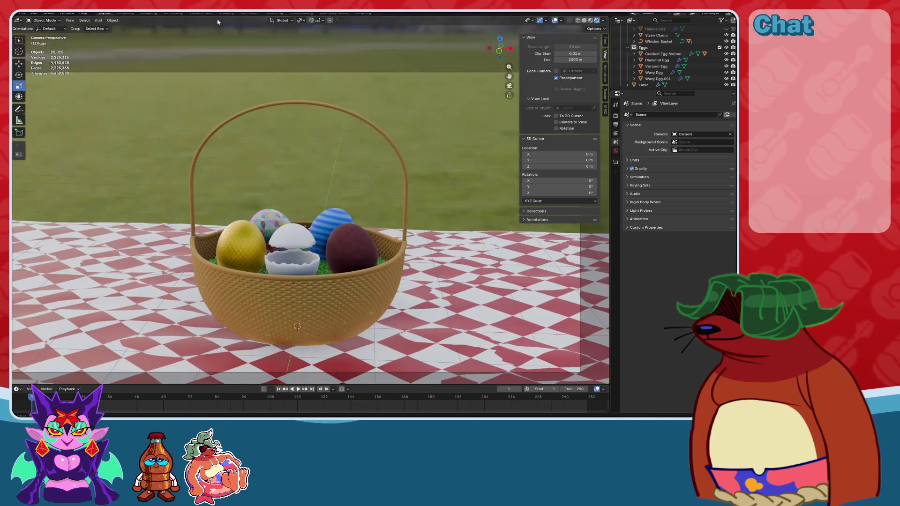
{"action": "left_click", "coordinate": [226, 14]}
Try World Background Strength values 1.0 and 0.5, then revert to 1.000.
{"action": "scroll", "coordinate": [345, 346], "scroll_direction": "up", "scroll_amount": 4}
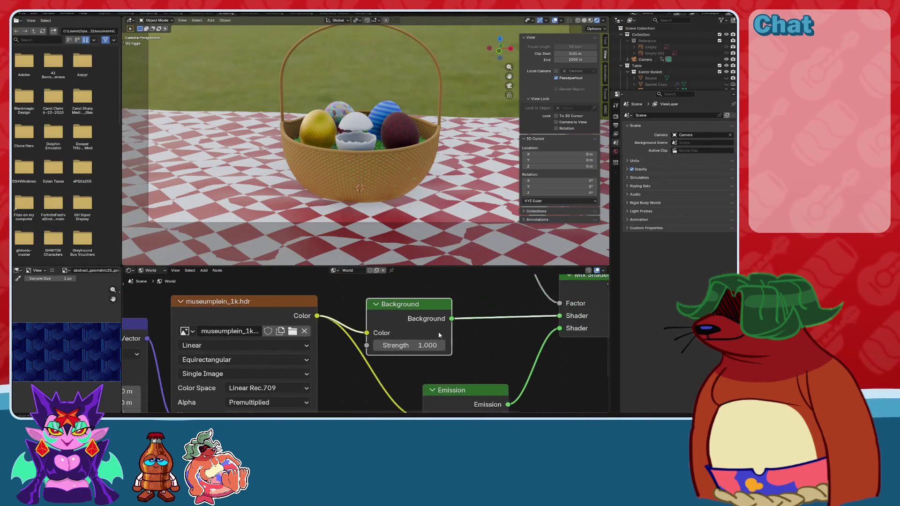
{"action": "mouse_move", "coordinate": [334, 357]}
{"action": "left_mouse_down"}
{"action": "mouse_move", "coordinate": [295, 357]}
{"action": "mouse_move", "coordinate": [342, 357]}
{"action": "left_mouse_up"}
{"action": "left_click", "coordinate": [333, 360]}
{"action": "type", "text": "1"}
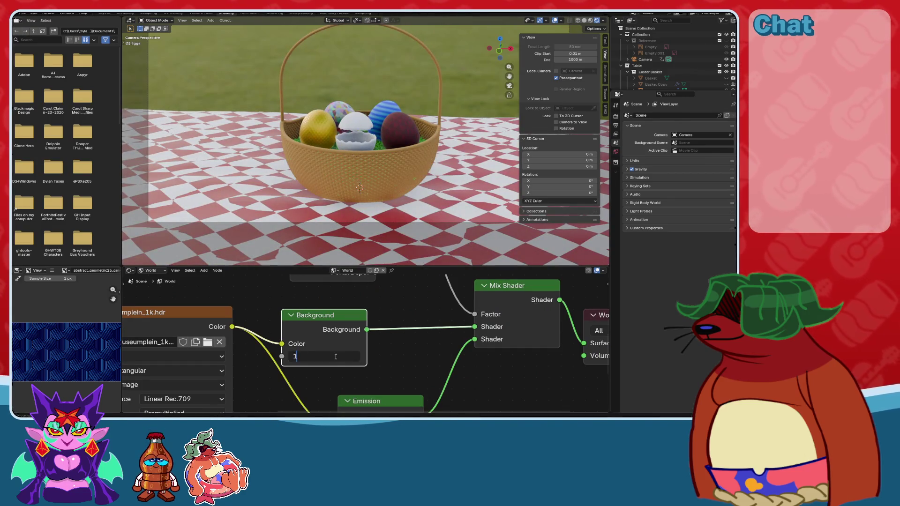
{"action": "key", "text": "Return"}
{"action": "left_click", "coordinate": [336, 356]}
{"action": "key", "text": "Return"}
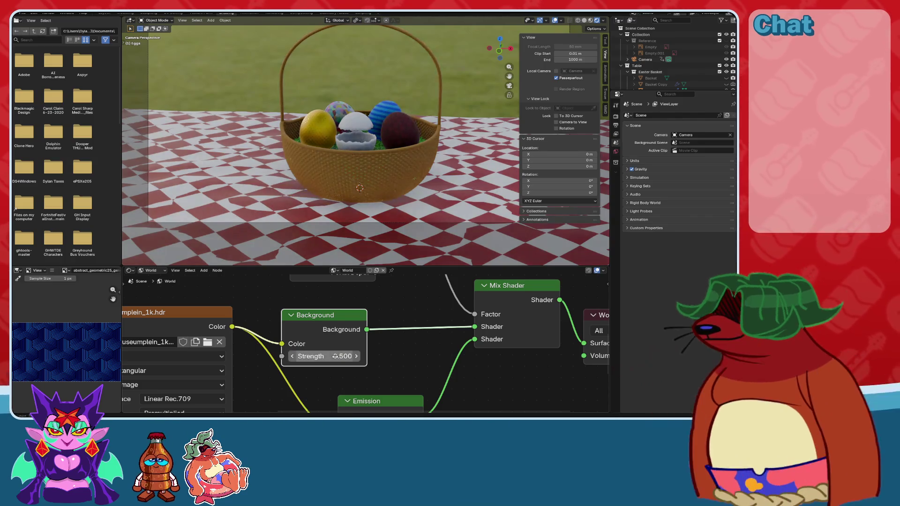
{"action": "key", "text": "ctrl+z"}
{"action": "scroll", "coordinate": [376, 197], "scroll_direction": "down", "scroll_amount": 2}
{"action": "scroll", "coordinate": [376, 198], "scroll_direction": "up", "scroll_amount": 2}
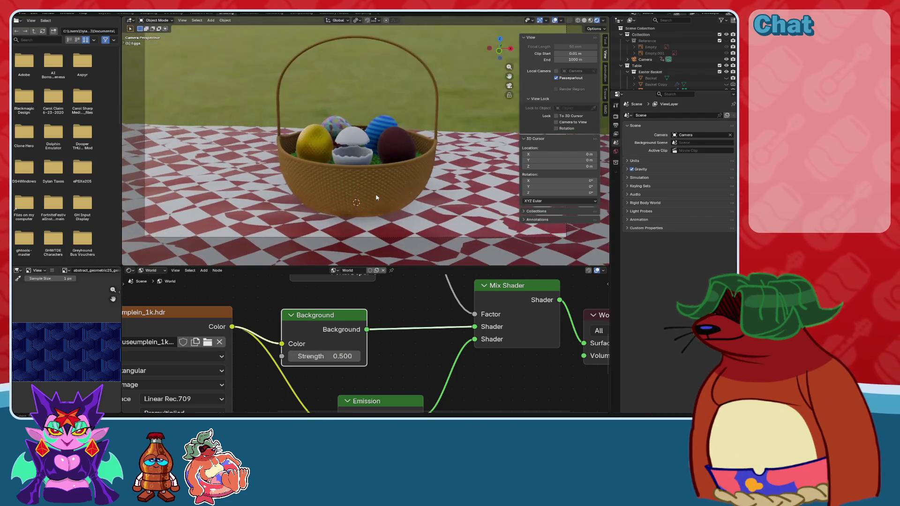
Set Background Strength to 0.8 and save, then restore it to 1.000.
{"action": "left_click", "coordinate": [333, 356]}
{"action": "type", "text": ".8"}
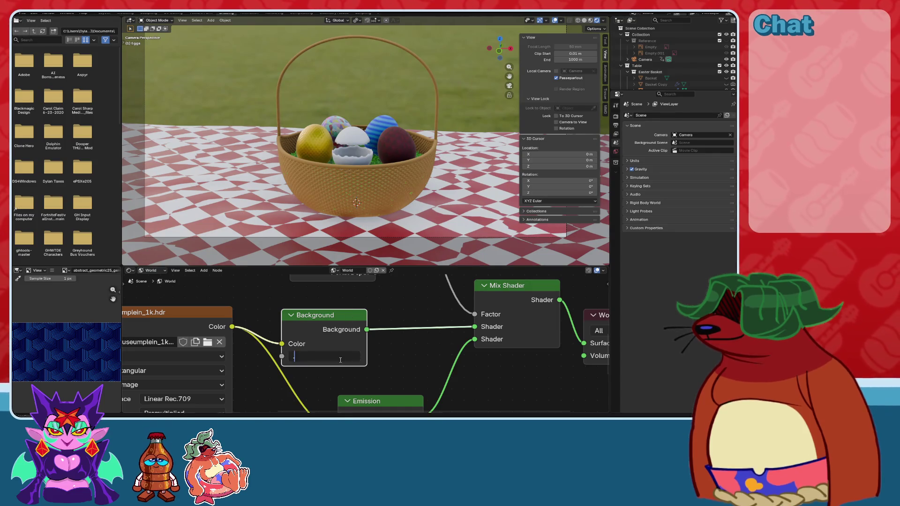
{"action": "key", "text": "Return"}
{"action": "key", "text": "ctrl+s"}
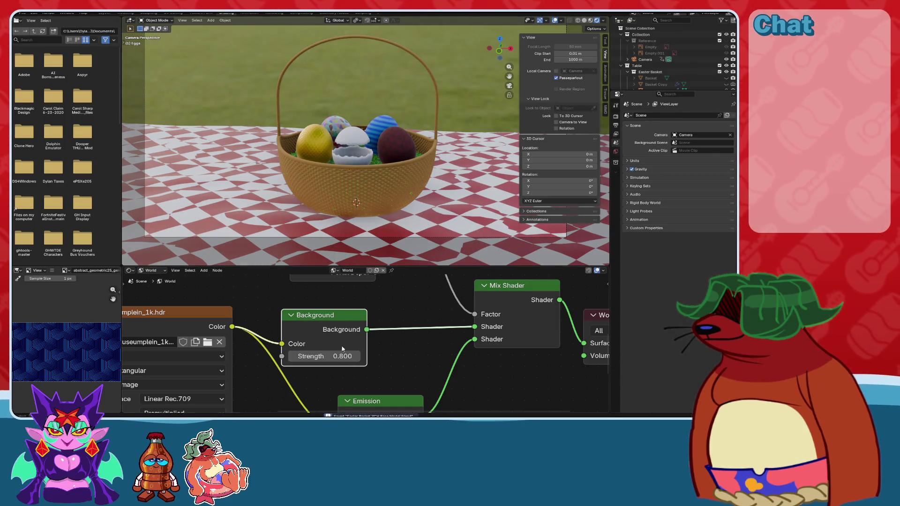
{"action": "left_click", "coordinate": [340, 355]}
{"action": "type", "text": "1"}
{"action": "key", "text": "Return"}
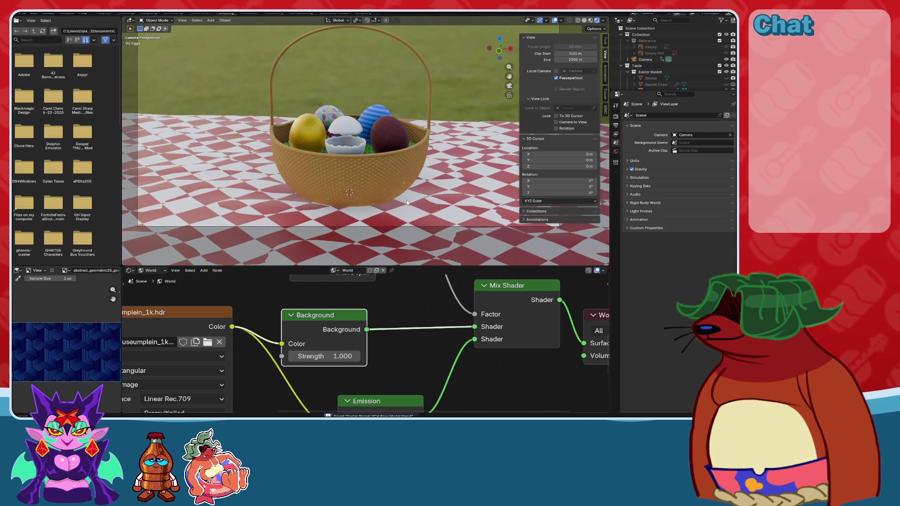
{"action": "middle_click_drag", "start_coordinate": [414, 216], "coordinate": [406, 200], "text": "shift"}
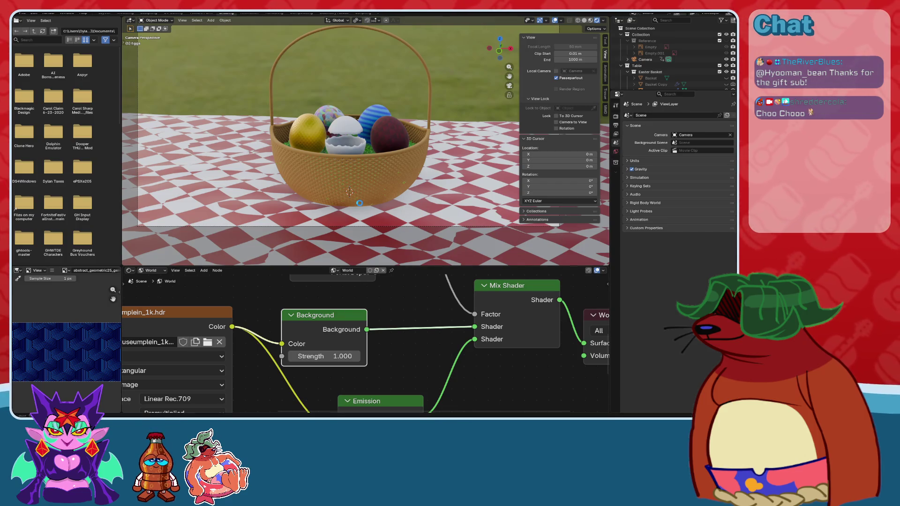
Save, check the camera view, show EEVEE sampling settings, and orbit to a low close view.
{"action": "mouse_move", "coordinate": [360, 204]}
{"action": "middle_mouse_down"}
{"action": "mouse_move", "coordinate": [399, 197]}
{"action": "mouse_move", "coordinate": [359, 185]}
{"action": "middle_mouse_up"}
{"action": "key", "text": "ctrl+s"}
{"action": "left_click", "coordinate": [509, 86]}
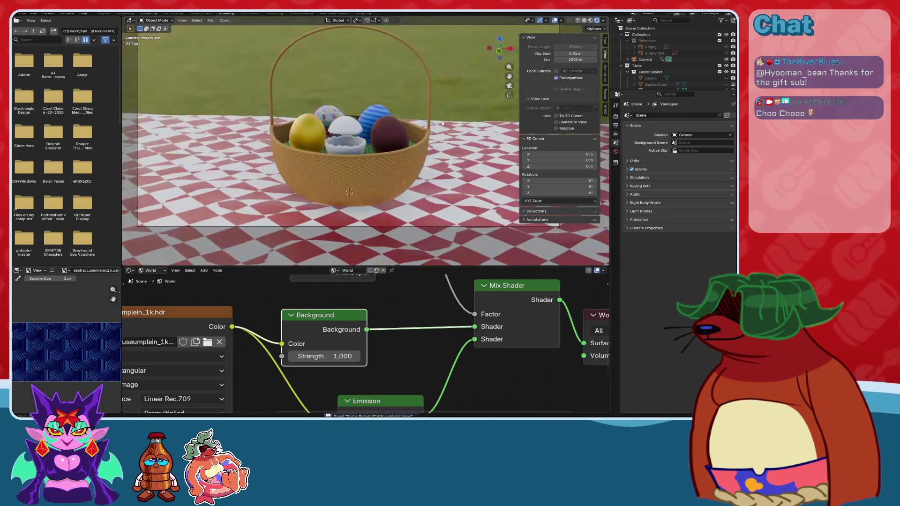
{"action": "left_click", "coordinate": [615, 116]}
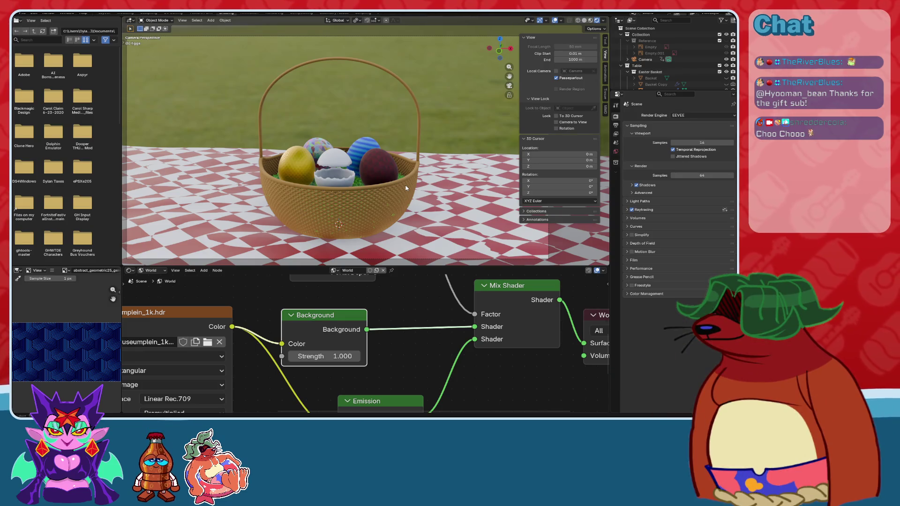
{"action": "key", "text": "KP_0"}
{"action": "mouse_move", "coordinate": [406, 188]}
{"action": "middle_mouse_down"}
{"action": "mouse_move", "coordinate": [384, 175]}
{"action": "mouse_move", "coordinate": [435, 166]}
{"action": "mouse_move", "coordinate": [282, 172]}
{"action": "mouse_move", "coordinate": [522, 116]}
{"action": "mouse_move", "coordinate": [327, 139]}
{"action": "middle_mouse_up"}
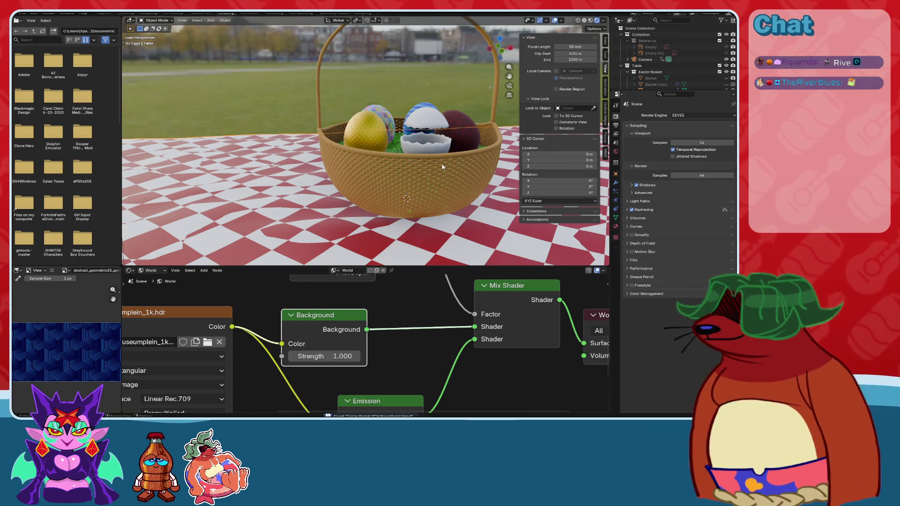
Add an outline to the table with the Outline Helper add-on.
{"action": "left_click", "coordinate": [615, 225]}
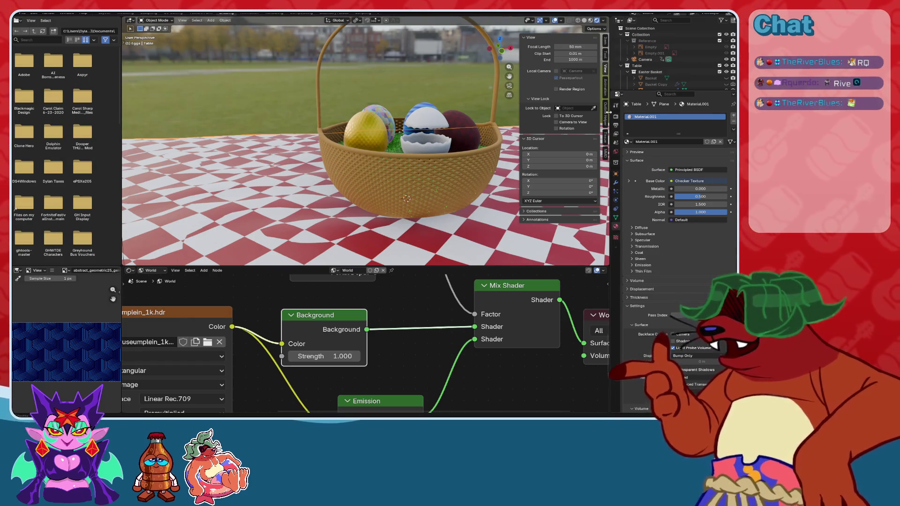
{"action": "left_click", "coordinate": [605, 114]}
{"action": "left_click", "coordinate": [562, 46]}
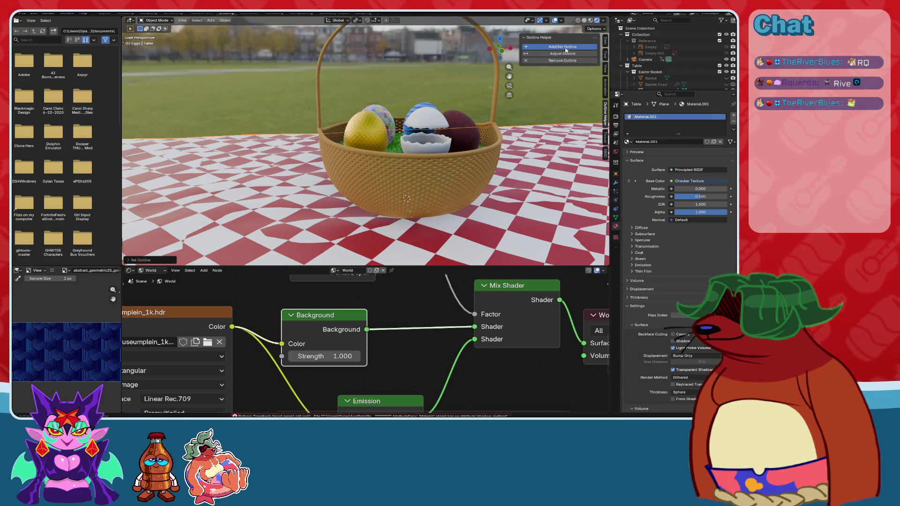
Set the outline material's Base Color value to 0 for pure black.
{"action": "mouse_move", "coordinate": [370, 164]}
{"action": "middle_mouse_down"}
{"action": "mouse_move", "coordinate": [403, 168]}
{"action": "mouse_move", "coordinate": [501, 141]}
{"action": "middle_mouse_up"}
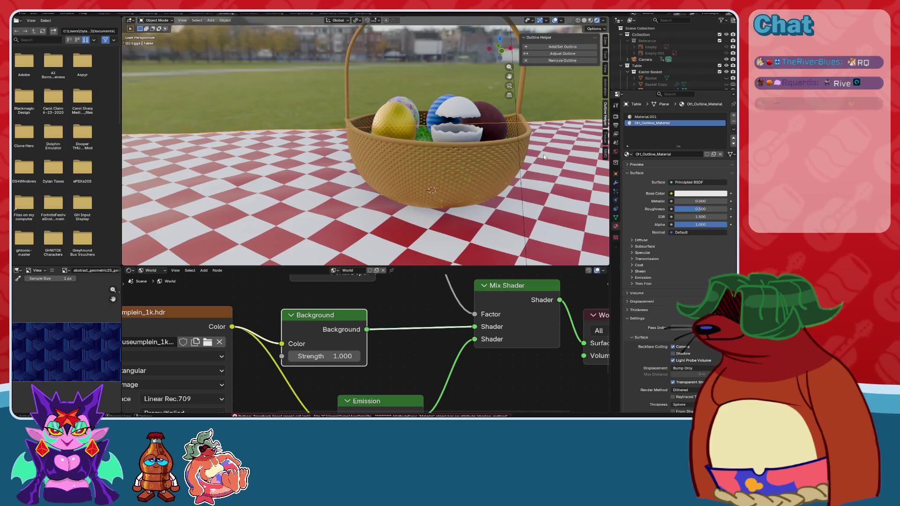
{"action": "scroll", "coordinate": [514, 167], "scroll_direction": "down", "scroll_amount": 3}
{"action": "scroll", "coordinate": [514, 167], "scroll_direction": "down", "scroll_amount": 4}
{"action": "scroll", "coordinate": [462, 165], "scroll_direction": "up", "scroll_amount": 6}
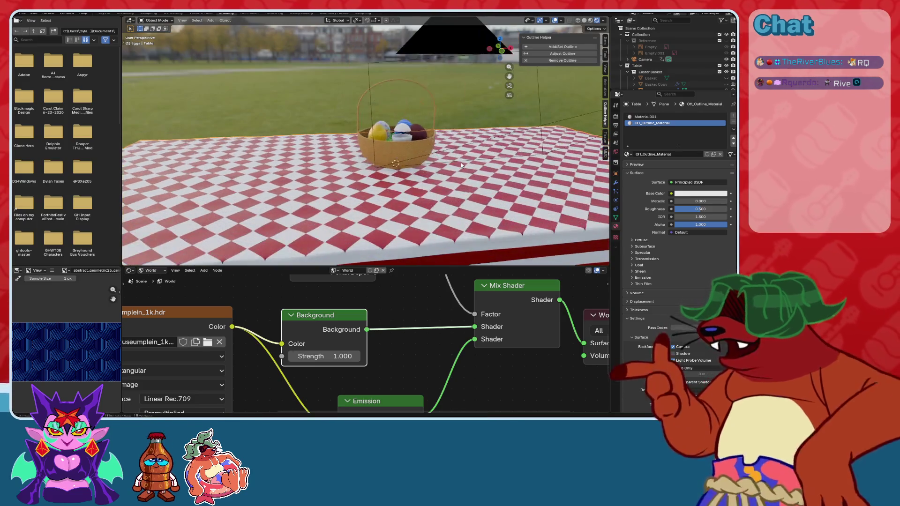
{"action": "left_click", "coordinate": [700, 193]}
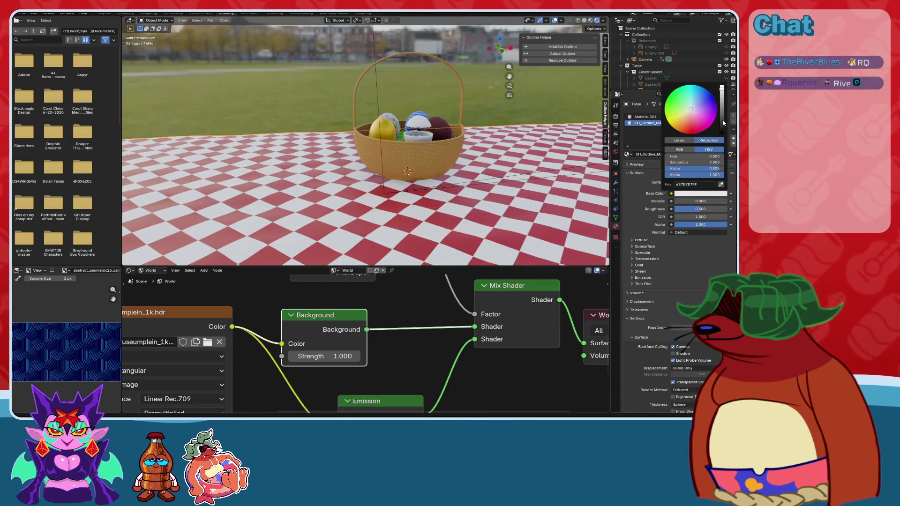
{"action": "left_click_drag", "start_coordinate": [723, 123], "coordinate": [722, 137]}
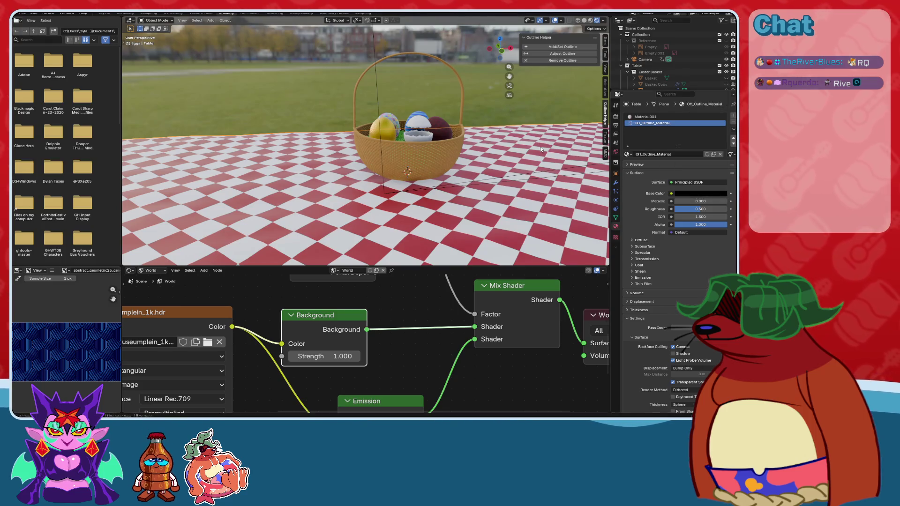
Move OH_OUTLINE to the top of the table's modifiers, then remove the outline.
{"action": "left_click", "coordinate": [616, 182]}
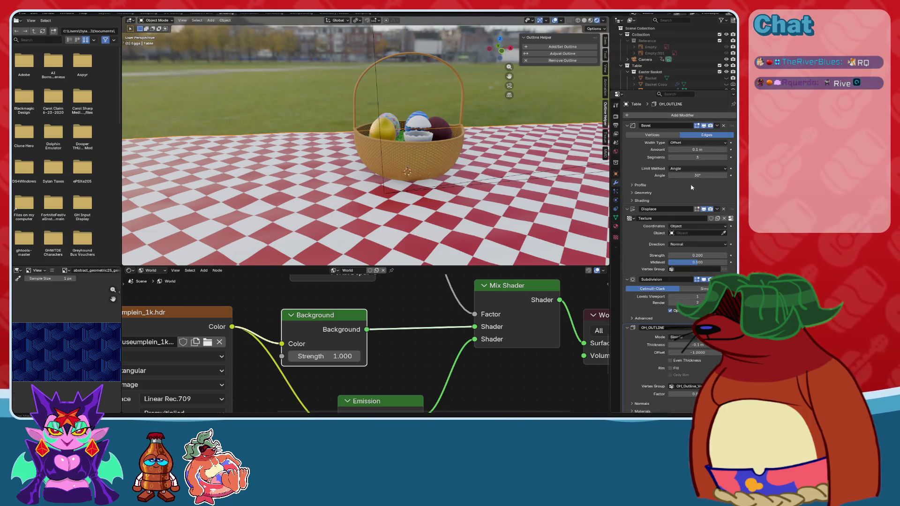
{"action": "scroll", "coordinate": [696, 271], "scroll_direction": "down", "scroll_amount": 2}
{"action": "left_click", "coordinate": [716, 301]}
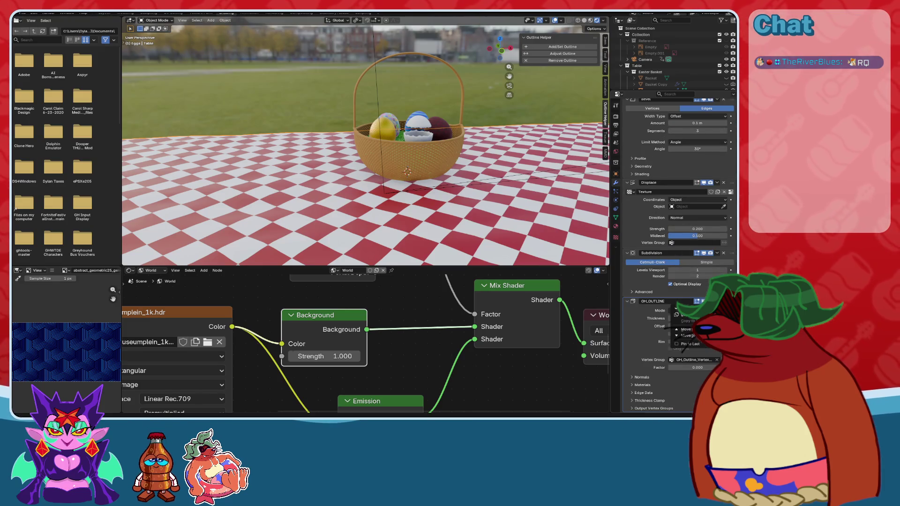
{"action": "left_click", "coordinate": [685, 330]}
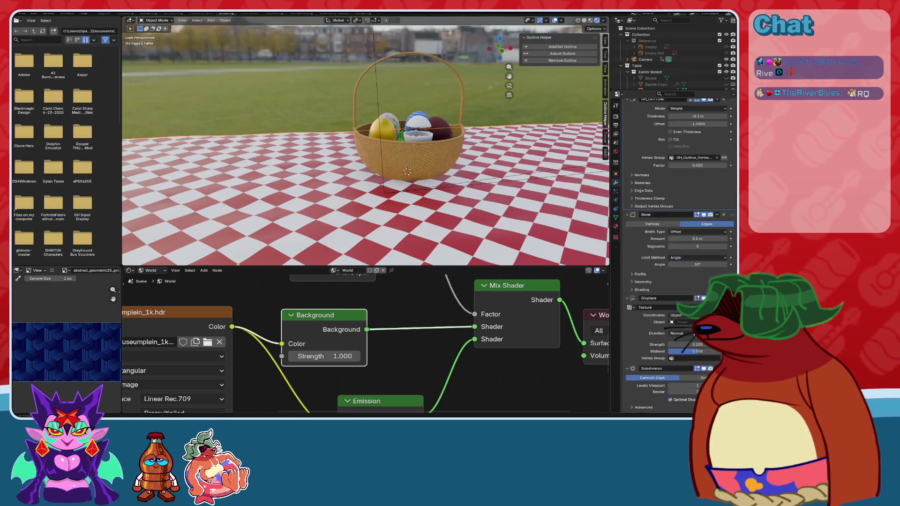
{"action": "middle_click_drag", "start_coordinate": [412, 201], "coordinate": [485, 195]}
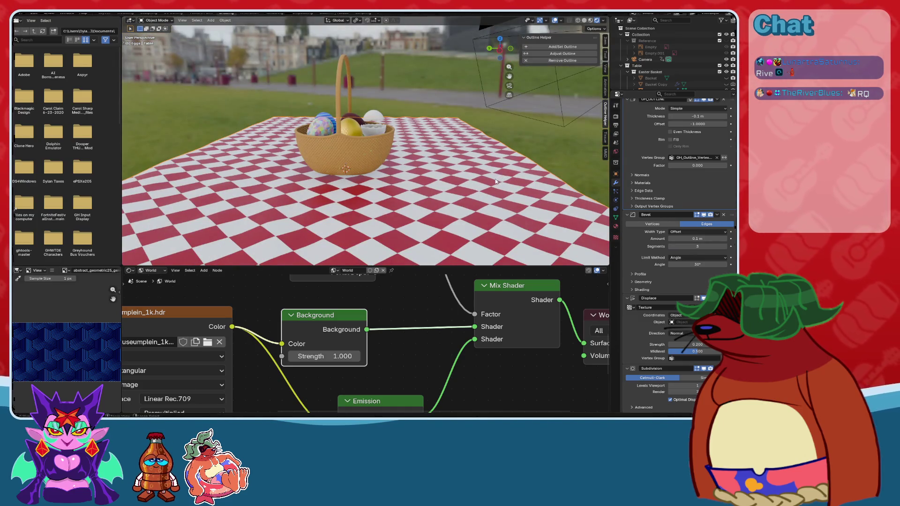
{"action": "middle_click_drag", "start_coordinate": [499, 180], "coordinate": [450, 175]}
{"action": "left_click", "coordinate": [563, 60]}
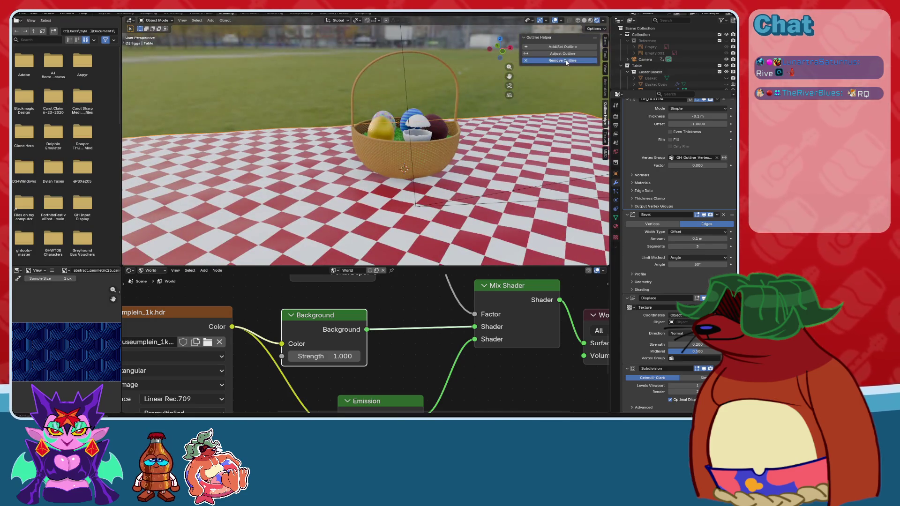
Add an outline back to the table and save the file.
{"action": "left_click", "coordinate": [562, 47]}
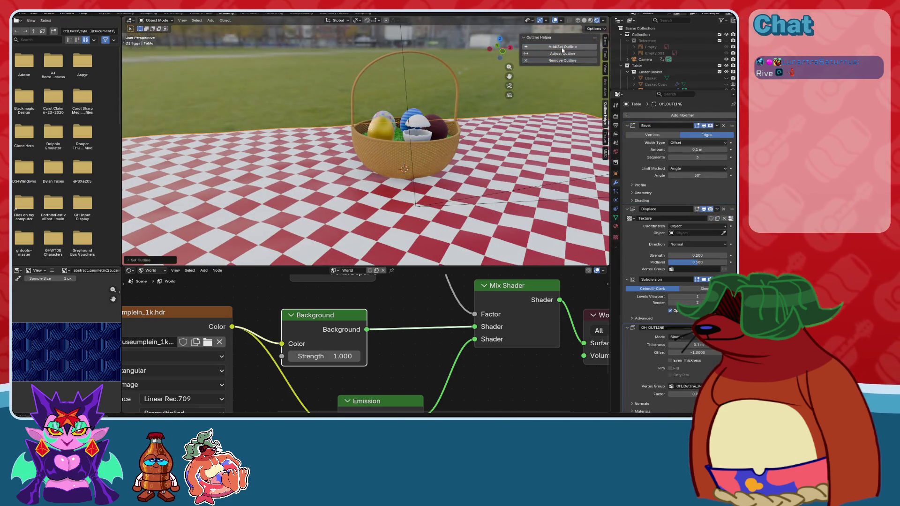
{"action": "scroll", "coordinate": [659, 268], "scroll_direction": "down", "scroll_amount": 2}
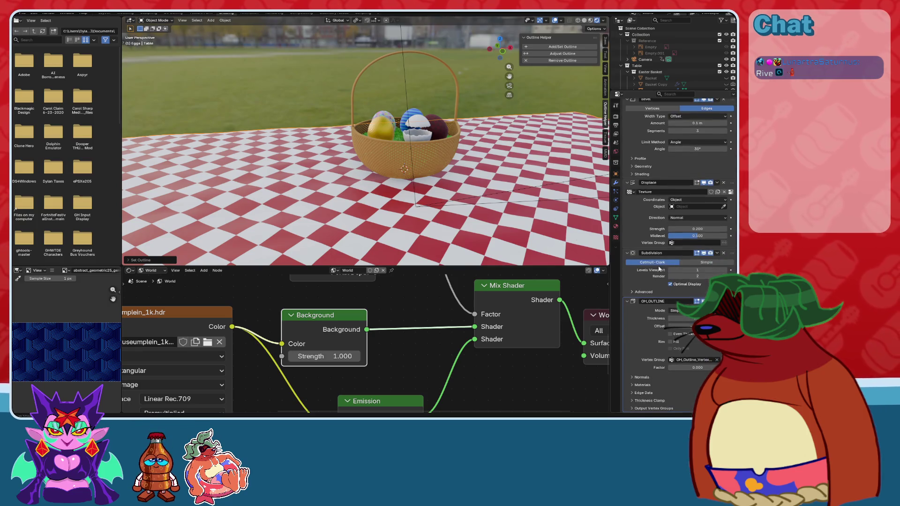
{"action": "middle_click_drag", "start_coordinate": [417, 214], "coordinate": [452, 235]}
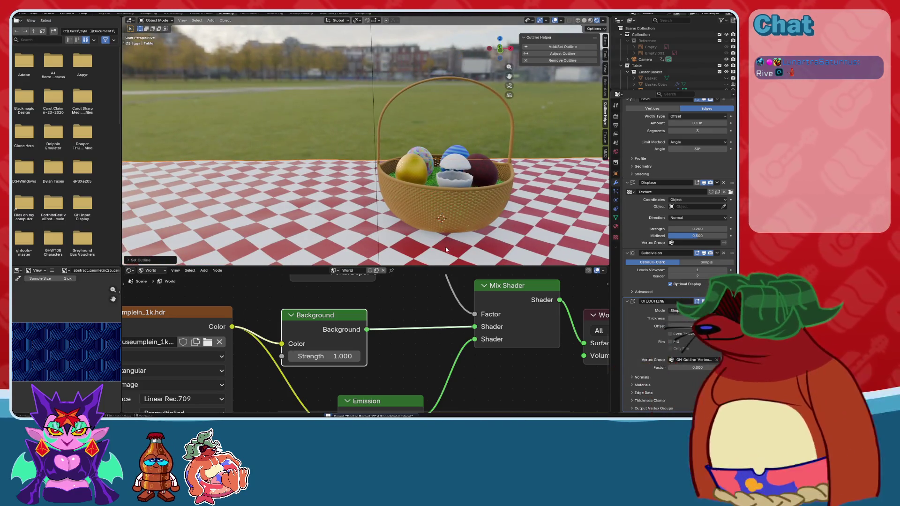
{"action": "mouse_move", "coordinate": [355, 216]}
{"action": "middle_mouse_down"}
{"action": "mouse_move", "coordinate": [427, 153]}
{"action": "mouse_move", "coordinate": [374, 171]}
{"action": "mouse_move", "coordinate": [420, 197]}
{"action": "mouse_move", "coordinate": [400, 182]}
{"action": "mouse_move", "coordinate": [412, 188]}
{"action": "mouse_move", "coordinate": [533, 68]}
{"action": "middle_mouse_up"}
{"action": "key", "text": "ctrl+s"}
Reapply the table outline and set its Outline Thickness to 1.
{"action": "left_click", "coordinate": [554, 49]}
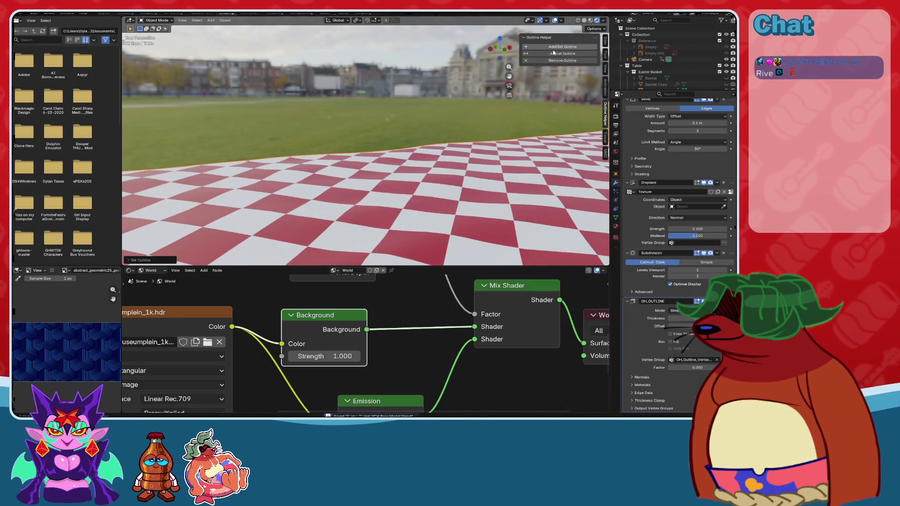
{"action": "left_click", "coordinate": [563, 53]}
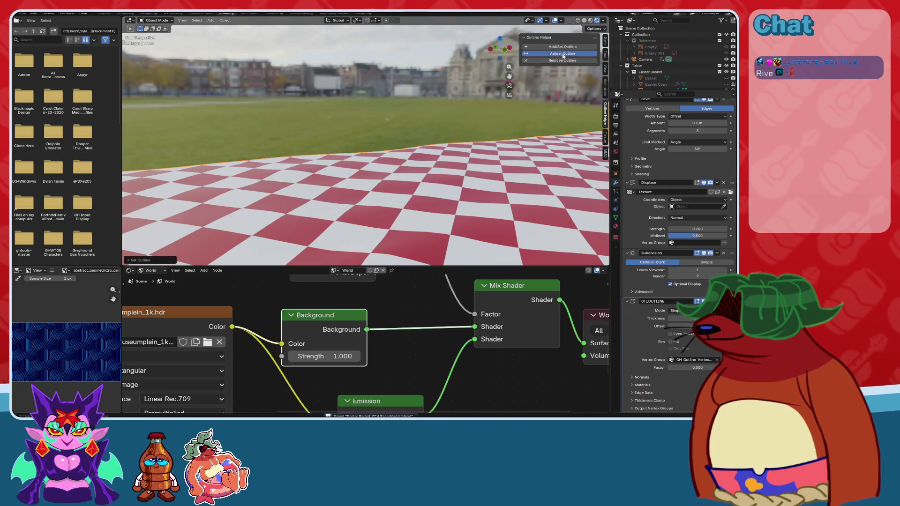
{"action": "left_click", "coordinate": [148, 261]}
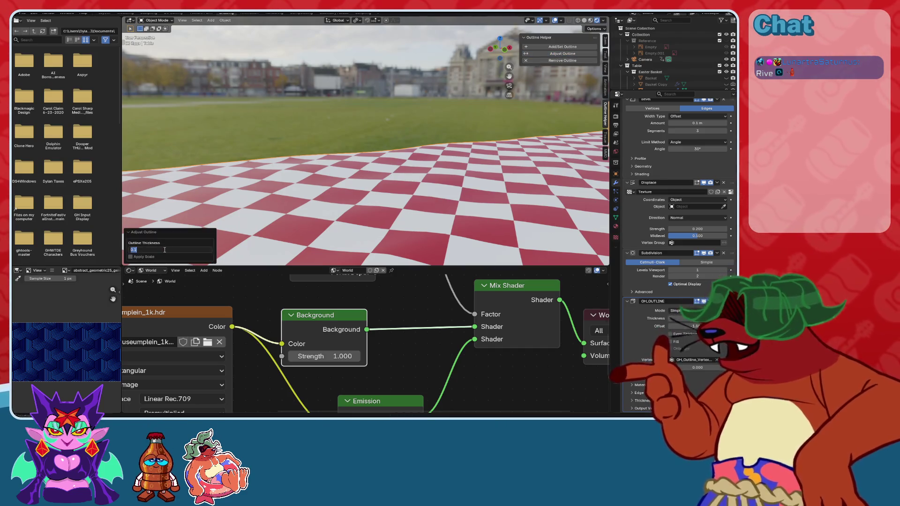
{"action": "left_click", "coordinate": [165, 249]}
{"action": "type", "text": "1"}
{"action": "key", "text": "Return"}
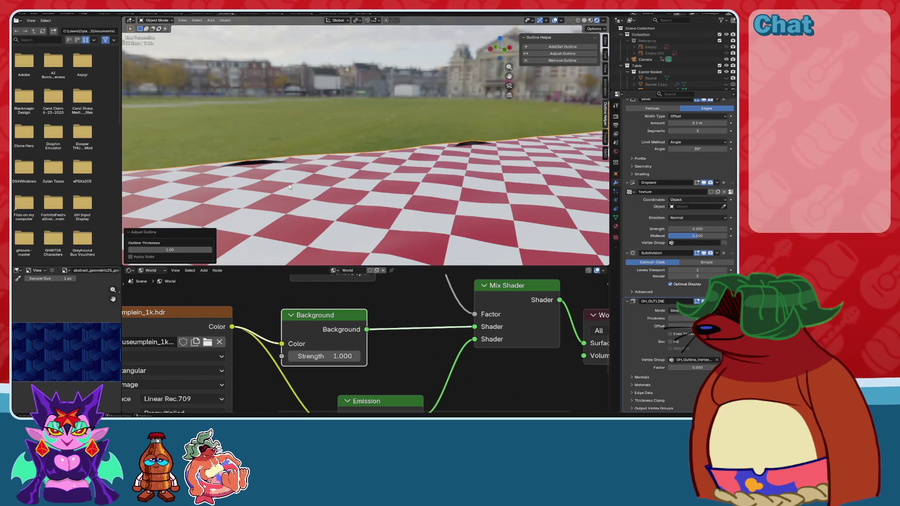
Reorder OH_OUTLINE in the modifier stack, moving it to first and then to last.
{"action": "mouse_move", "coordinate": [328, 197]}
{"action": "middle_mouse_down"}
{"action": "mouse_move", "coordinate": [381, 187]}
{"action": "mouse_move", "coordinate": [295, 178]}
{"action": "middle_mouse_up"}
{"action": "left_click", "coordinate": [716, 301]}
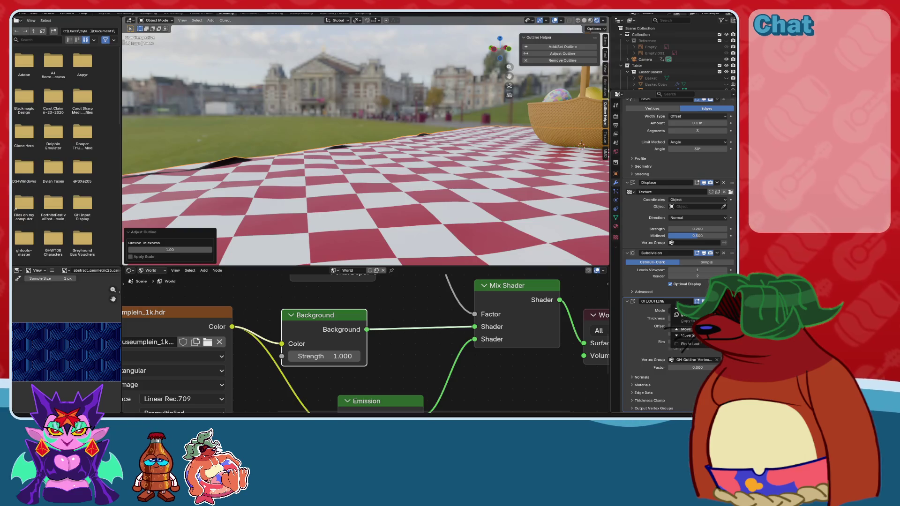
{"action": "left_click", "coordinate": [684, 329]}
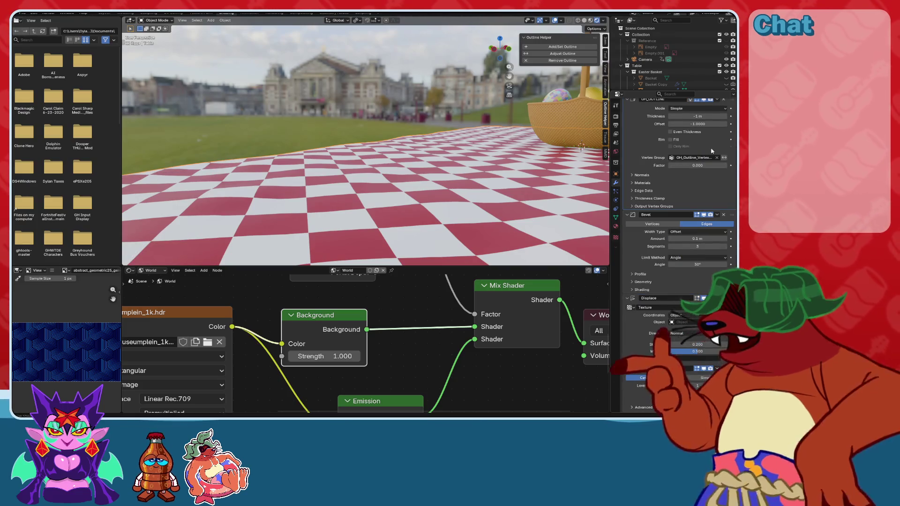
{"action": "scroll", "coordinate": [679, 160], "scroll_direction": "up", "scroll_amount": 2}
{"action": "left_click", "coordinate": [716, 125]}
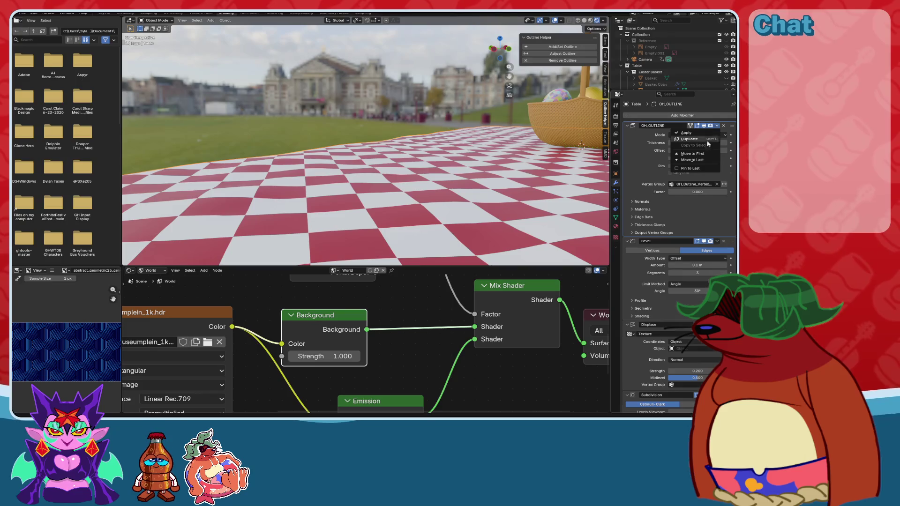
{"action": "left_click", "coordinate": [699, 162]}
{"action": "mouse_move", "coordinate": [356, 154]}
{"action": "middle_mouse_down"}
{"action": "mouse_move", "coordinate": [389, 156]}
{"action": "mouse_move", "coordinate": [319, 149]}
{"action": "mouse_move", "coordinate": [401, 153]}
{"action": "mouse_move", "coordinate": [371, 160]}
{"action": "mouse_move", "coordinate": [458, 144]}
{"action": "mouse_move", "coordinate": [301, 145]}
{"action": "mouse_move", "coordinate": [351, 161]}
{"action": "middle_mouse_up"}
{"action": "scroll", "coordinate": [390, 156], "scroll_direction": "up", "scroll_amount": 6}
{"action": "scroll", "coordinate": [369, 148], "scroll_direction": "up", "scroll_amount": 1}
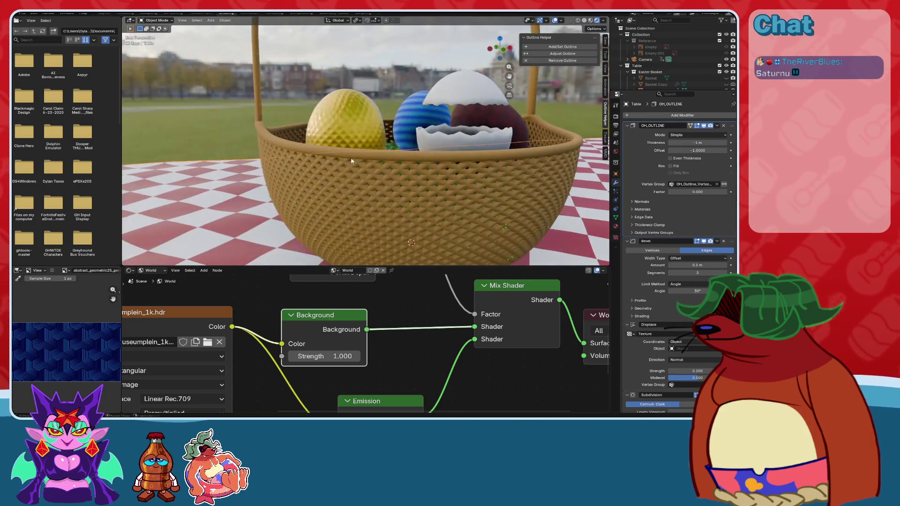
Save the file and give the Whicker Basket an outline 0.01 thick.
{"action": "key", "text": "ctrl+s"}
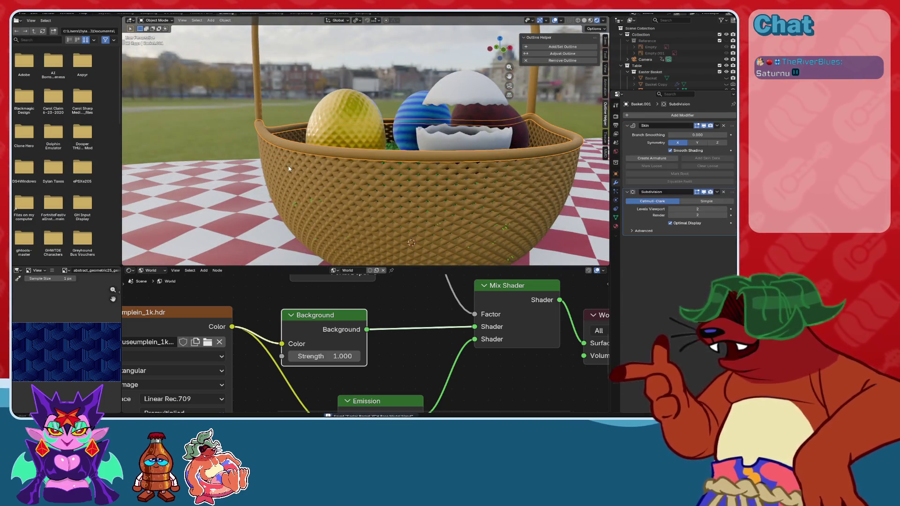
{"action": "left_click", "coordinate": [288, 166]}
{"action": "middle_click_drag", "start_coordinate": [330, 176], "coordinate": [347, 172]}
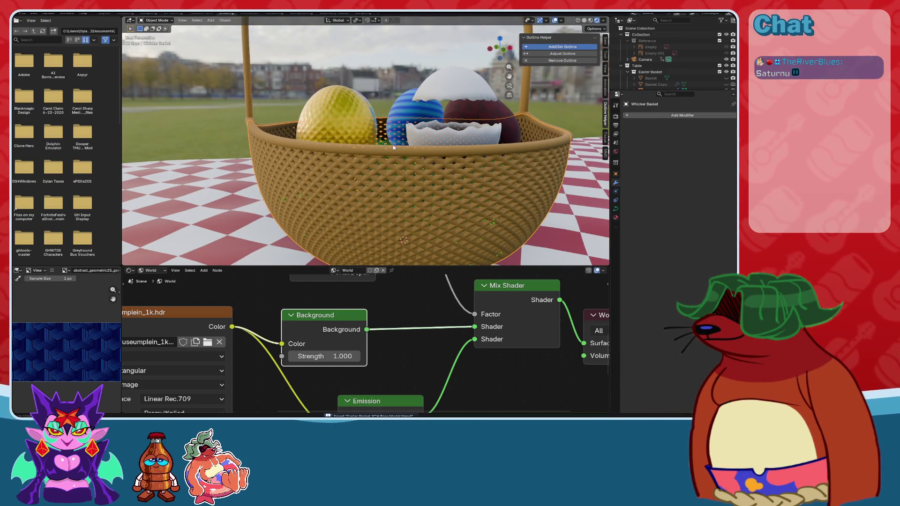
{"action": "mouse_move", "coordinate": [393, 147]}
{"action": "middle_mouse_down"}
{"action": "mouse_move", "coordinate": [370, 170]}
{"action": "mouse_move", "coordinate": [426, 172]}
{"action": "middle_mouse_up"}
{"action": "scroll", "coordinate": [364, 174], "scroll_direction": "up", "scroll_amount": 5}
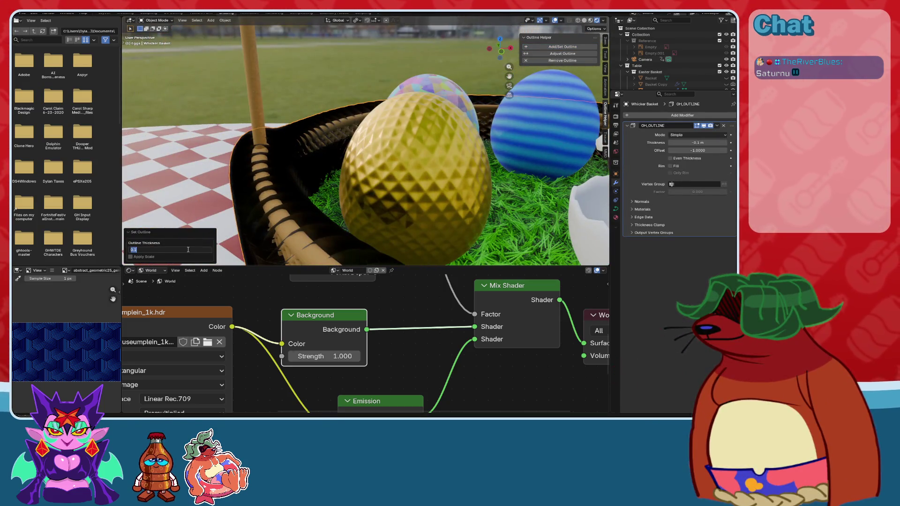
{"action": "type", "text": "1"}
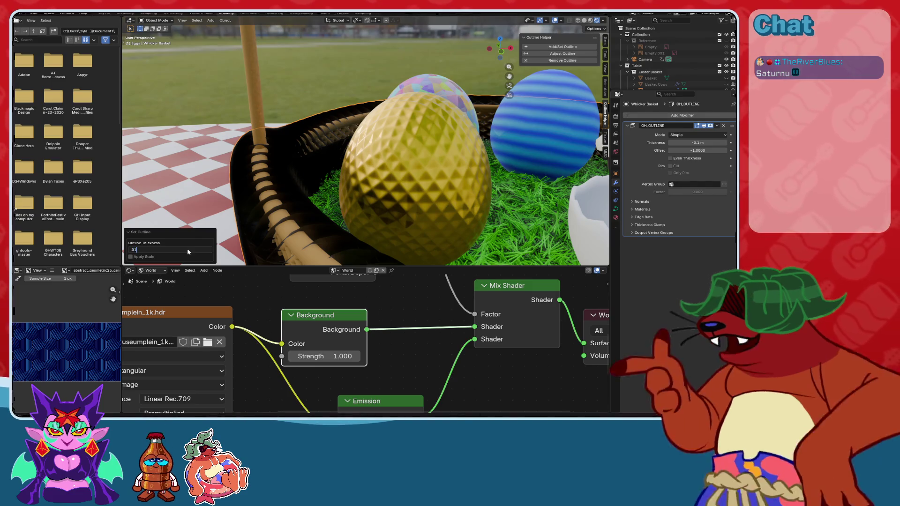
{"action": "key", "text": "Return"}
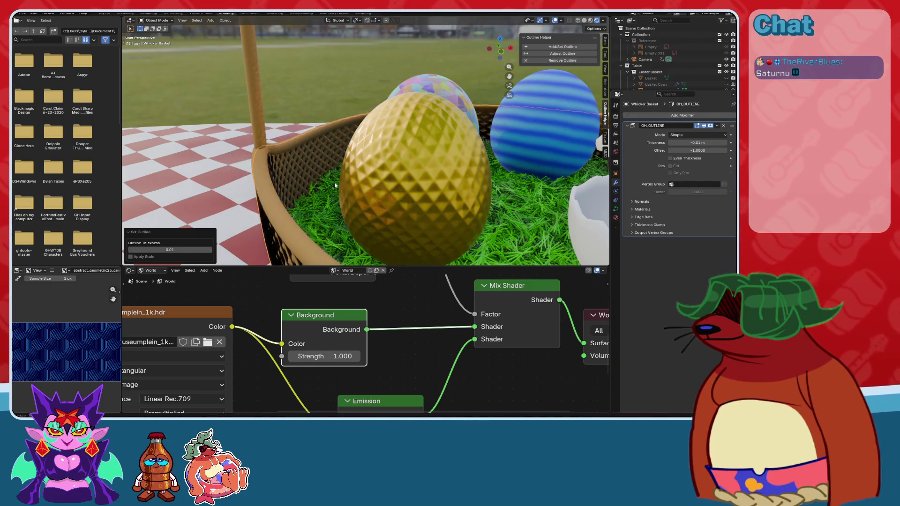
Check the basket through the camera and thin its outline to 0.001.
{"action": "mouse_move", "coordinate": [335, 185]}
{"action": "middle_mouse_down"}
{"action": "mouse_move", "coordinate": [326, 186]}
{"action": "mouse_move", "coordinate": [346, 185]}
{"action": "mouse_move", "coordinate": [328, 187]}
{"action": "middle_mouse_up"}
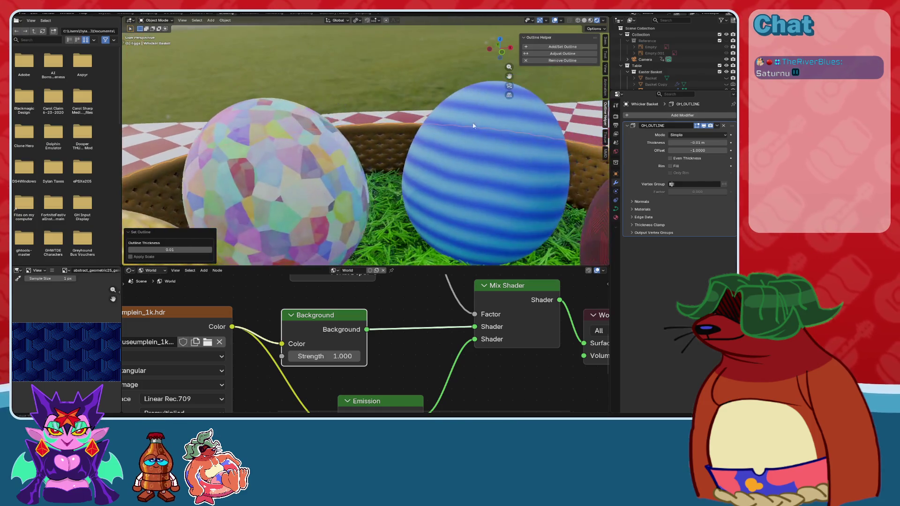
{"action": "key", "text": "KP_0"}
{"action": "scroll", "coordinate": [412, 134], "scroll_direction": "up", "scroll_amount": 10}
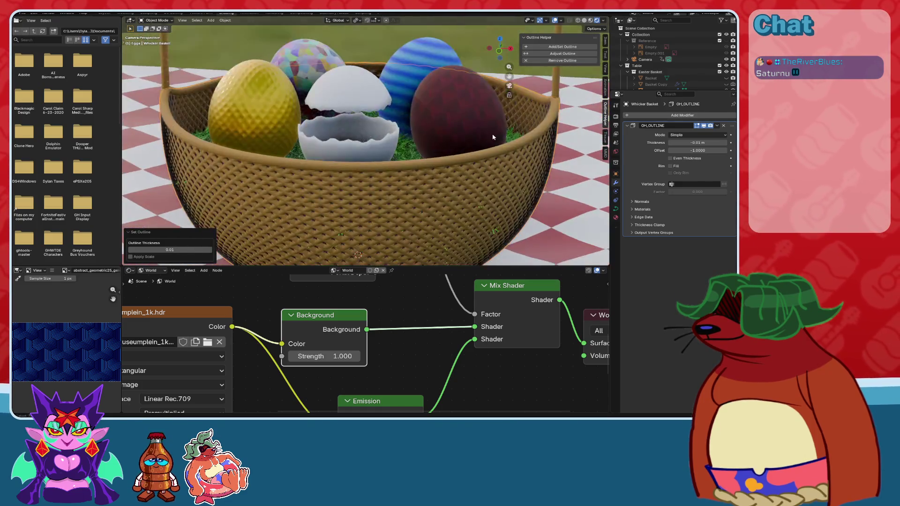
{"action": "scroll", "coordinate": [380, 206], "scroll_direction": "down", "scroll_amount": 3}
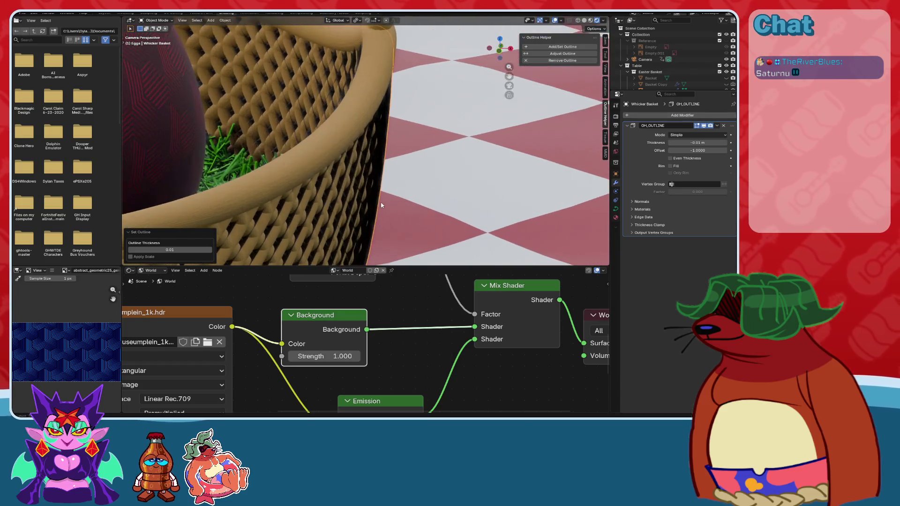
{"action": "middle_click_drag", "start_coordinate": [379, 206], "coordinate": [375, 193]}
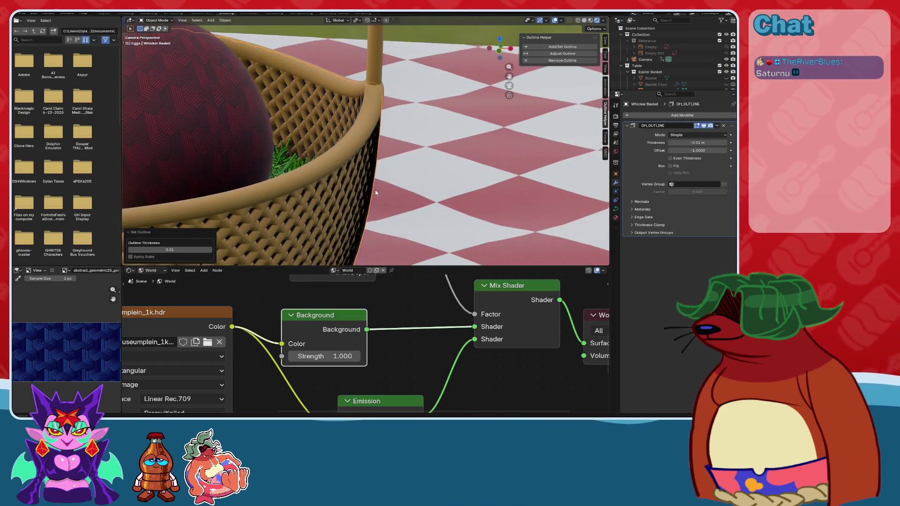
{"action": "left_click", "coordinate": [182, 250]}
{"action": "type", "text": "01"}
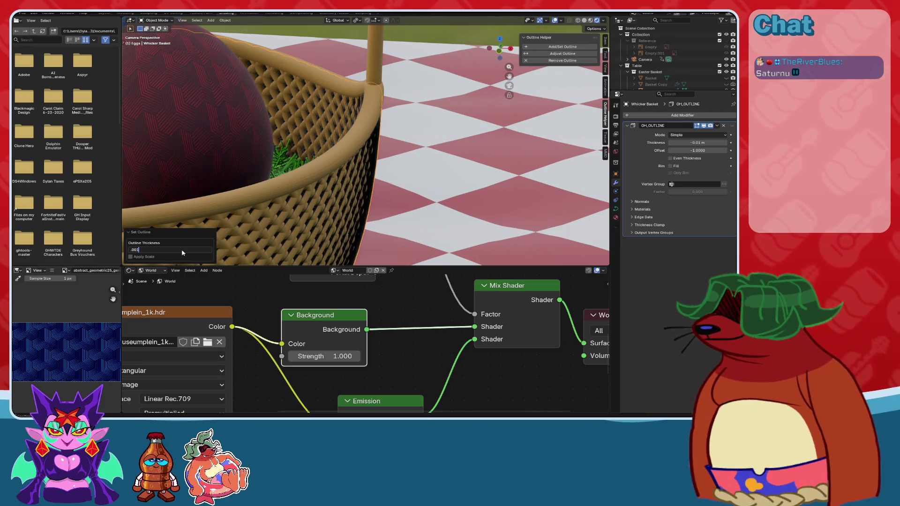
{"action": "key", "text": "Return"}
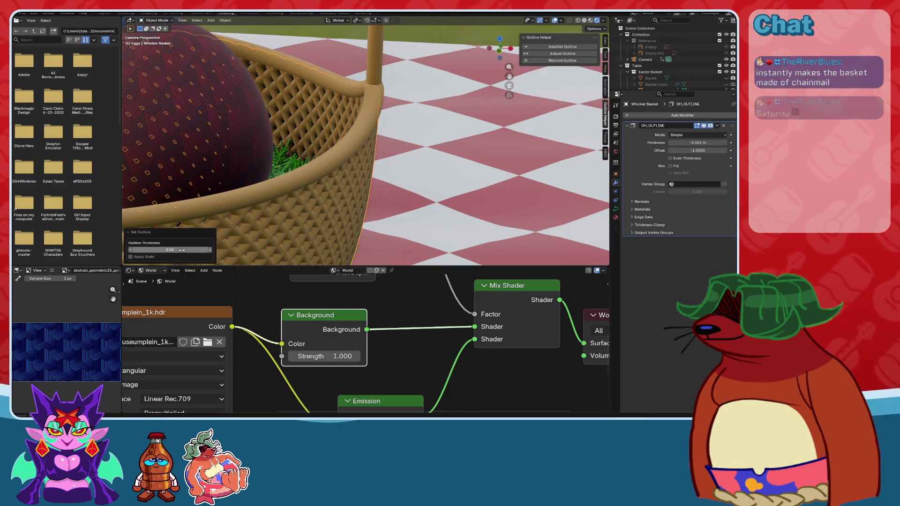
Settle the basket outline thickness at 0.005.
{"action": "middle_click_drag", "start_coordinate": [278, 151], "coordinate": [318, 139]}
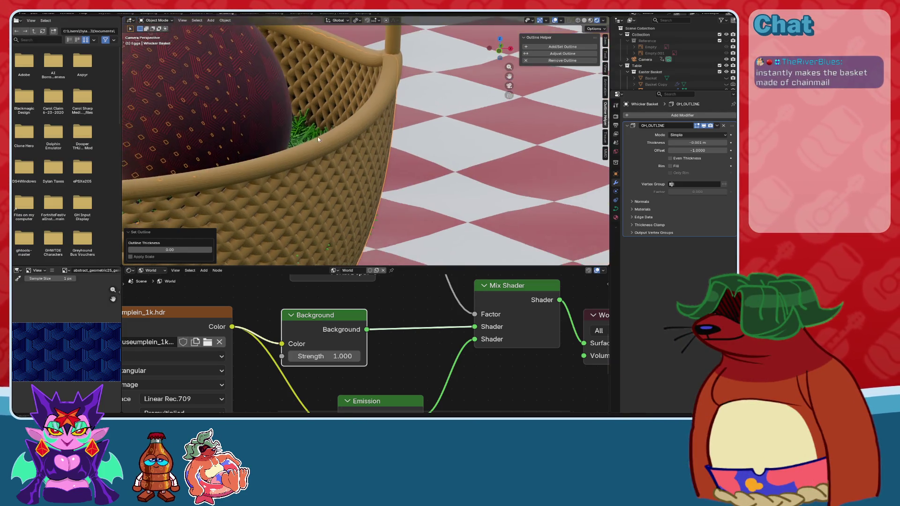
{"action": "left_click", "coordinate": [188, 249]}
{"action": "type", "text": ".005"}
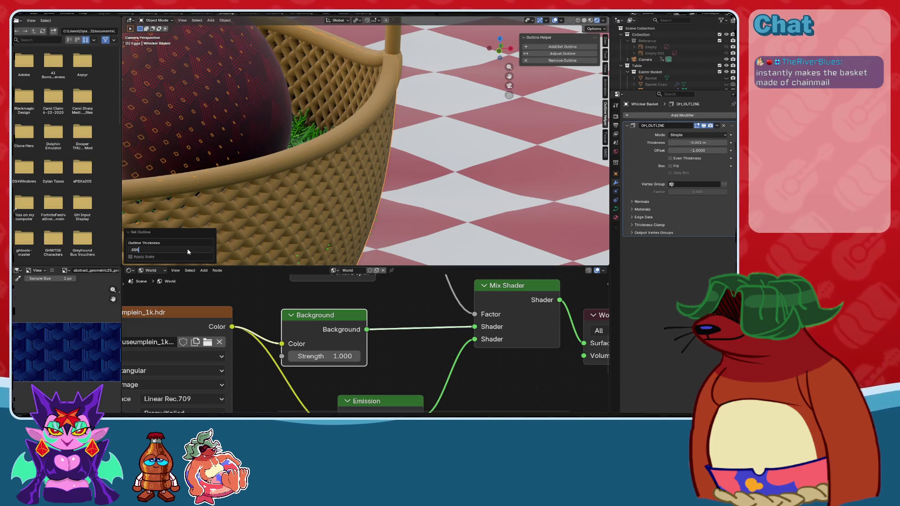
{"action": "key", "text": "Return"}
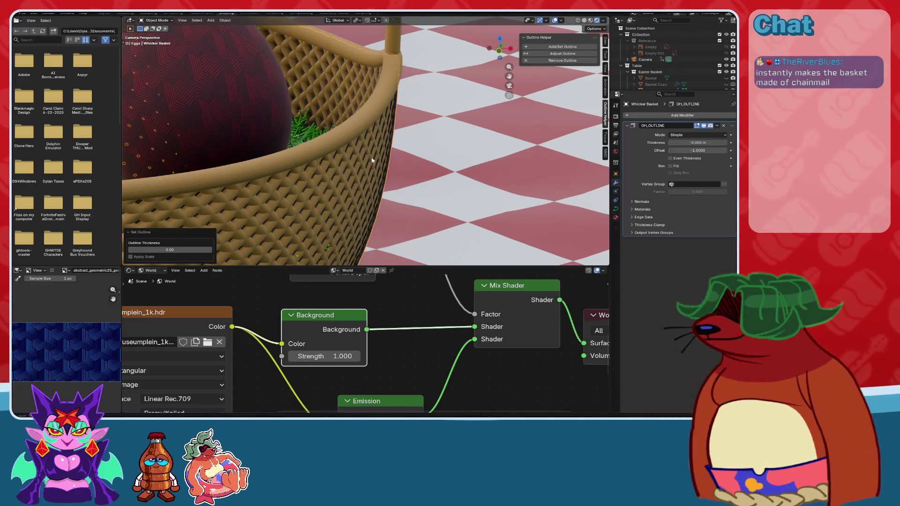
{"action": "left_click", "coordinate": [383, 110]}
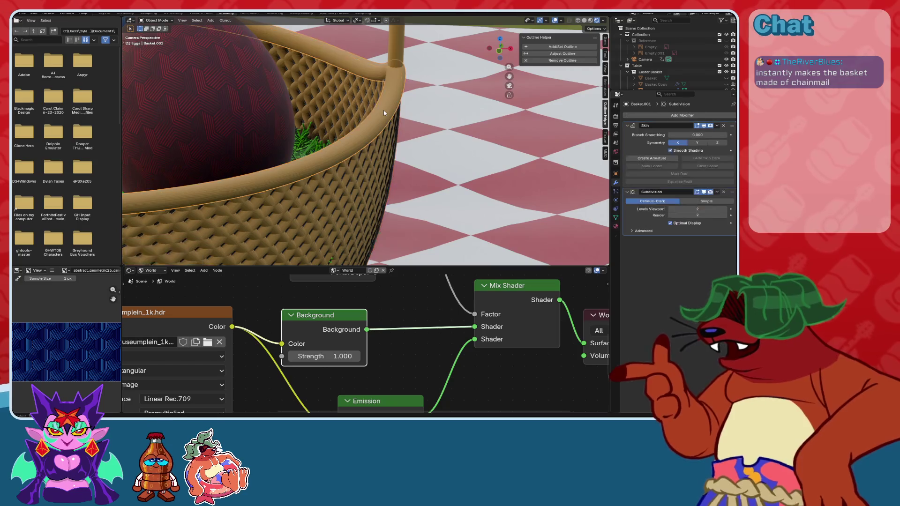
Inspect Basket.001 and the red egg to confirm their outline modifiers.
{"action": "left_click", "coordinate": [551, 48]}
{"action": "mouse_move", "coordinate": [424, 90]}
{"action": "middle_mouse_down"}
{"action": "mouse_move", "coordinate": [459, 130]}
{"action": "mouse_move", "coordinate": [409, 136]}
{"action": "middle_mouse_up"}
{"action": "left_click", "coordinate": [459, 130]}
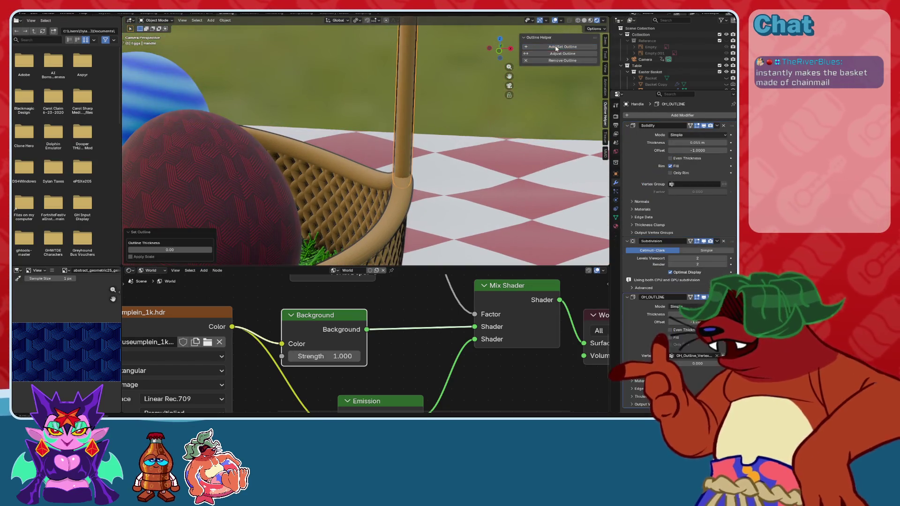
{"action": "middle_click_drag", "start_coordinate": [281, 155], "coordinate": [330, 146]}
{"action": "left_click", "coordinate": [329, 146]}
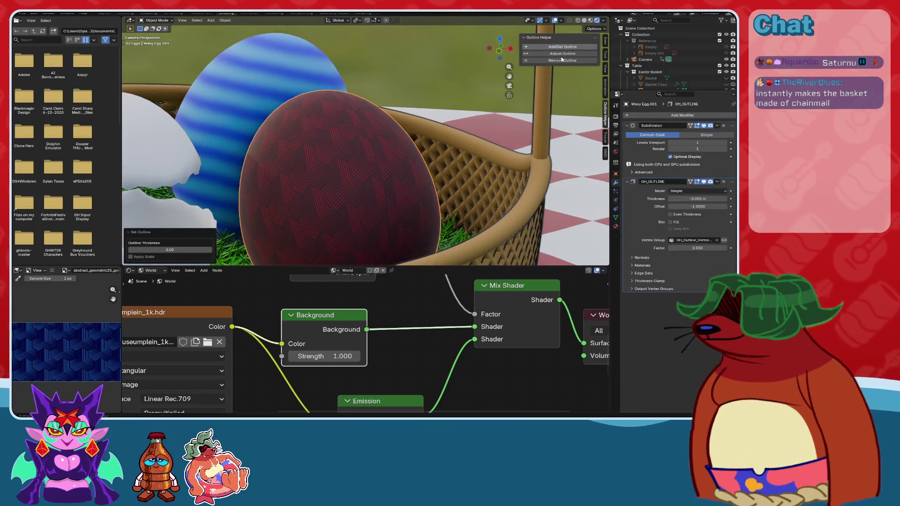
Add an outline to the blue striped Wavy Egg.
{"action": "left_click", "coordinate": [253, 116]}
{"action": "middle_click_drag", "start_coordinate": [253, 116], "coordinate": [377, 148]}
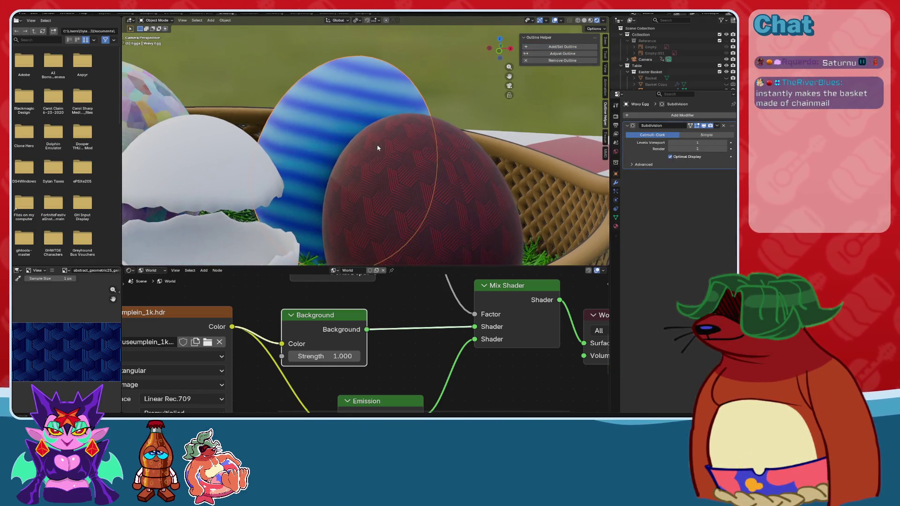
{"action": "left_click", "coordinate": [562, 46]}
{"action": "mouse_move", "coordinate": [288, 106]}
{"action": "middle_mouse_down"}
{"action": "mouse_move", "coordinate": [349, 77]}
{"action": "mouse_move", "coordinate": [200, 104]}
{"action": "mouse_move", "coordinate": [314, 164]}
{"action": "mouse_move", "coordinate": [425, 193]}
{"action": "mouse_move", "coordinate": [401, 117]}
{"action": "mouse_move", "coordinate": [283, 119]}
{"action": "middle_mouse_up"}
{"action": "left_click", "coordinate": [199, 103]}
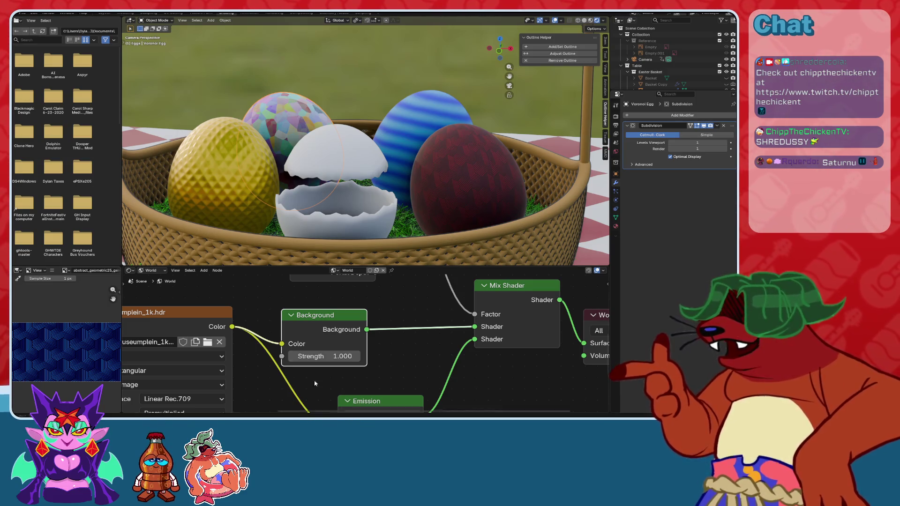
{"action": "scroll", "coordinate": [356, 197], "scroll_direction": "up", "scroll_amount": 5}
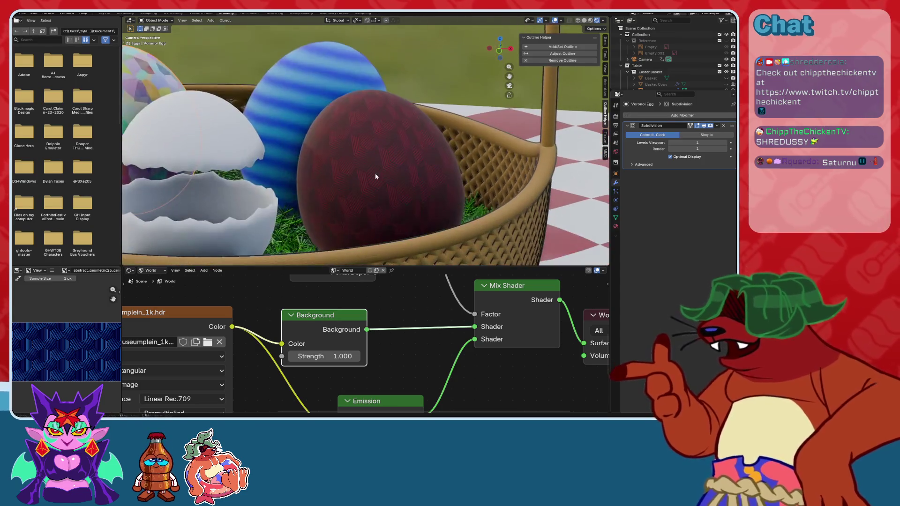
{"action": "left_click", "coordinate": [376, 192]}
{"action": "scroll", "coordinate": [379, 193], "scroll_direction": "up", "scroll_amount": 4}
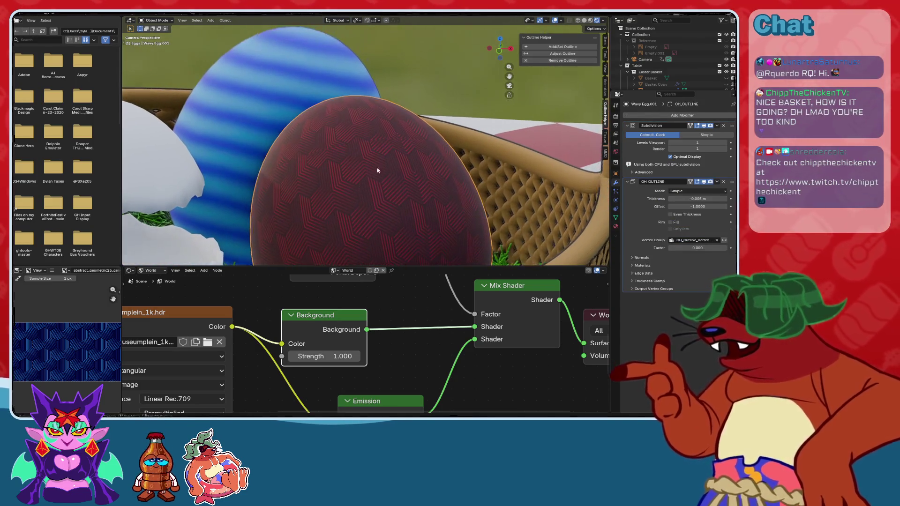
{"action": "scroll", "coordinate": [414, 207], "scroll_direction": "up", "scroll_amount": 3}
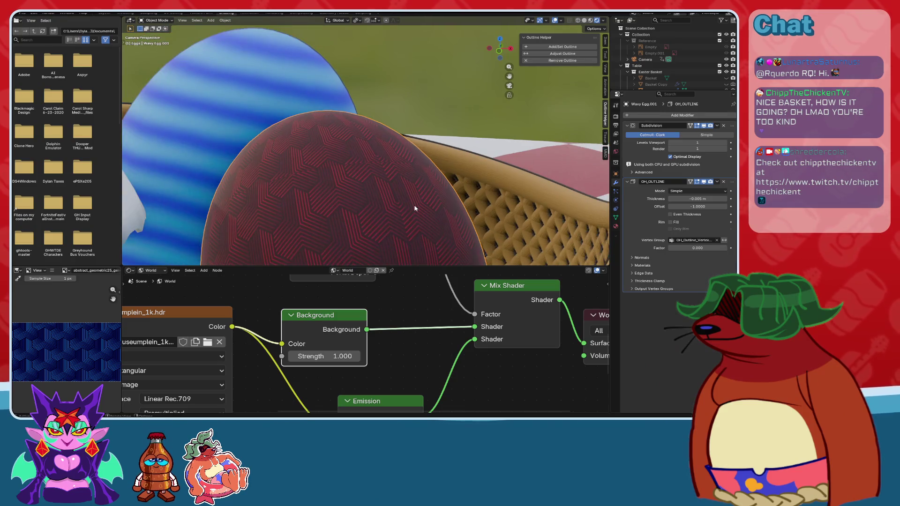
{"action": "scroll", "coordinate": [414, 208], "scroll_direction": "down", "scroll_amount": 4}
{"action": "scroll", "coordinate": [415, 208], "scroll_direction": "up", "scroll_amount": 2}
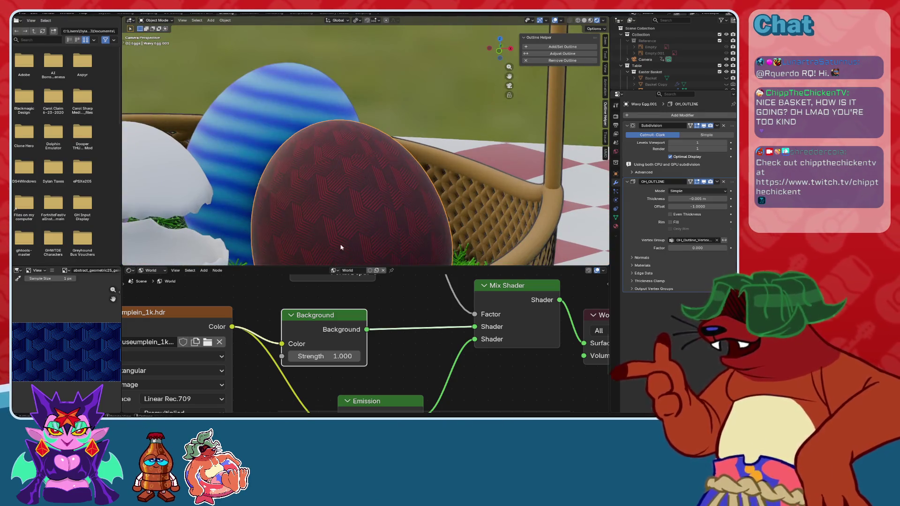
{"action": "scroll", "coordinate": [341, 247], "scroll_direction": "down", "scroll_amount": 4}
{"action": "key", "text": "KP_0"}
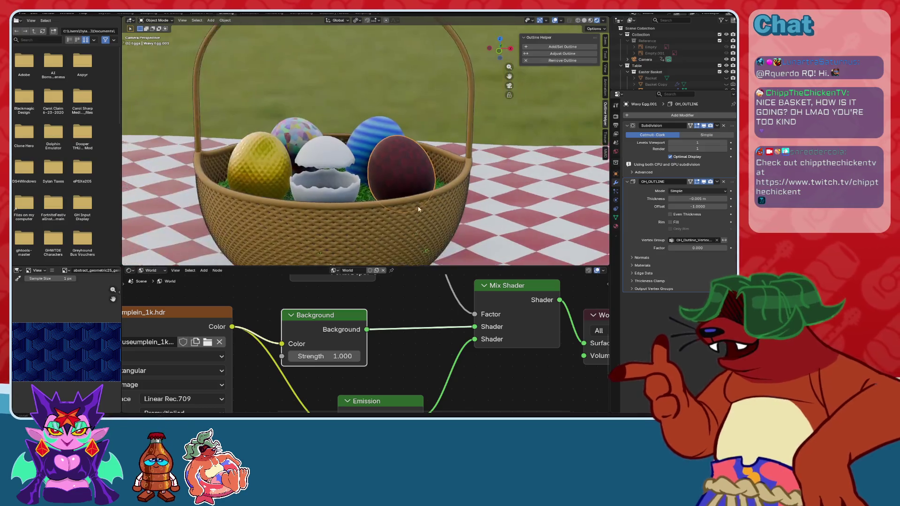
{"action": "left_click", "coordinate": [509, 86]}
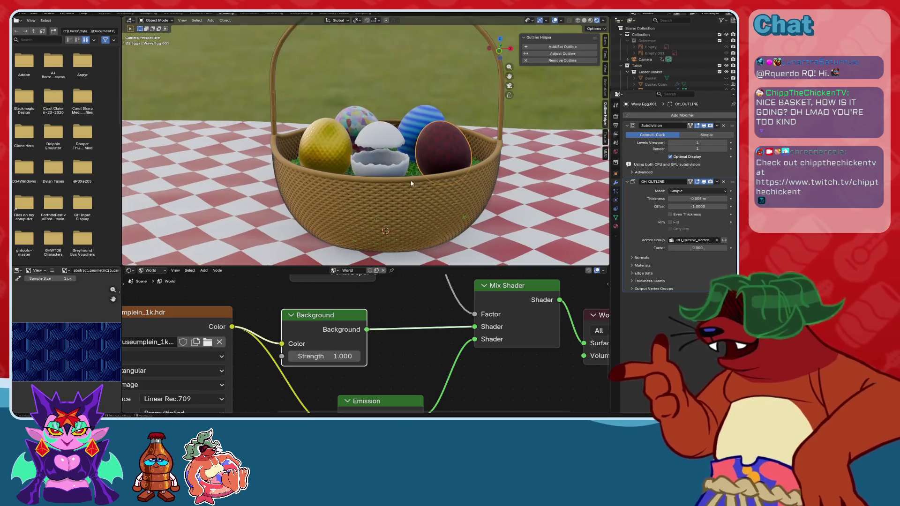
{"action": "scroll", "coordinate": [410, 180], "scroll_direction": "up", "scroll_amount": 6}
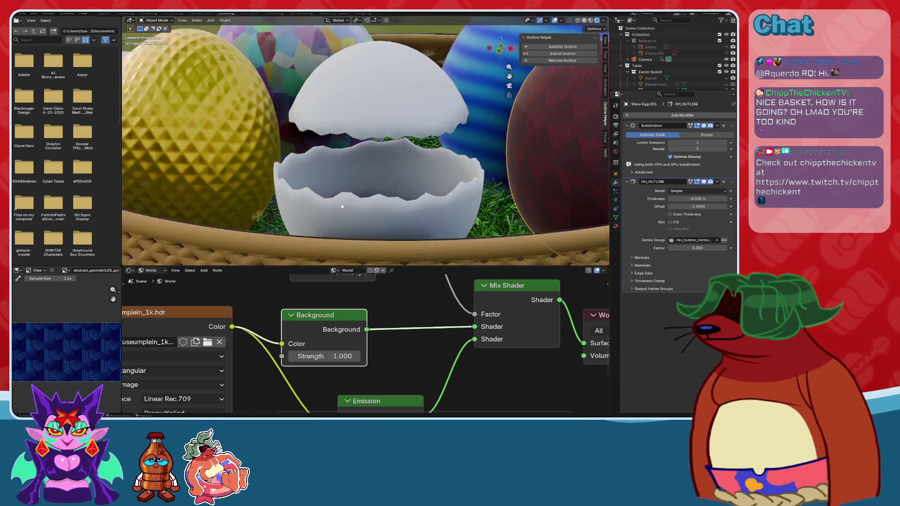
{"action": "scroll", "coordinate": [337, 197], "scroll_direction": "down", "scroll_amount": 6}
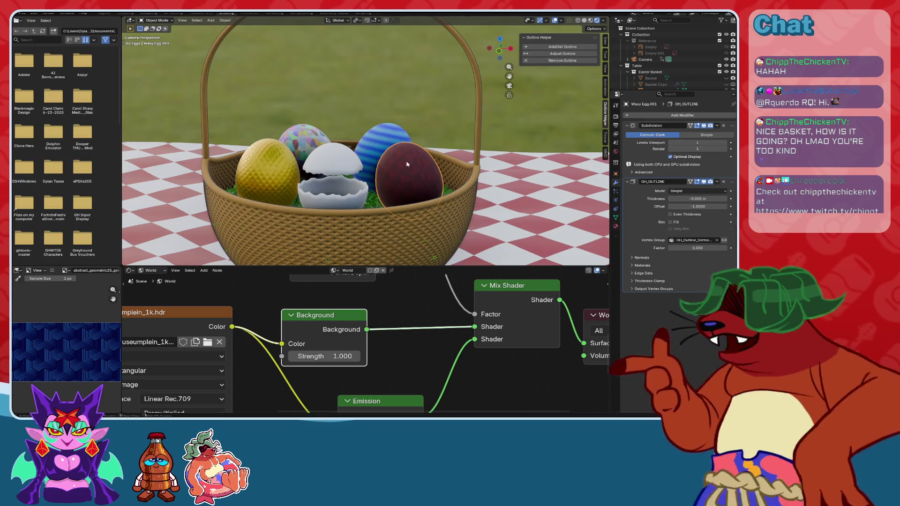
{"action": "scroll", "coordinate": [406, 164], "scroll_direction": "up", "scroll_amount": 3}
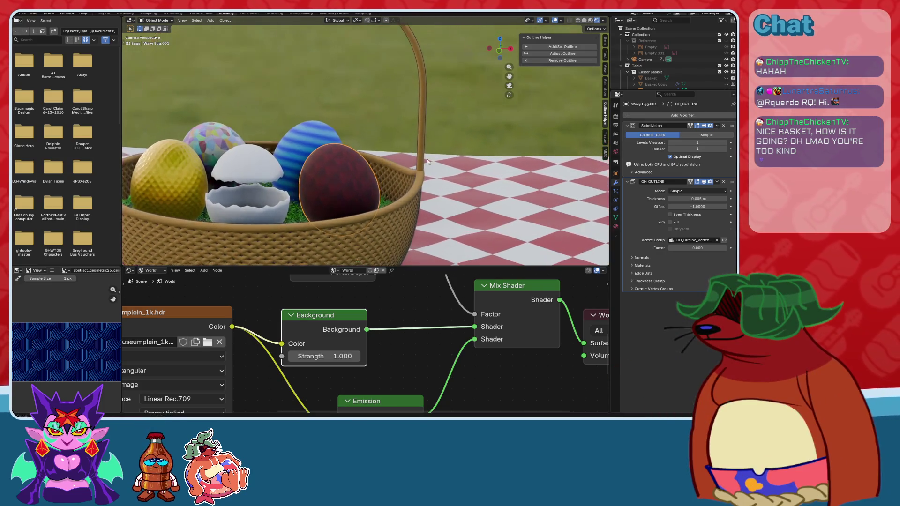
{"action": "scroll", "coordinate": [427, 162], "scroll_direction": "up", "scroll_amount": 8}
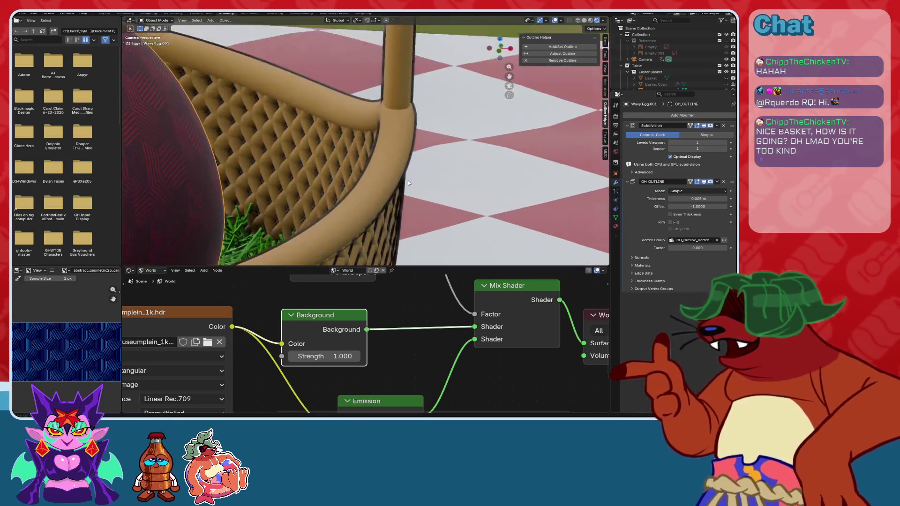
{"action": "scroll", "coordinate": [408, 183], "scroll_direction": "down", "scroll_amount": 5}
{"action": "scroll", "coordinate": [358, 153], "scroll_direction": "up", "scroll_amount": 4}
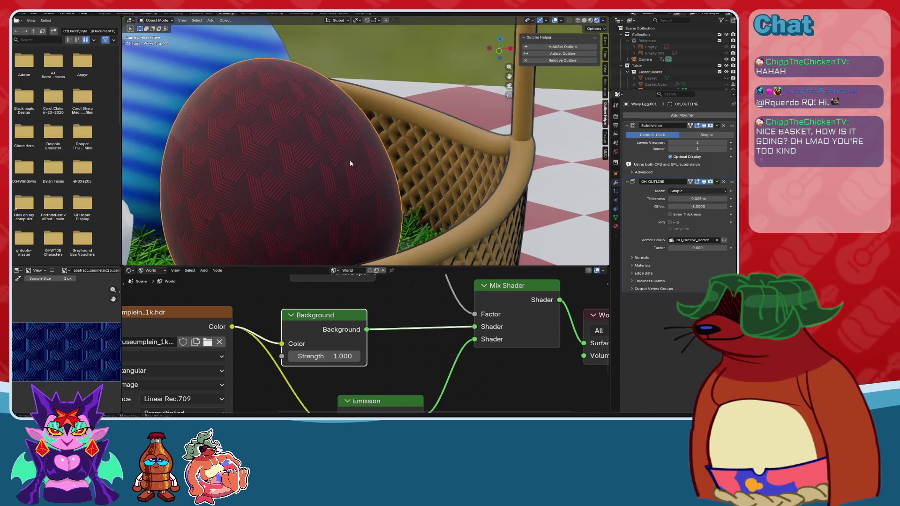
{"action": "mouse_move", "coordinate": [350, 164]}
{"action": "middle_mouse_down", "text": "shift"}
{"action": "mouse_move", "coordinate": [418, 182]}
{"action": "mouse_move", "coordinate": [420, 144]}
{"action": "mouse_move", "coordinate": [387, 114]}
{"action": "middle_mouse_up", "text": "shift"}
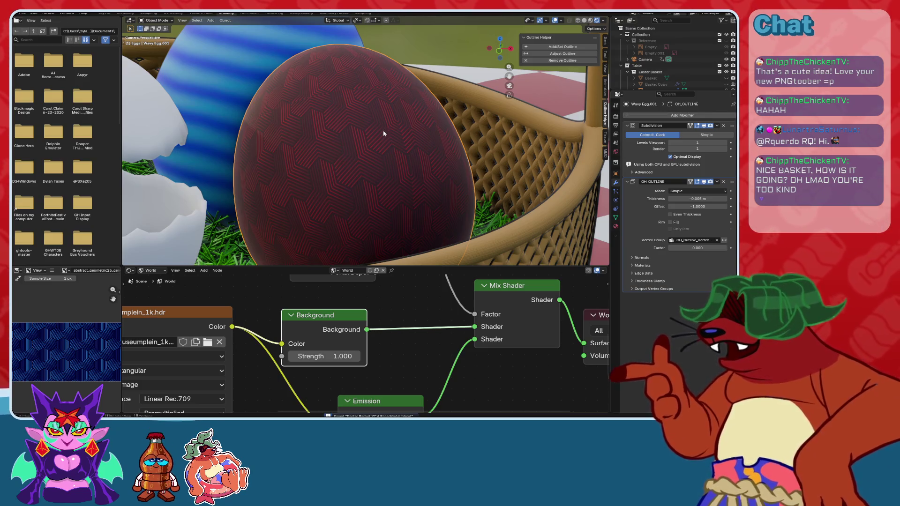
Set the red egg's outline thickness to 0.01.
{"action": "scroll", "coordinate": [378, 155], "scroll_direction": "down", "scroll_amount": 5}
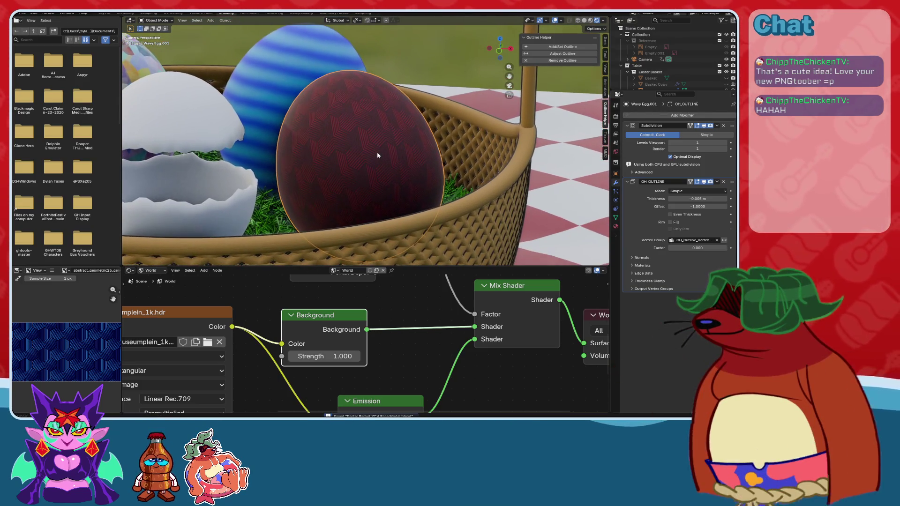
{"action": "scroll", "coordinate": [377, 155], "scroll_direction": "up", "scroll_amount": 5}
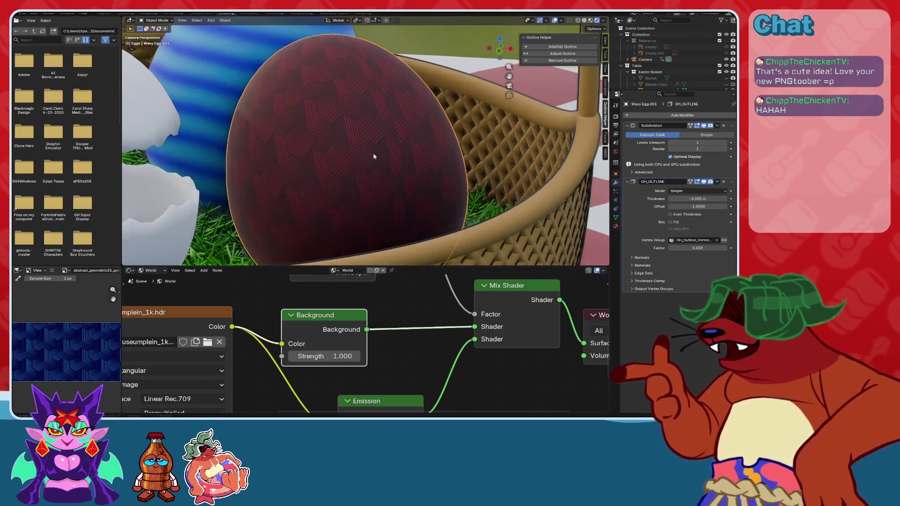
{"action": "middle_click_drag", "start_coordinate": [373, 156], "coordinate": [376, 167]}
{"action": "left_click", "coordinate": [558, 54]}
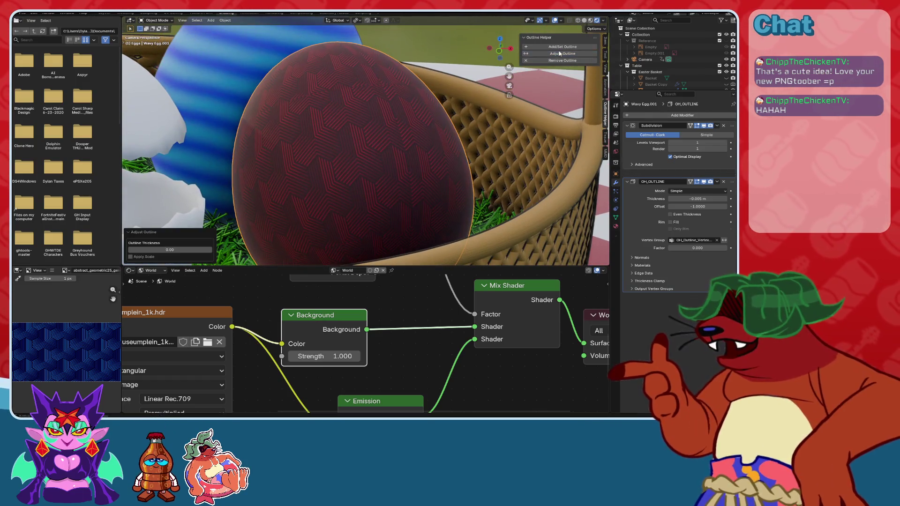
{"action": "left_click", "coordinate": [188, 248]}
{"action": "key", "text": "Return"}
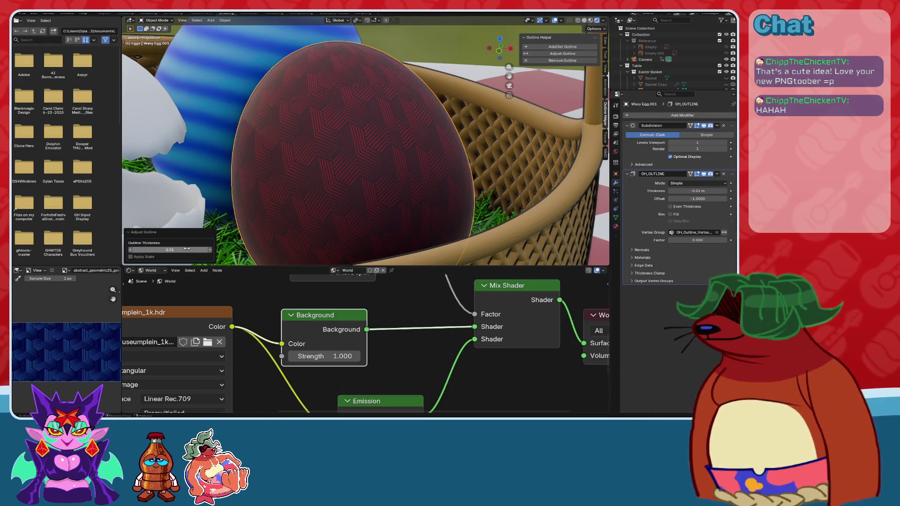
Set the blue striped egg's outline thickness to 0.01.
{"action": "left_click", "coordinate": [299, 37]}
{"action": "key", "text": "KP_Decimal"}
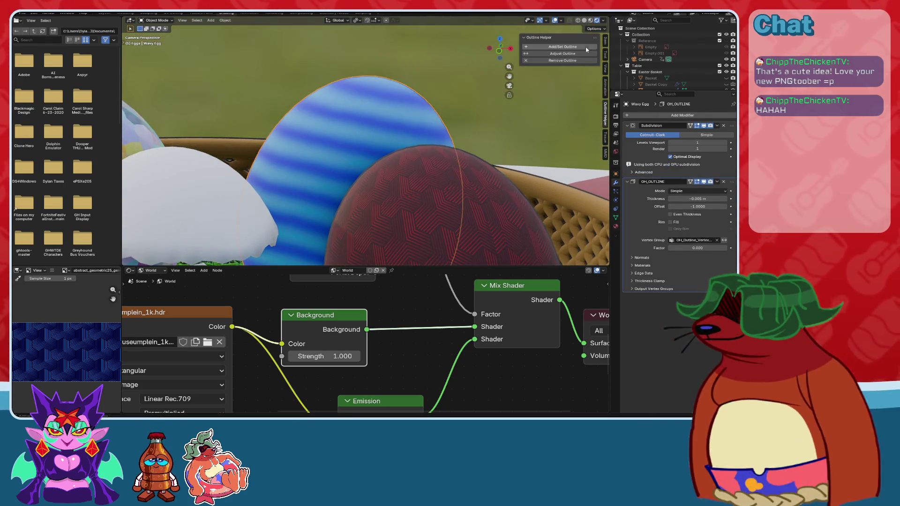
{"action": "left_click", "coordinate": [564, 48]}
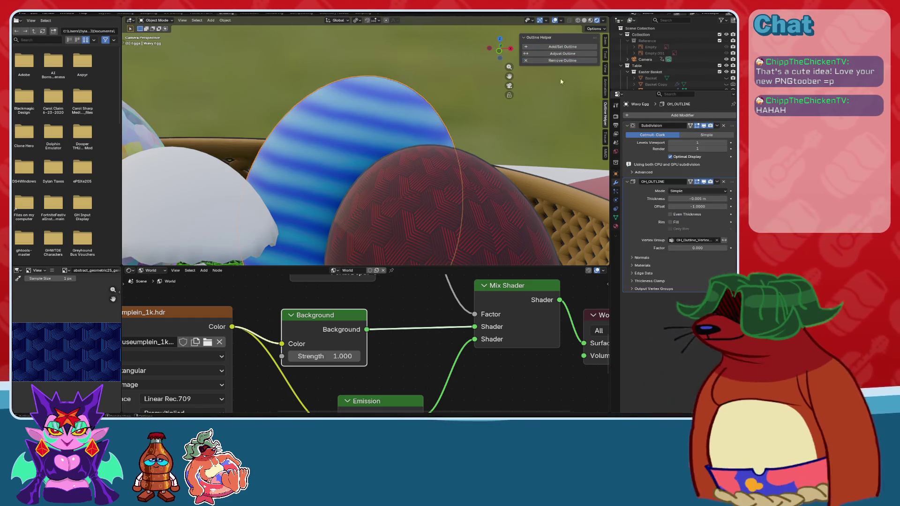
{"action": "left_click", "coordinate": [566, 53]}
{"action": "left_click", "coordinate": [178, 249]}
{"action": "type", "text": "0.01"}
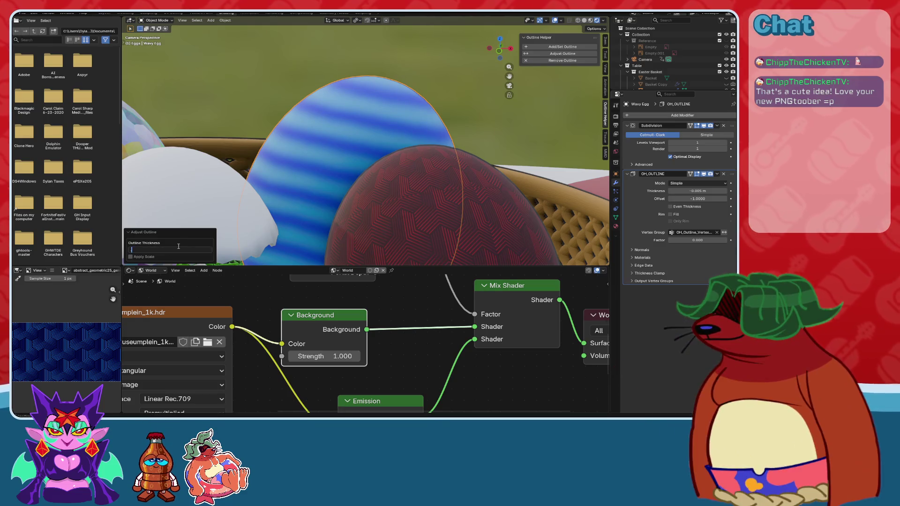
{"action": "key", "text": "Return"}
Select the pastel Voronoi Egg, enter 0.01 thickness, and add its outline.
{"action": "scroll", "coordinate": [66, 141], "scroll_direction": "down", "scroll_amount": 2}
{"action": "scroll", "coordinate": [328, 141], "scroll_direction": "down", "scroll_amount": 5}
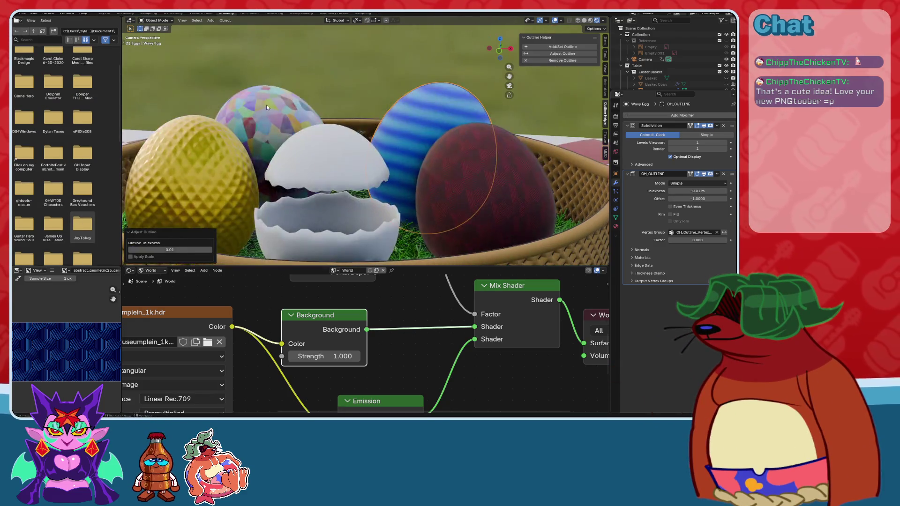
{"action": "left_click", "coordinate": [266, 105]}
{"action": "left_click", "coordinate": [563, 54]}
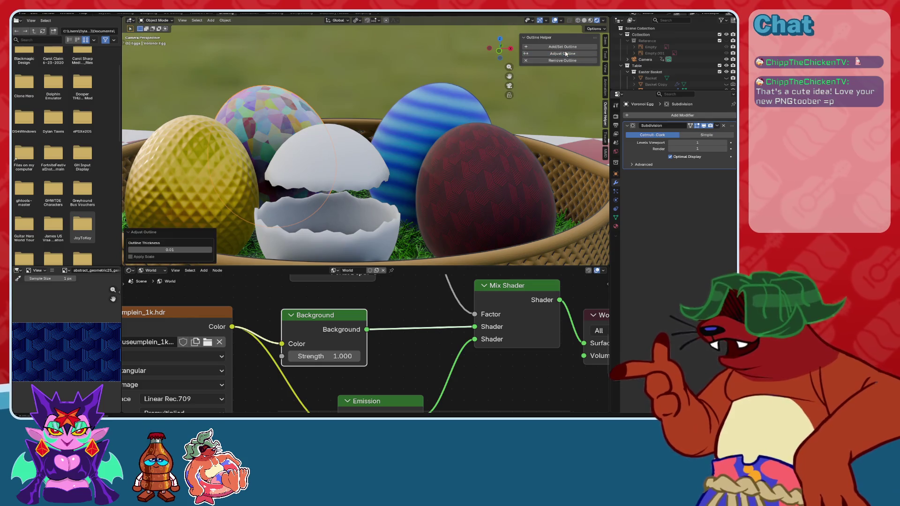
{"action": "left_click", "coordinate": [179, 250]}
{"action": "key", "text": "BackSpace"}
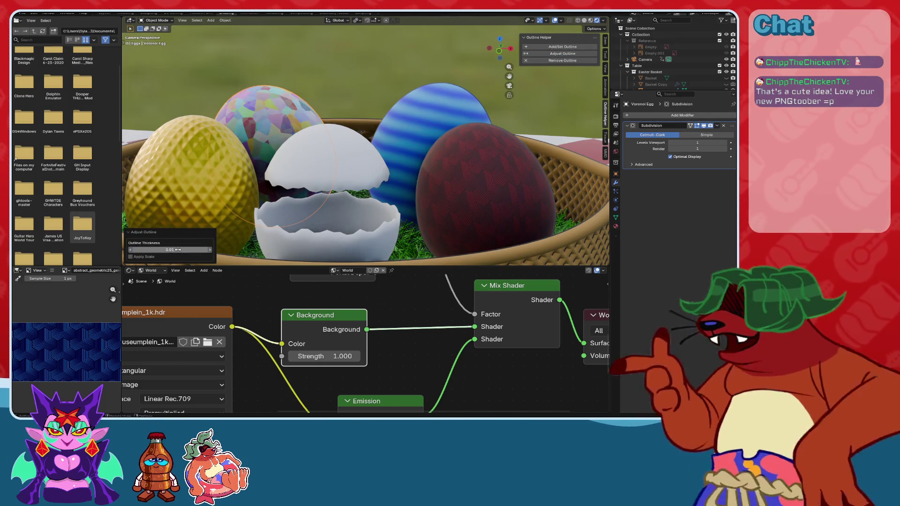
{"action": "key", "text": "Return"}
{"action": "middle_click_drag", "start_coordinate": [178, 249], "coordinate": [518, 36]}
{"action": "left_click", "coordinate": [556, 48]}
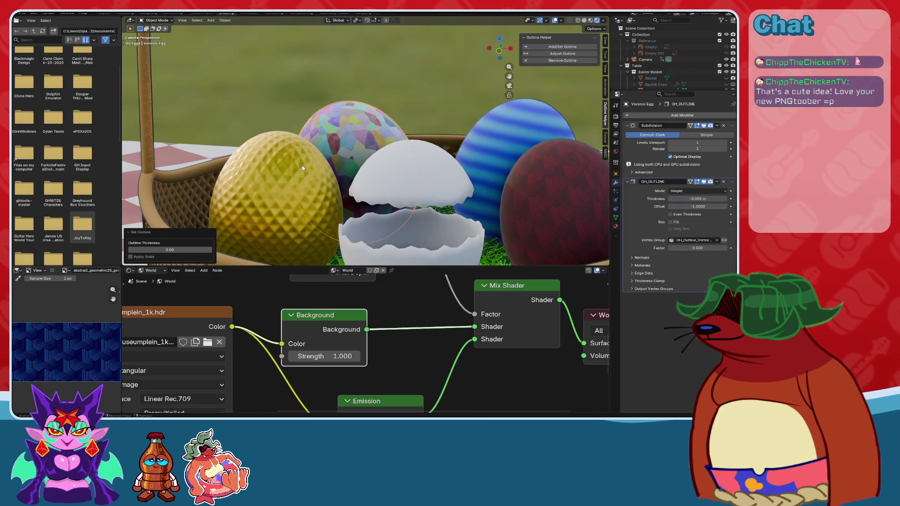
Reapply the Voronoi Egg's outline with a thickness of 0.01.
{"action": "scroll", "coordinate": [302, 165], "scroll_direction": "up", "scroll_amount": 5}
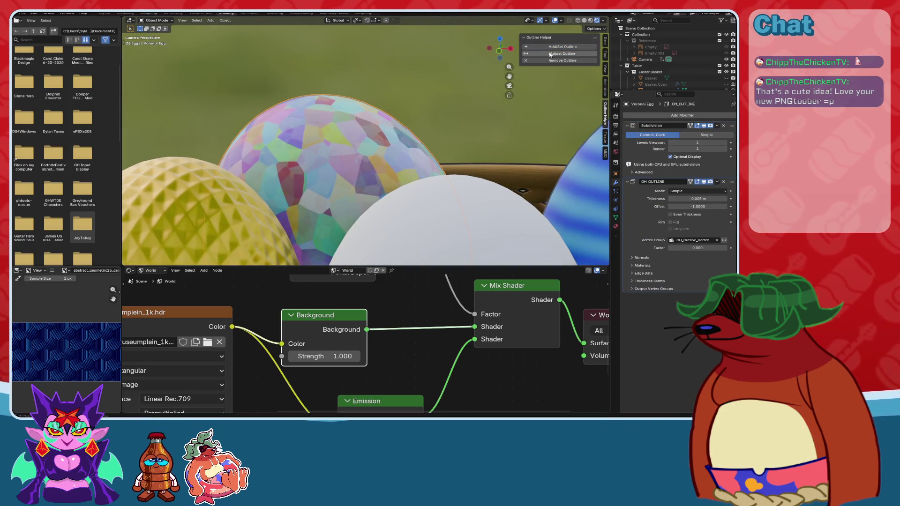
{"action": "left_click", "coordinate": [563, 46]}
{"action": "scroll", "coordinate": [366, 150], "scroll_direction": "up", "scroll_amount": 2}
{"action": "left_click", "coordinate": [173, 251]}
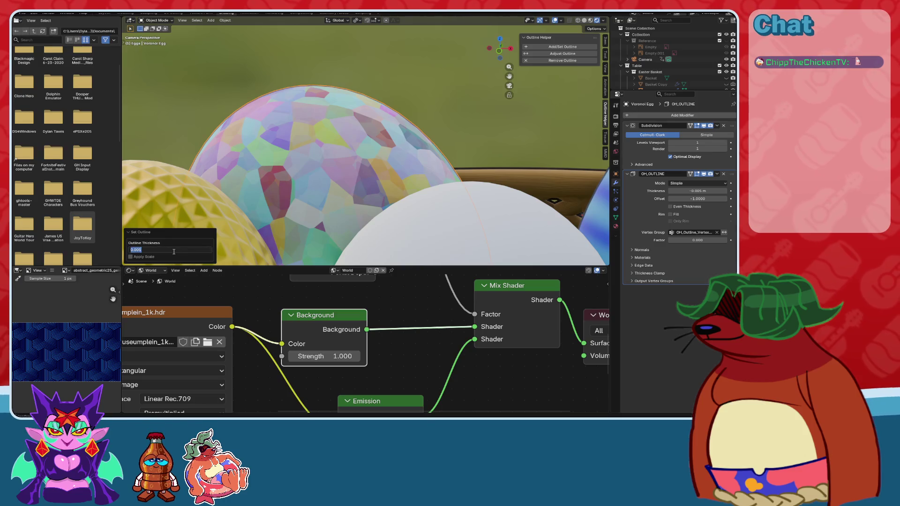
{"action": "type", "text": "0.01"}
{"action": "key", "text": "Return"}
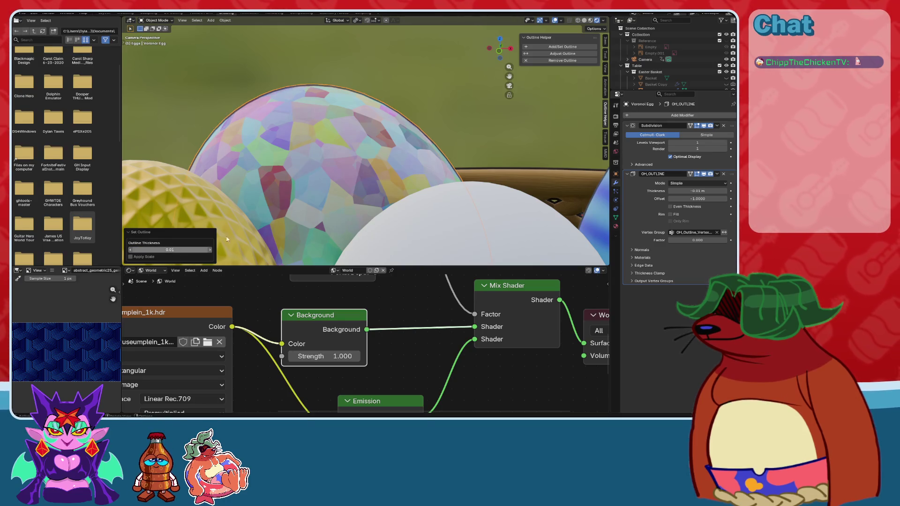
Add an outline to the gold Diamond Egg.
{"action": "scroll", "coordinate": [315, 206], "scroll_direction": "down", "scroll_amount": 2}
{"action": "left_click", "coordinate": [211, 206]}
{"action": "key", "text": "KP_Decimal"}
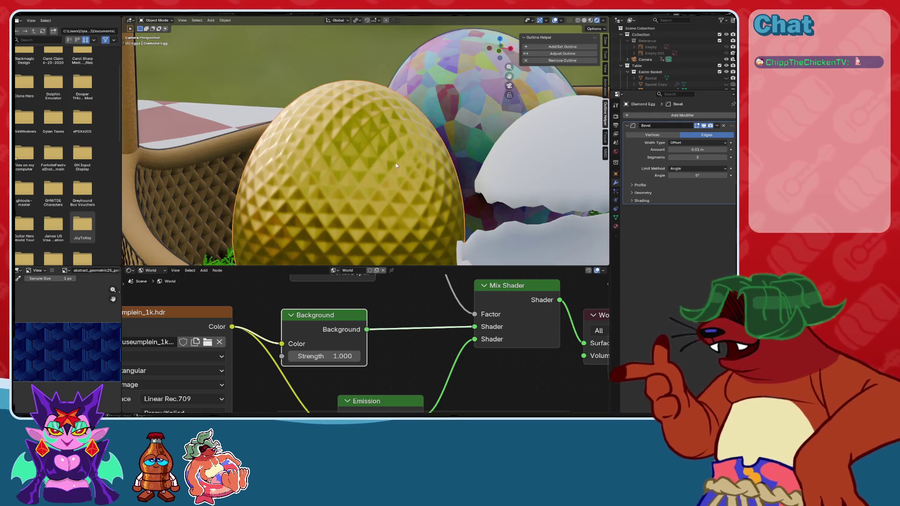
{"action": "scroll", "coordinate": [538, 67], "scroll_direction": "up", "scroll_amount": 2}
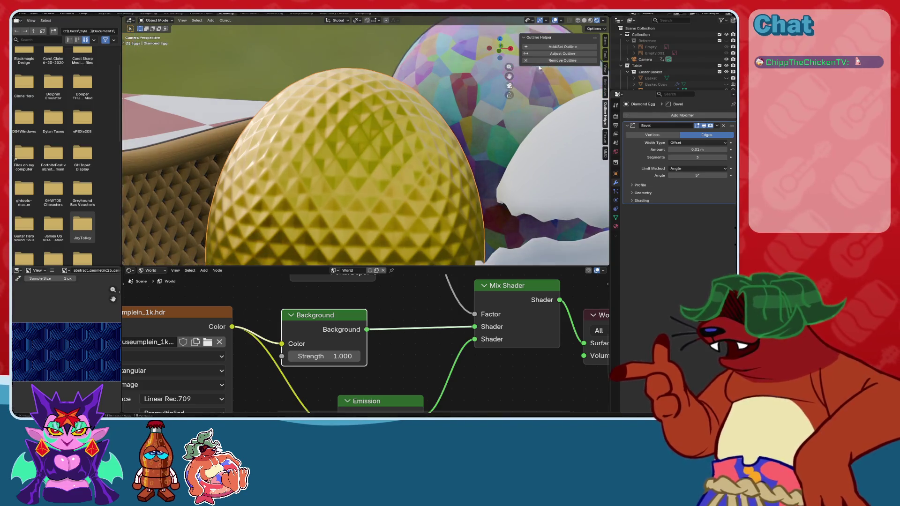
{"action": "left_click", "coordinate": [562, 46]}
Add an outline to the cracked egg top and adjust its thickness.
{"action": "scroll", "coordinate": [328, 197], "scroll_direction": "down", "scroll_amount": 2}
{"action": "left_click", "coordinate": [482, 138]}
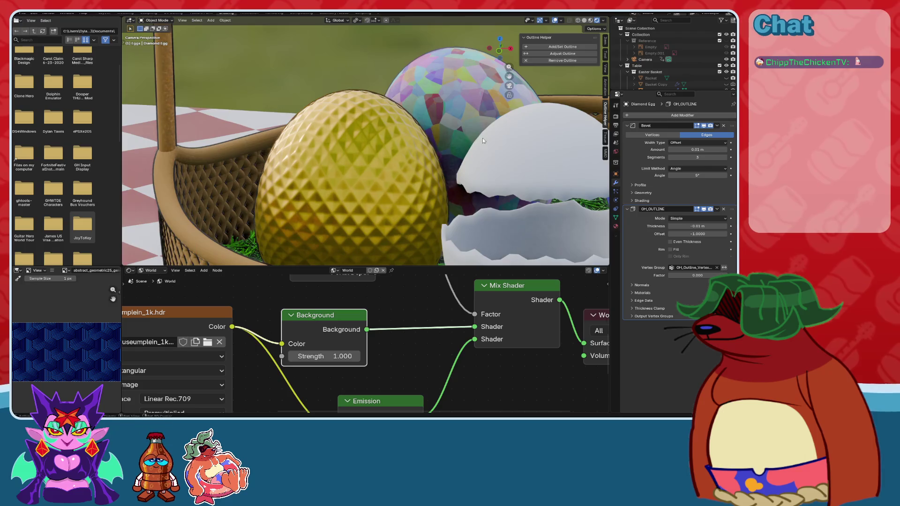
{"action": "key", "text": "KP_Decimal"}
{"action": "left_click", "coordinate": [563, 47]}
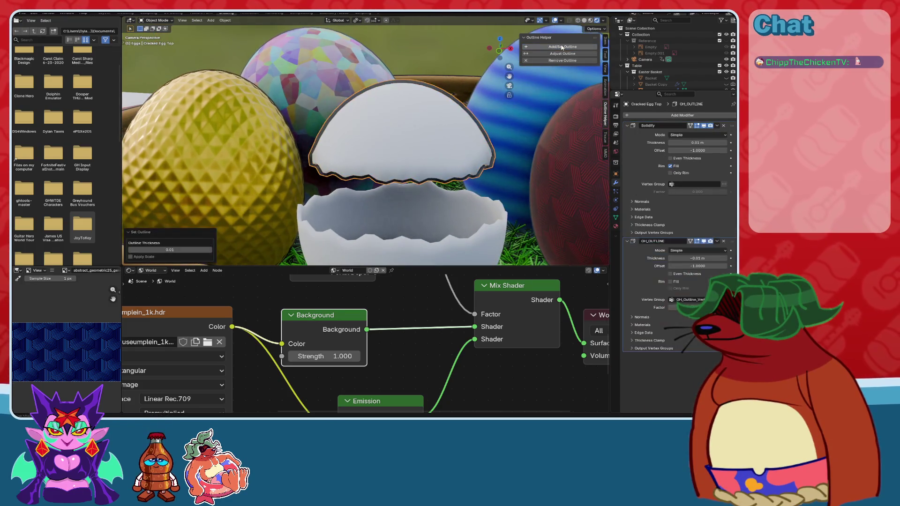
{"action": "scroll", "coordinate": [383, 220], "scroll_direction": "down", "scroll_amount": 3, "text": "shift"}
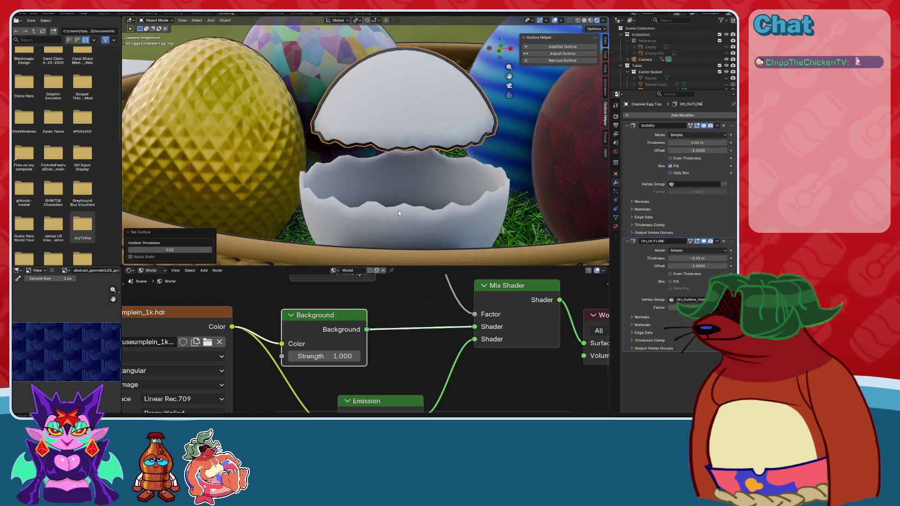
{"action": "left_click", "coordinate": [184, 251]}
{"action": "type", "text": "0"}
{"action": "key", "text": "Return"}
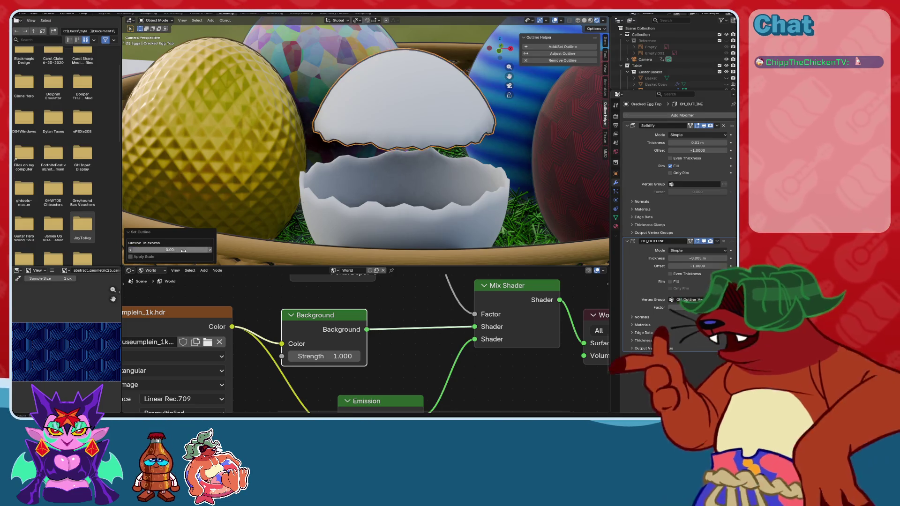
Add an outline to the cracked egg bottom, then deselect it.
{"action": "left_click", "coordinate": [351, 197]}
{"action": "left_click", "coordinate": [552, 50]}
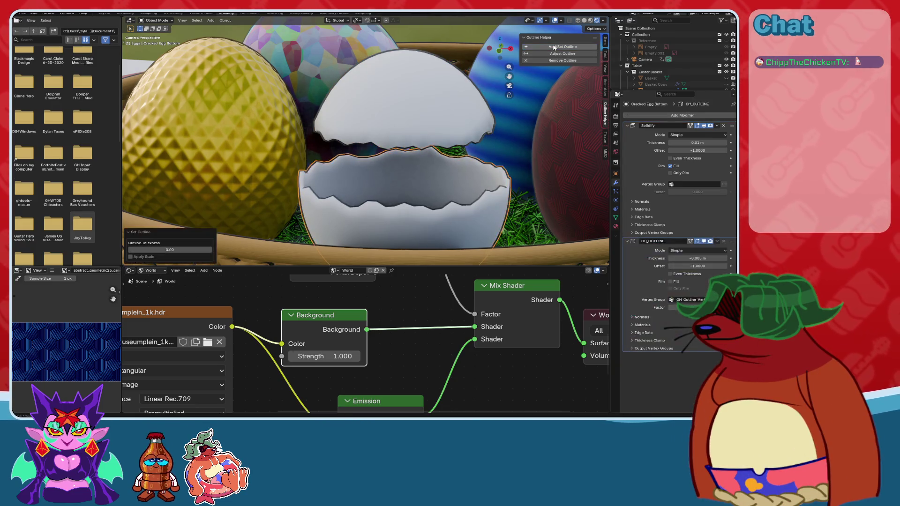
{"action": "key", "text": "alt+a"}
{"action": "scroll", "coordinate": [398, 52], "scroll_direction": "down", "scroll_amount": 3}
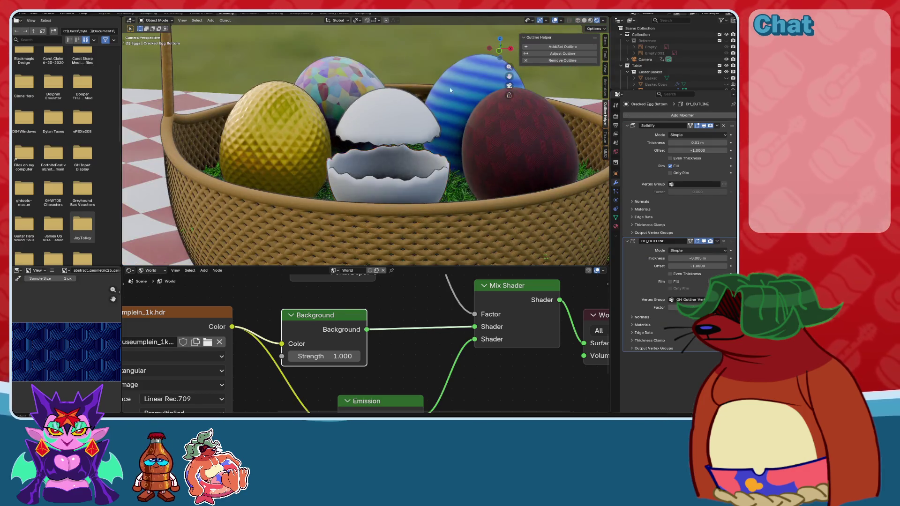
{"action": "scroll", "coordinate": [435, 131], "scroll_direction": "up", "scroll_amount": 4}
{"action": "middle_click_drag", "start_coordinate": [434, 132], "coordinate": [414, 125]}
{"action": "scroll", "coordinate": [414, 125], "scroll_direction": "down", "scroll_amount": 3}
{"action": "left_click", "coordinate": [206, 197]}
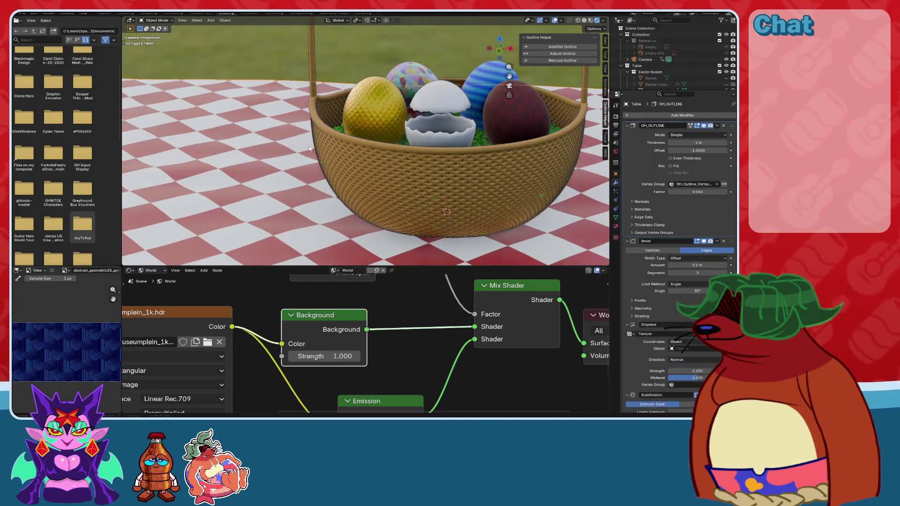
Save, then add an outline to the table with thickness 2.
{"action": "middle_click_drag", "start_coordinate": [207, 197], "coordinate": [244, 178]}
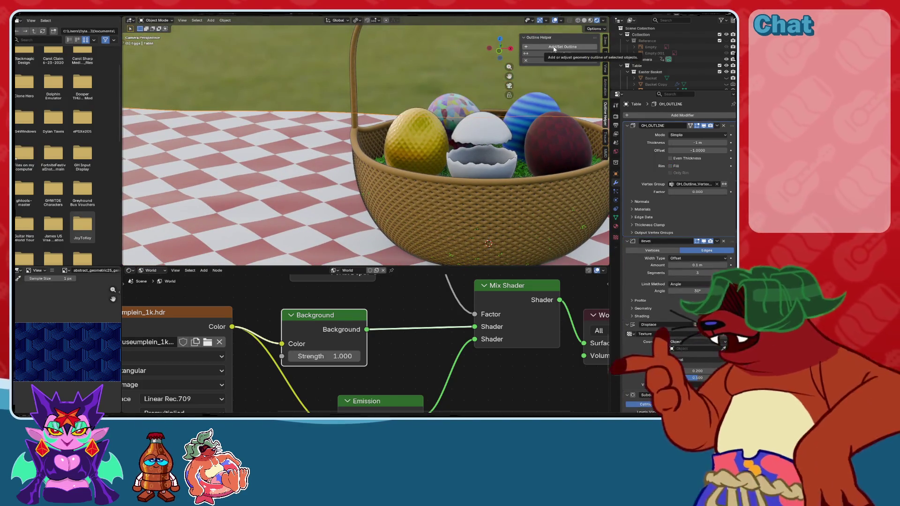
{"action": "key", "text": "ctrl+s"}
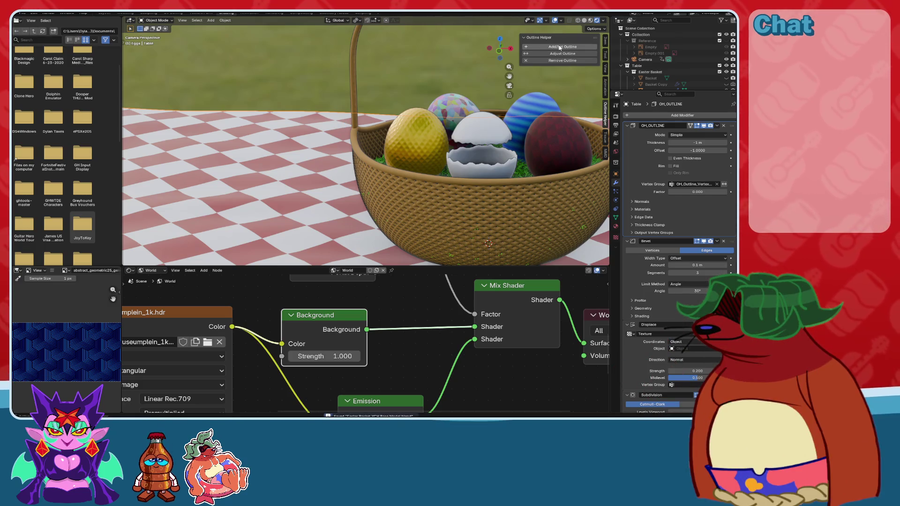
{"action": "left_click", "coordinate": [559, 47]}
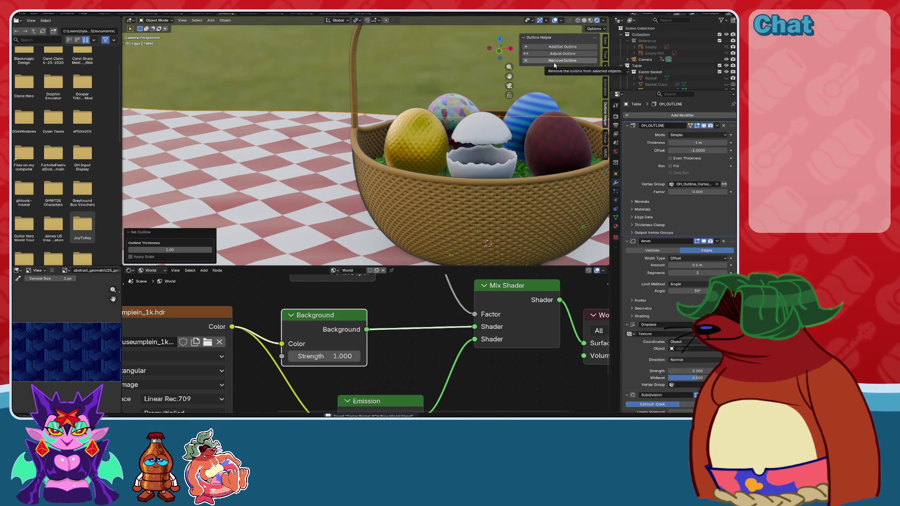
{"action": "left_click", "coordinate": [188, 248]}
{"action": "type", "text": "2"}
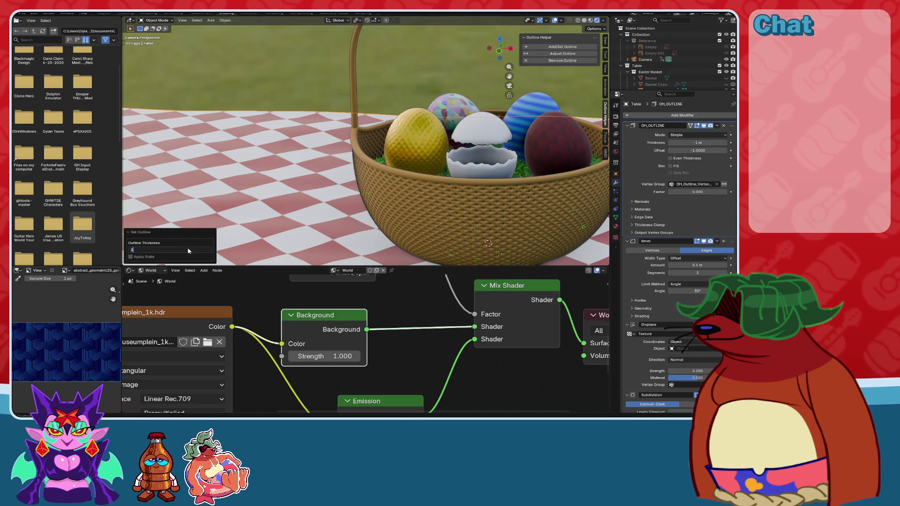
{"action": "key", "text": "Return"}
Reduce the table outline thickness to 1.
{"action": "left_click", "coordinate": [188, 250]}
{"action": "type", "text": "1"}
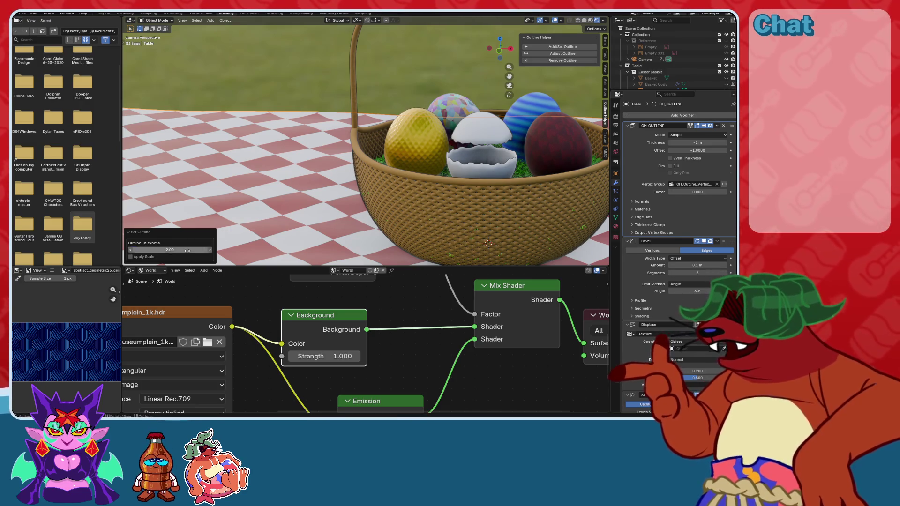
{"action": "key", "text": "Return"}
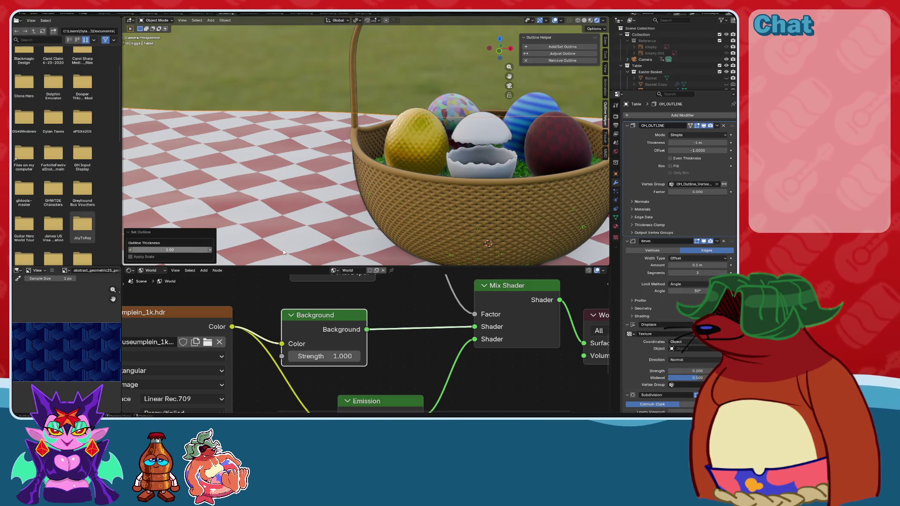
{"action": "scroll", "coordinate": [651, 359], "scroll_direction": "down", "scroll_amount": 2}
{"action": "scroll", "coordinate": [650, 360], "scroll_direction": "up", "scroll_amount": 2}
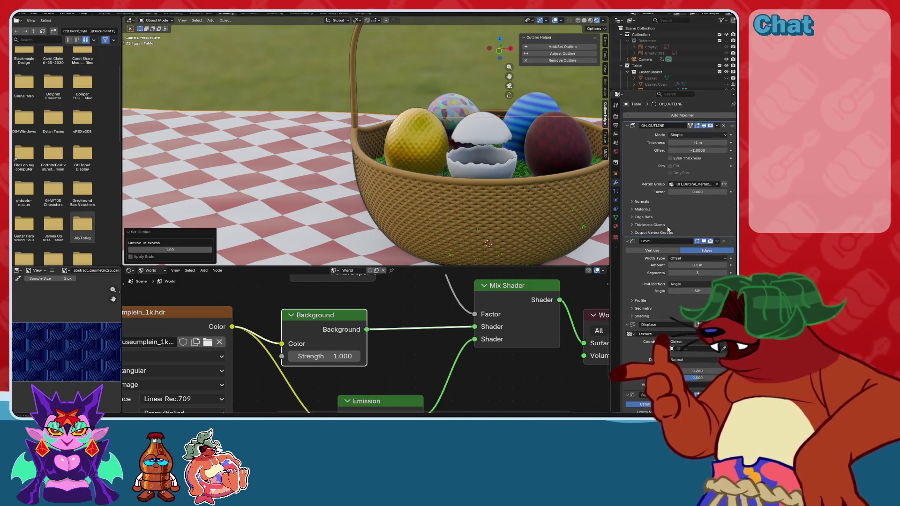
Set outline offset to -1, turn off Even Thickness, then remove the table outline.
{"action": "left_click", "coordinate": [693, 142]}
{"action": "type", "text": "1"}
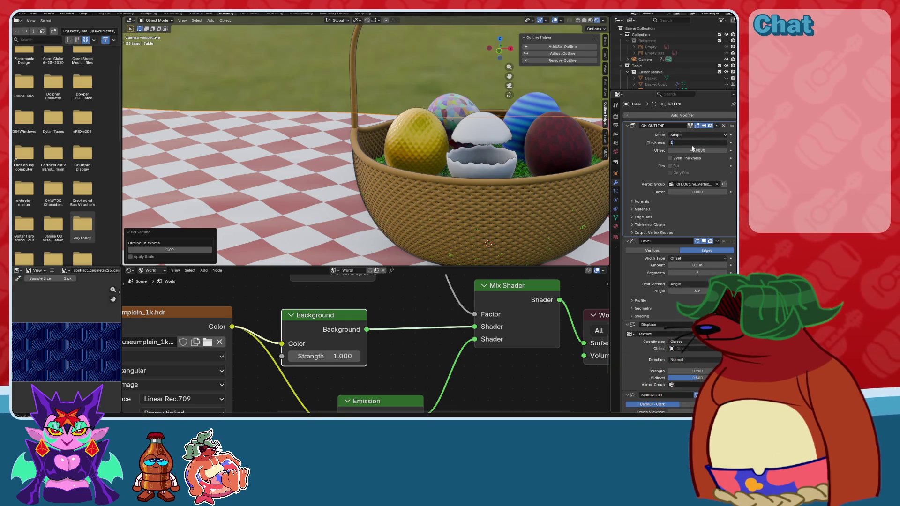
{"action": "key", "text": "Escape"}
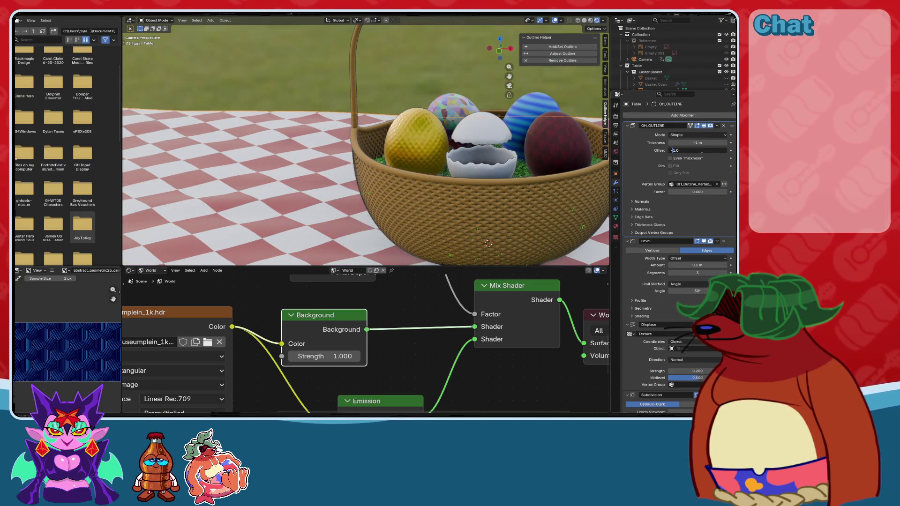
{"action": "type", "text": "-"}
{"action": "key", "text": "Return"}
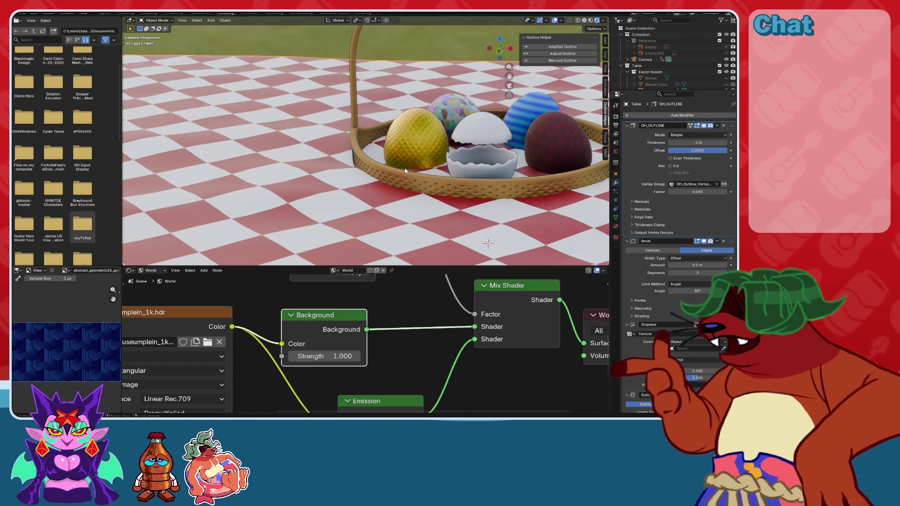
{"action": "left_click", "coordinate": [671, 158]}
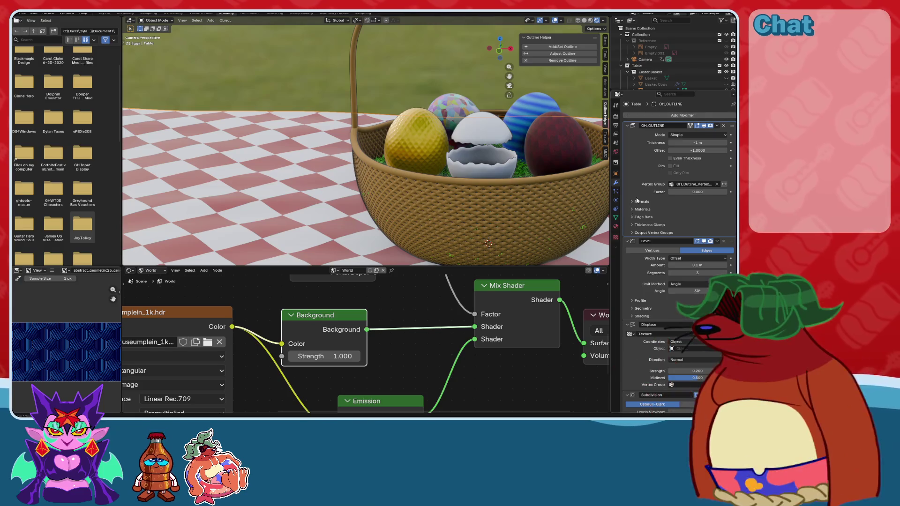
{"action": "left_click", "coordinate": [562, 61]}
{"action": "scroll", "coordinate": [409, 136], "scroll_direction": "down", "scroll_amount": 3}
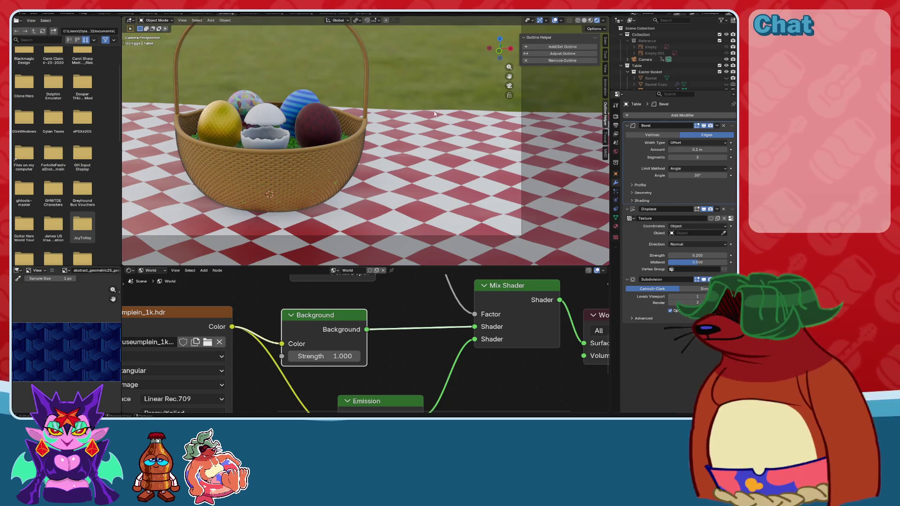
Select the Basket Straw and orbit down to a near-horizontal view of the basket.
{"action": "scroll", "coordinate": [435, 114], "scroll_direction": "up", "scroll_amount": 5}
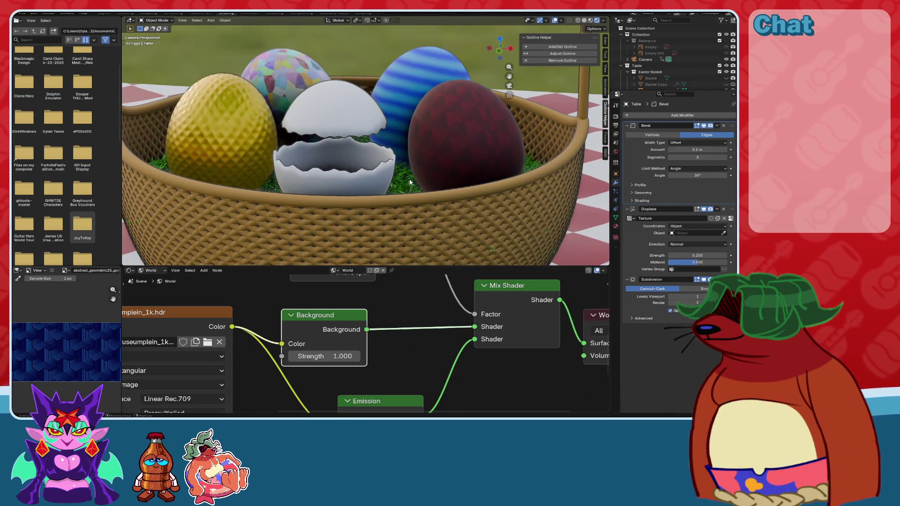
{"action": "left_click", "coordinate": [409, 182]}
{"action": "scroll", "coordinate": [409, 182], "scroll_direction": "down", "scroll_amount": 5}
{"action": "scroll", "coordinate": [467, 150], "scroll_direction": "up", "scroll_amount": 8}
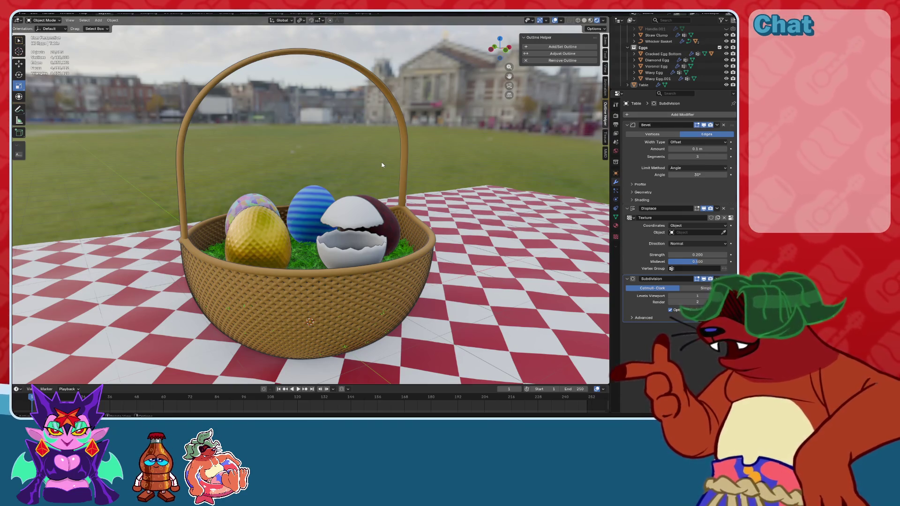
{"action": "scroll", "coordinate": [412, 218], "scroll_direction": "up", "scroll_amount": 3}
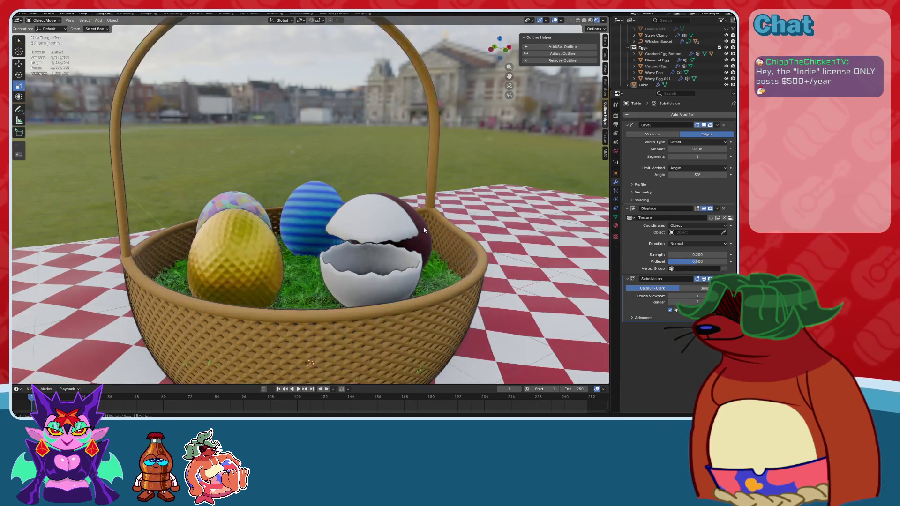
{"action": "scroll", "coordinate": [424, 231], "scroll_direction": "down", "scroll_amount": 3}
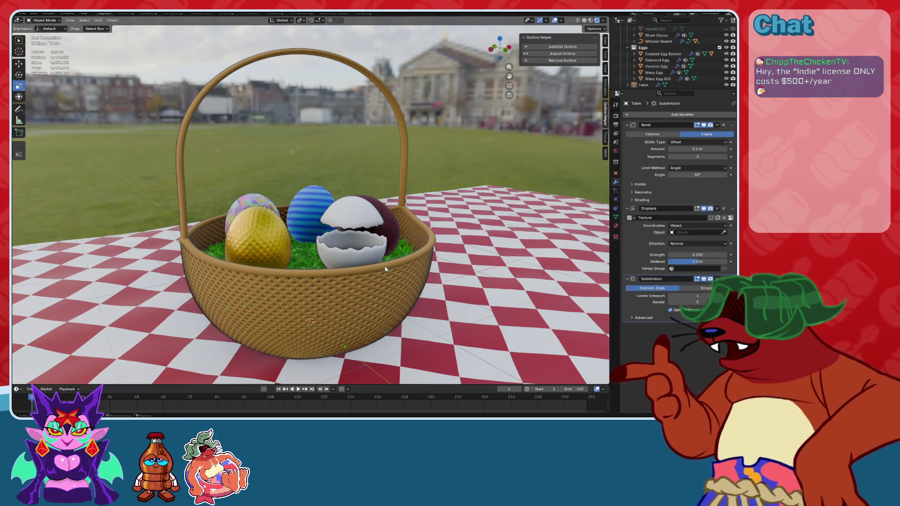
{"action": "middle_click_drag", "start_coordinate": [380, 259], "coordinate": [374, 251]}
{"action": "scroll", "coordinate": [374, 251], "scroll_direction": "up", "scroll_amount": 5}
{"action": "scroll", "coordinate": [374, 252], "scroll_direction": "down", "scroll_amount": 5}
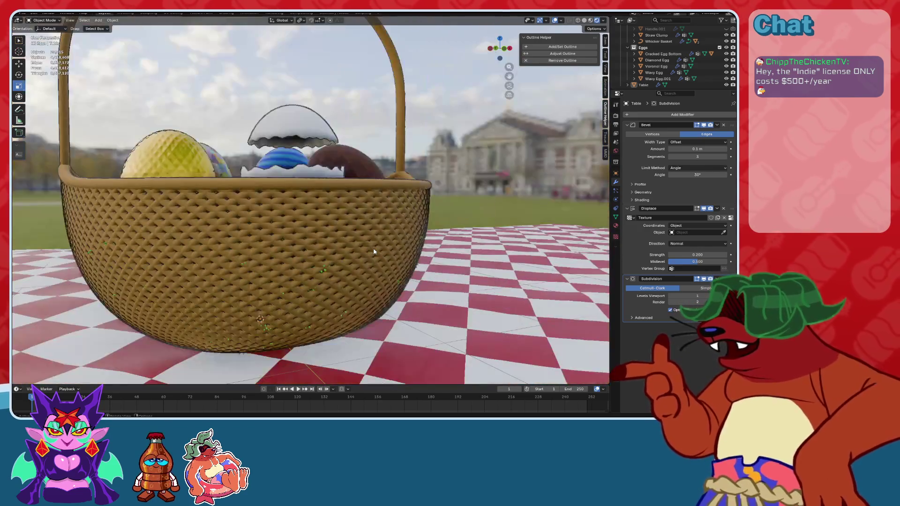
{"action": "scroll", "coordinate": [375, 251], "scroll_direction": "up", "scroll_amount": 3}
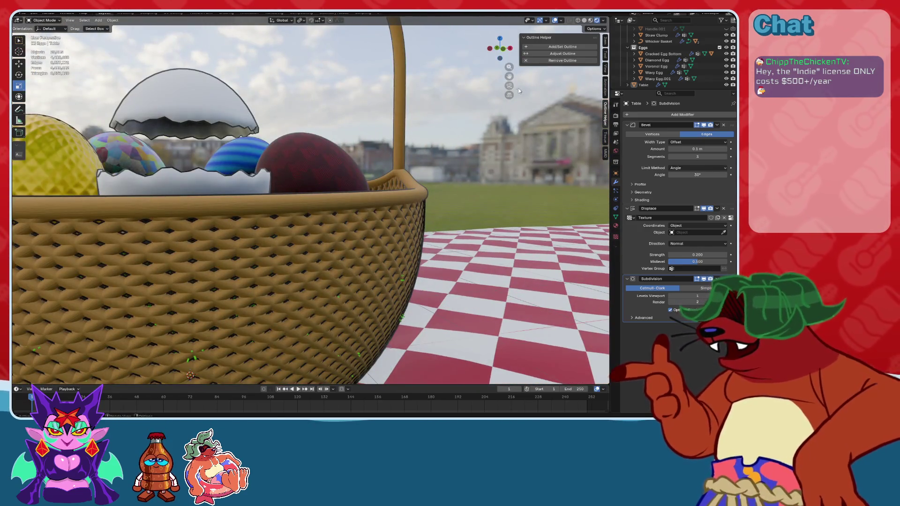
Toggle the camera view, save the file, and select the wicker basket.
{"action": "left_click", "coordinate": [509, 85]}
{"action": "mouse_move", "coordinate": [384, 225]}
{"action": "middle_mouse_down"}
{"action": "mouse_move", "coordinate": [394, 234]}
{"action": "mouse_move", "coordinate": [380, 233]}
{"action": "mouse_move", "coordinate": [362, 187]}
{"action": "middle_mouse_up"}
{"action": "key", "text": "ctrl+s"}
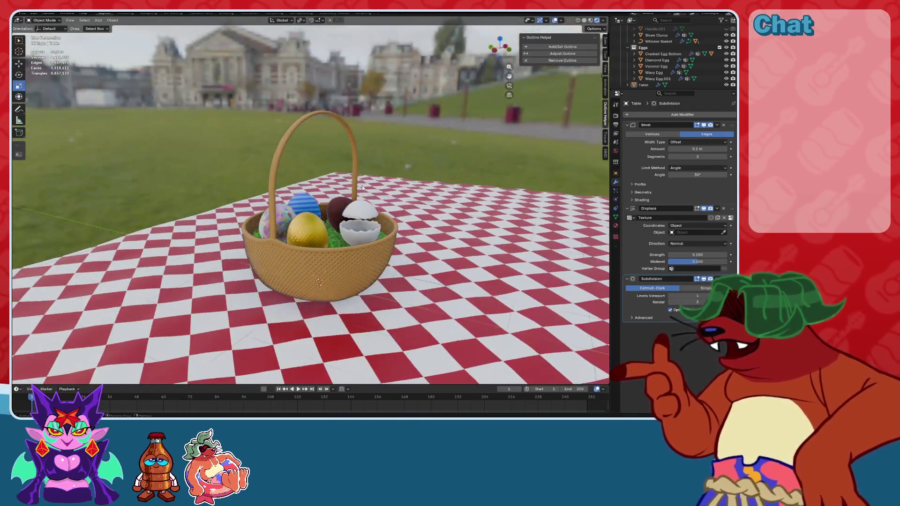
{"action": "left_click", "coordinate": [348, 260]}
{"action": "scroll", "coordinate": [328, 262], "scroll_direction": "up", "scroll_amount": 4}
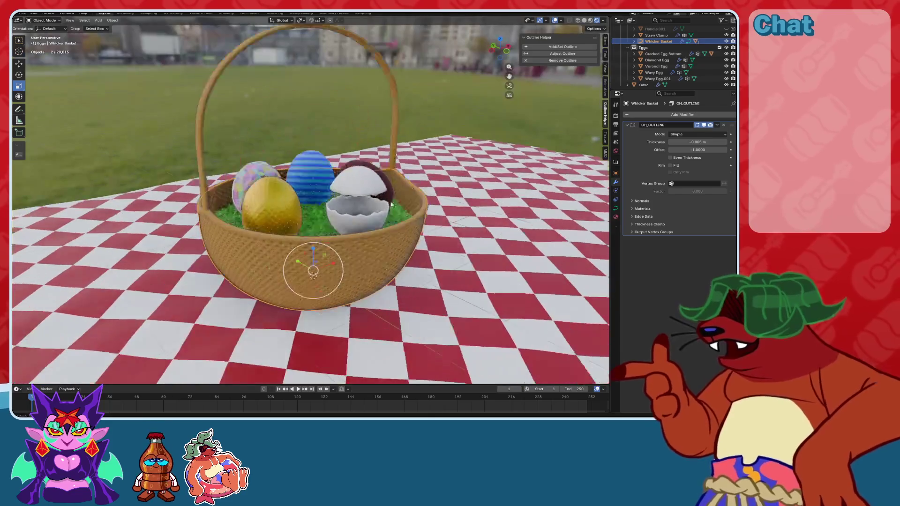
Add a 3-Point Lighting rig to the scene.
{"action": "scroll", "coordinate": [640, 75], "scroll_direction": "up", "scroll_amount": 3}
{"action": "scroll", "coordinate": [641, 76], "scroll_direction": "up", "scroll_amount": 3}
{"action": "key", "text": "ctrl+a"}
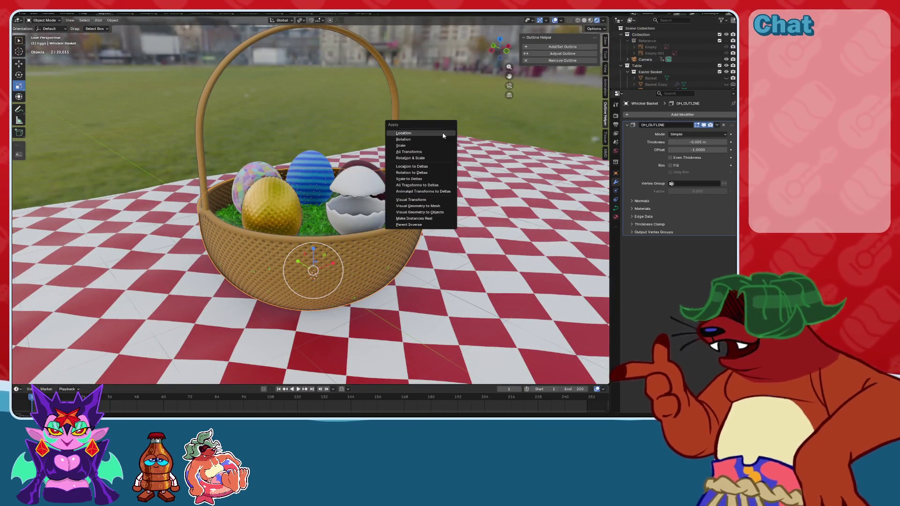
{"action": "key", "text": "Escape"}
{"action": "key", "text": "shift+a"}
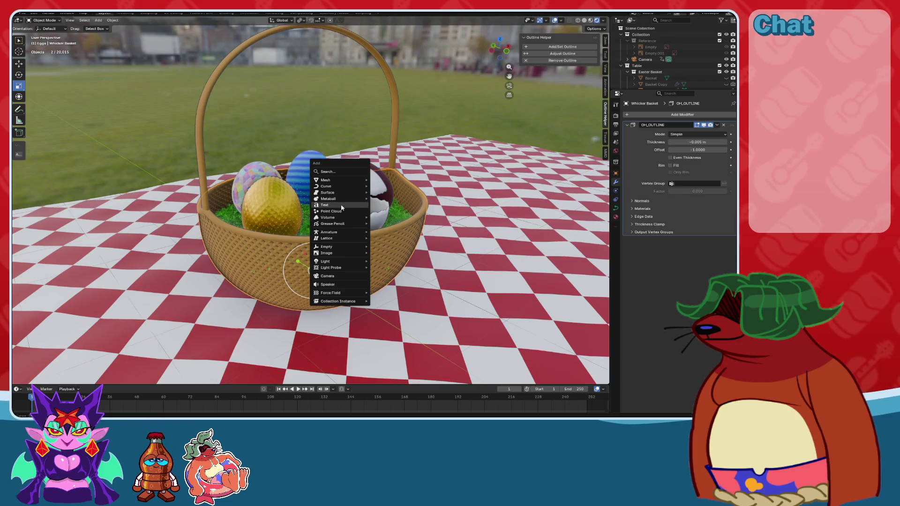
{"action": "mouse_move", "coordinate": [335, 247]}
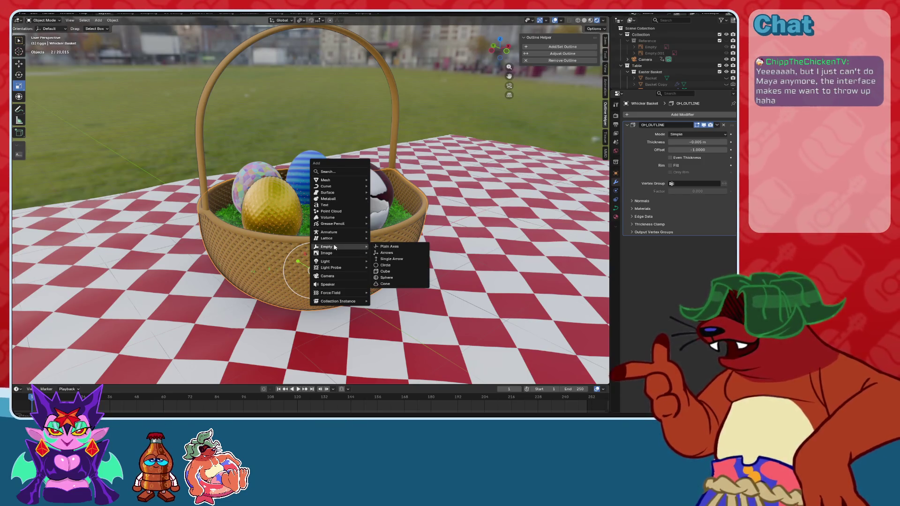
{"action": "mouse_move", "coordinate": [334, 199]}
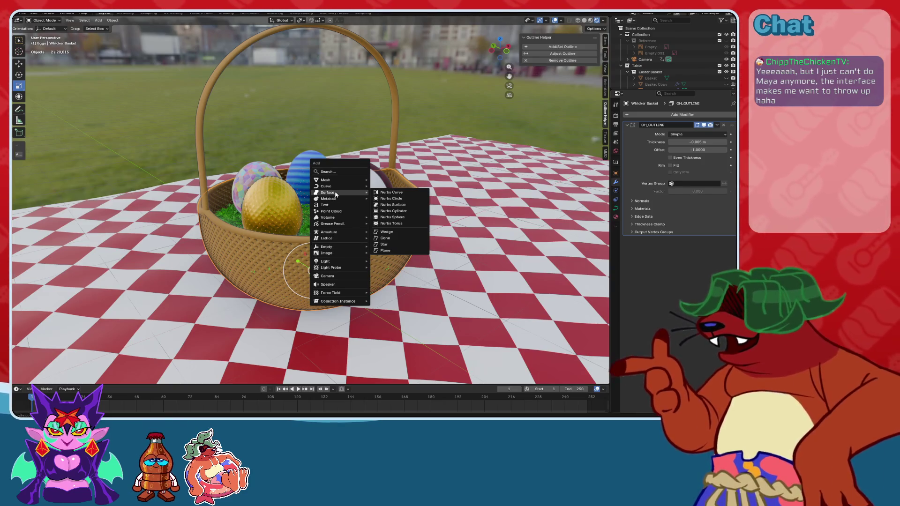
{"action": "mouse_move", "coordinate": [344, 178]}
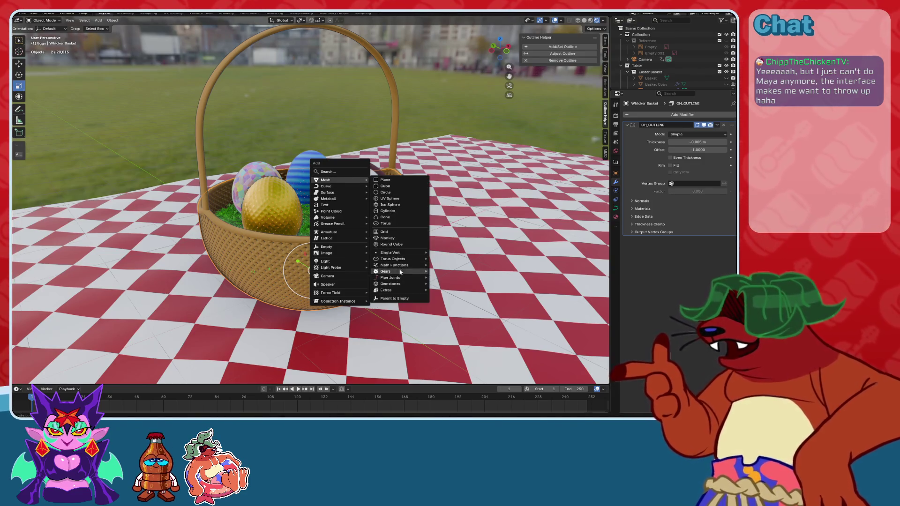
{"action": "mouse_move", "coordinate": [338, 262]}
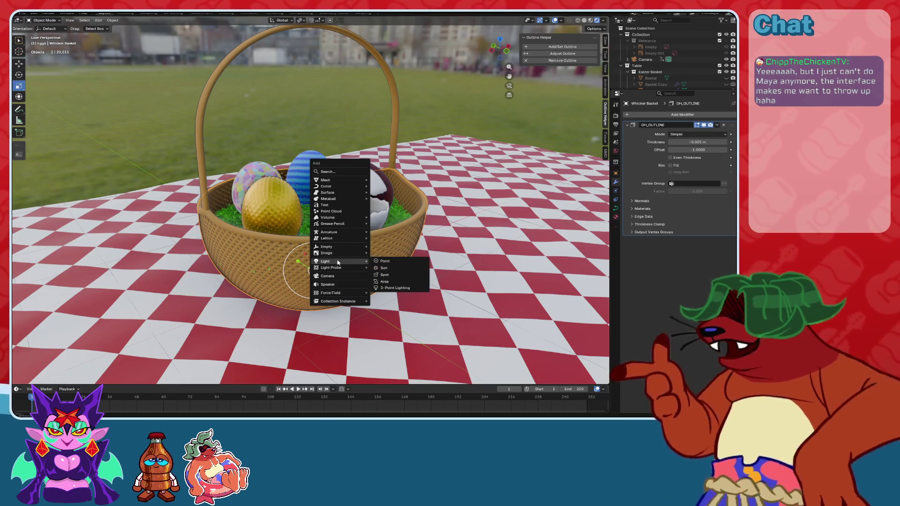
{"action": "left_click", "coordinate": [388, 287]}
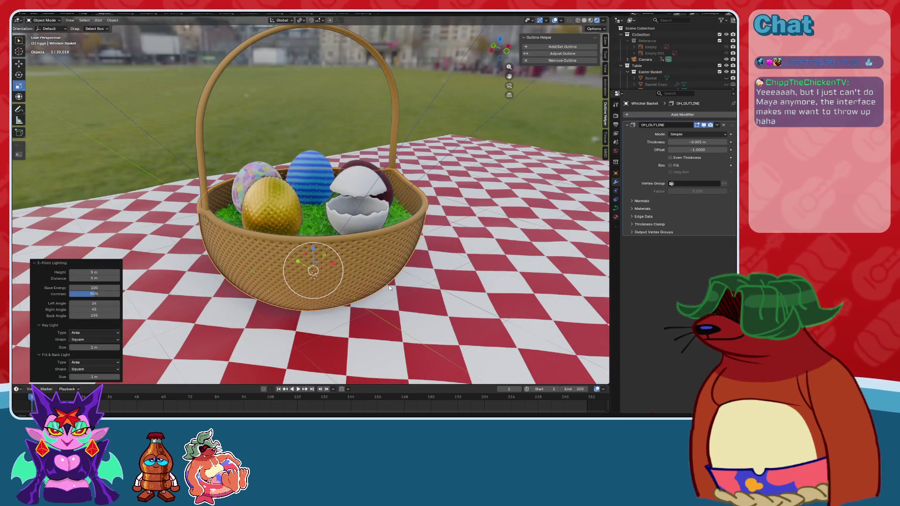
{"action": "middle_click_drag", "start_coordinate": [389, 287], "coordinate": [374, 219]}
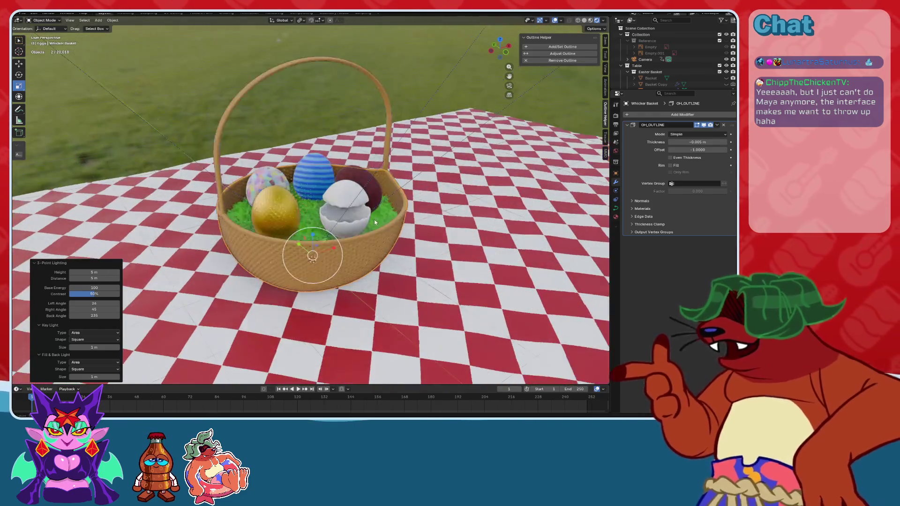
Hide overlays, set the rig's base energy to 500, and switch to Shading.
{"action": "scroll", "coordinate": [374, 219], "scroll_direction": "up", "scroll_amount": 6}
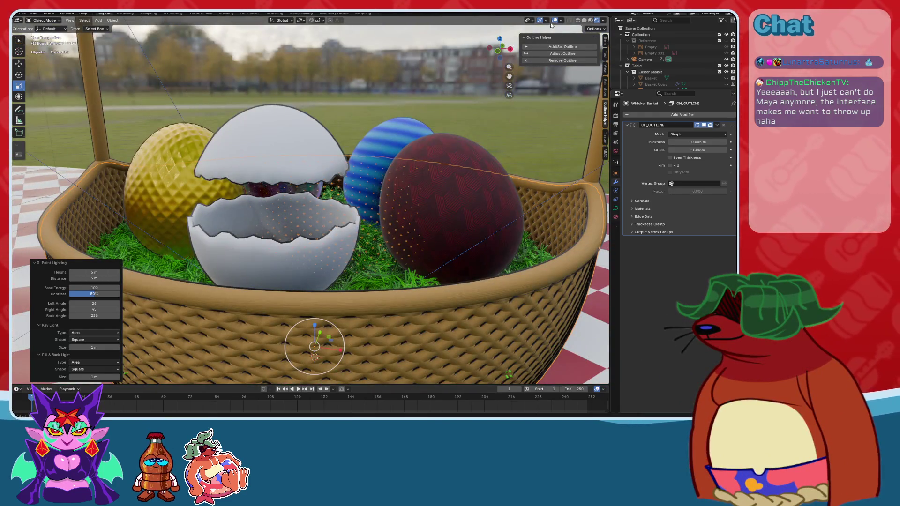
{"action": "left_click", "coordinate": [553, 22]}
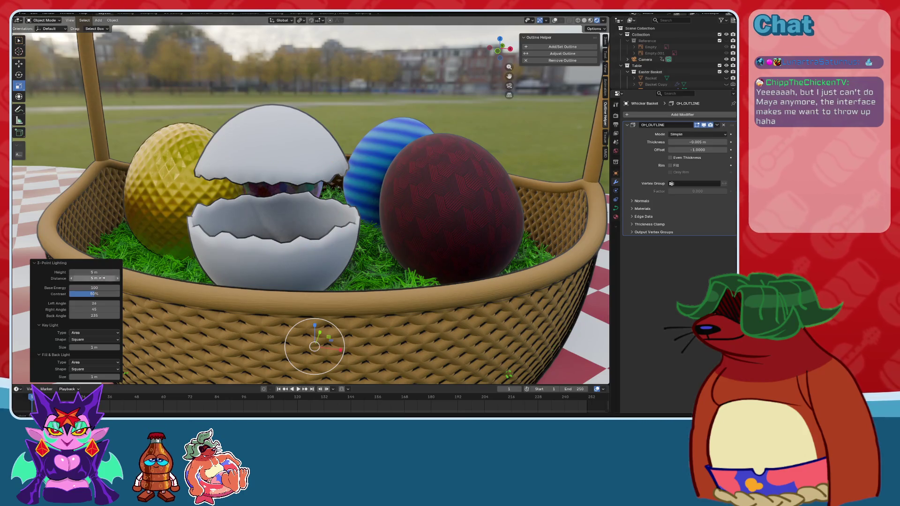
{"action": "mouse_move", "coordinate": [94, 288]}
{"action": "left_mouse_down"}
{"action": "mouse_move", "coordinate": [159, 287]}
{"action": "mouse_move", "coordinate": [94, 288]}
{"action": "left_mouse_up"}
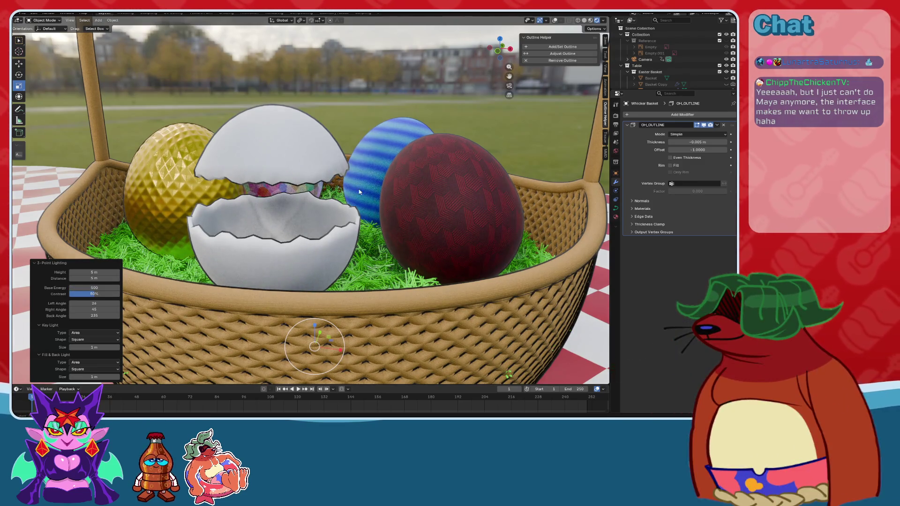
{"action": "scroll", "coordinate": [302, 187], "scroll_direction": "down", "scroll_amount": 6}
{"action": "mouse_move", "coordinate": [302, 187]}
{"action": "middle_mouse_down"}
{"action": "mouse_move", "coordinate": [301, 210]}
{"action": "mouse_move", "coordinate": [302, 174]}
{"action": "mouse_move", "coordinate": [302, 197]}
{"action": "middle_mouse_up"}
{"action": "scroll", "coordinate": [302, 174], "scroll_direction": "up", "scroll_amount": 5}
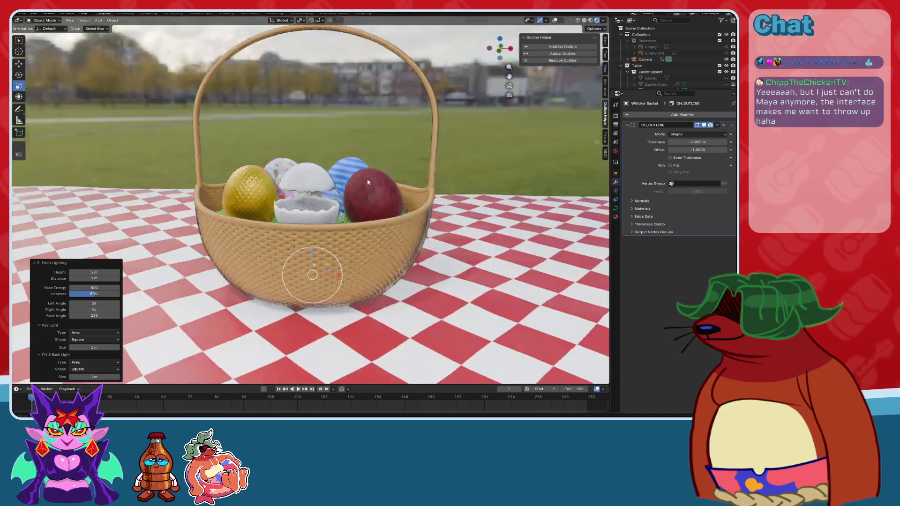
{"action": "scroll", "coordinate": [513, 92], "scroll_direction": "up", "scroll_amount": 4}
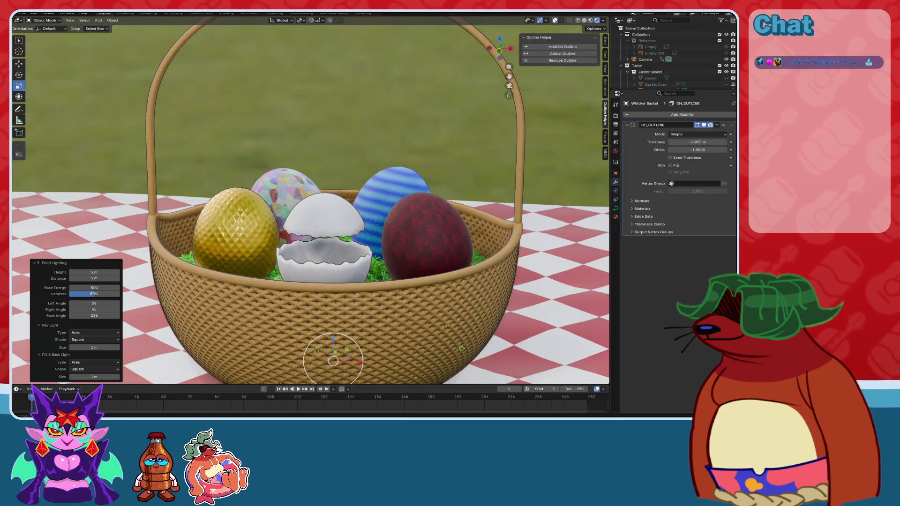
{"action": "left_click", "coordinate": [226, 12]}
{"action": "left_click", "coordinate": [324, 356]}
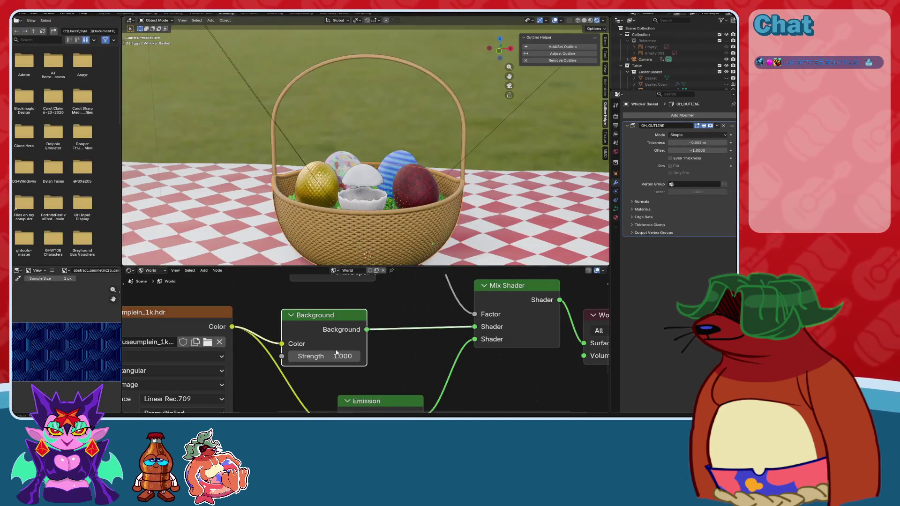
Set the world Background node's Strength to 0, then to 0.8.
{"action": "type", "text": "0"}
{"action": "key", "text": "Return"}
{"action": "scroll", "coordinate": [377, 218], "scroll_direction": "down", "scroll_amount": 3}
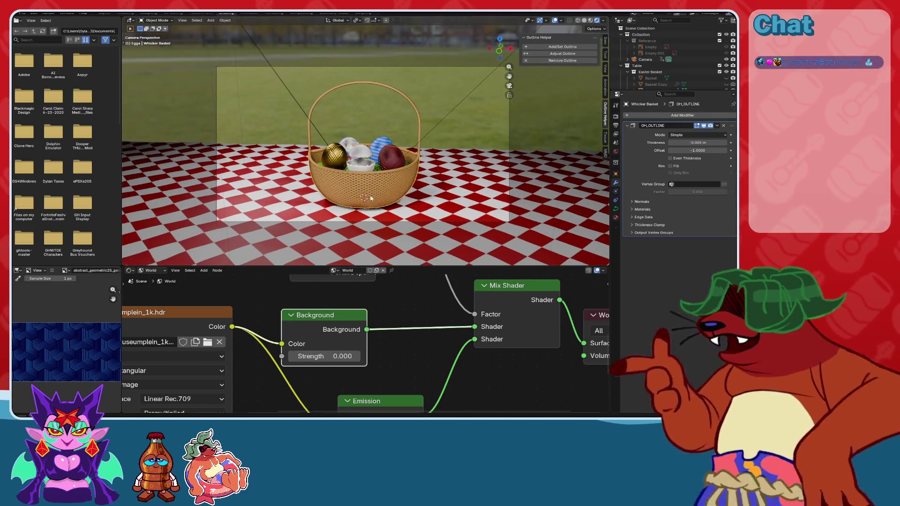
{"action": "scroll", "coordinate": [354, 207], "scroll_direction": "up", "scroll_amount": 2}
{"action": "scroll", "coordinate": [354, 207], "scroll_direction": "up", "scroll_amount": 3}
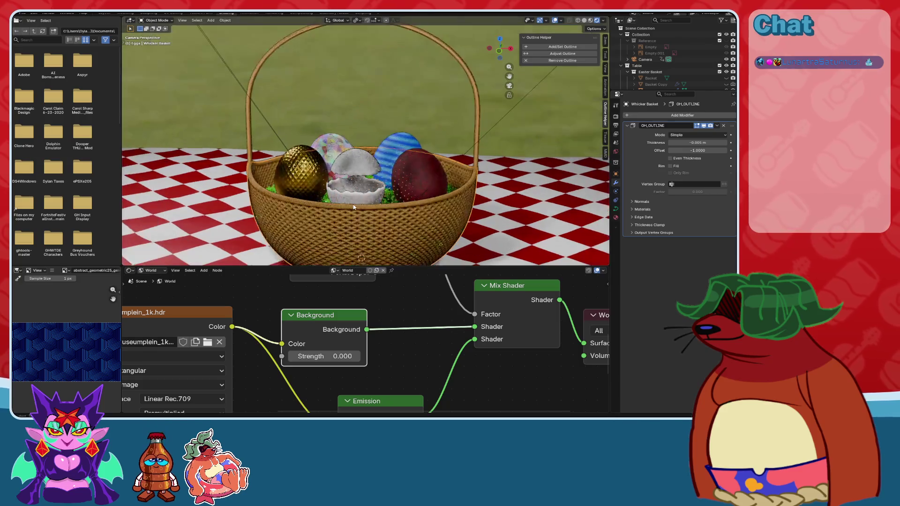
{"action": "scroll", "coordinate": [354, 207], "scroll_direction": "down", "scroll_amount": 3}
{"action": "left_click", "coordinate": [329, 355]}
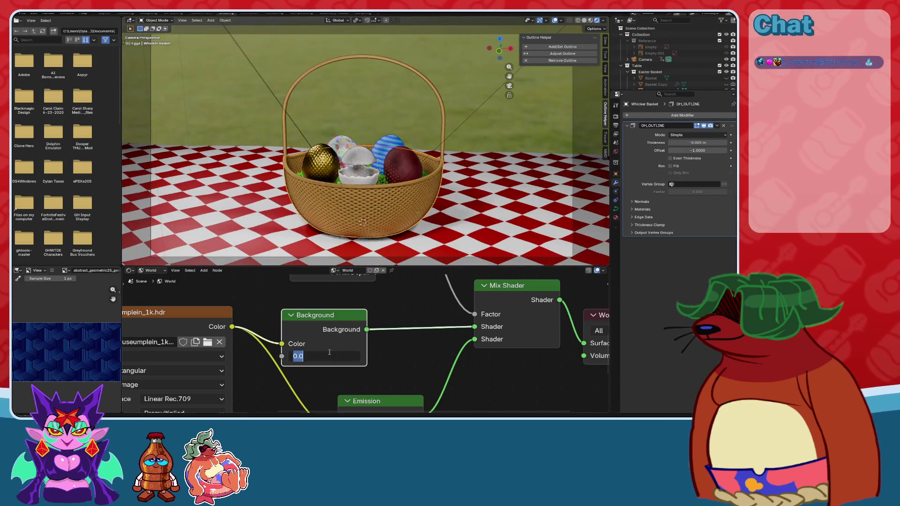
{"action": "type", "text": ".8"}
{"action": "key", "text": "Return"}
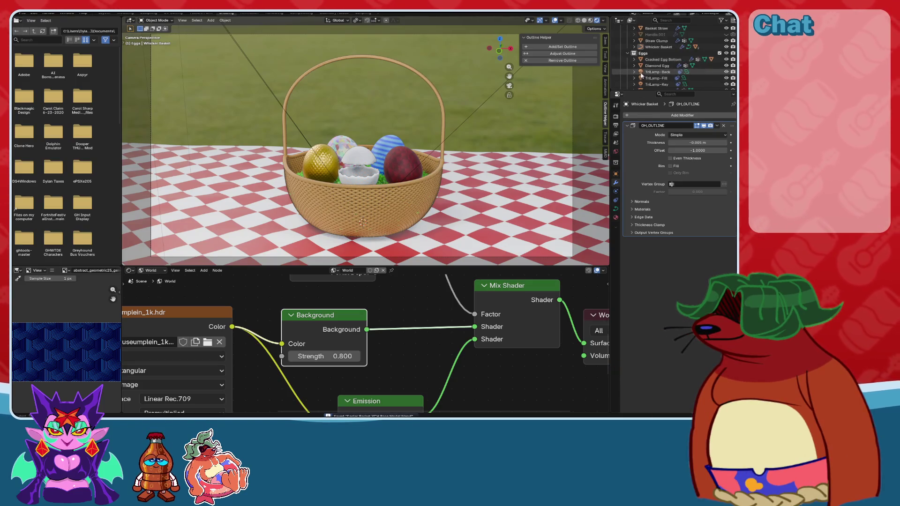
Select the Basket object and expand the Whicker Basket's contents in the outliner.
{"action": "scroll", "coordinate": [641, 76], "scroll_direction": "down", "scroll_amount": 3}
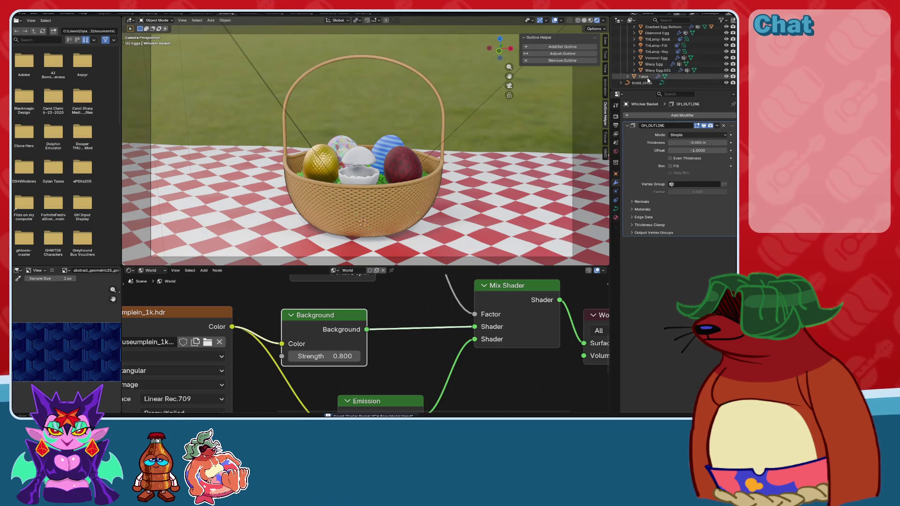
{"action": "scroll", "coordinate": [647, 75], "scroll_direction": "up", "scroll_amount": 4}
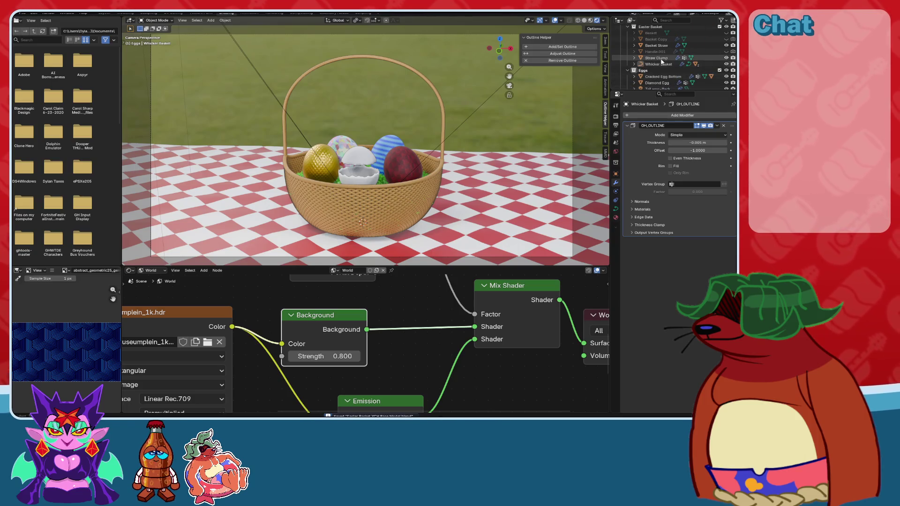
{"action": "left_click", "coordinate": [413, 189]}
{"action": "left_click", "coordinate": [634, 63]}
{"action": "scroll", "coordinate": [636, 66], "scroll_direction": "down", "scroll_amount": 1}
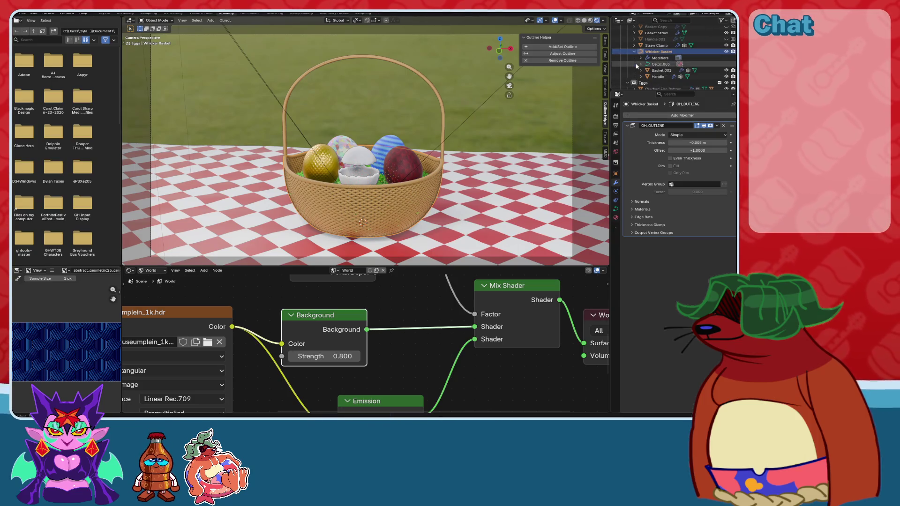
{"action": "scroll", "coordinate": [642, 70], "scroll_direction": "up", "scroll_amount": 5}
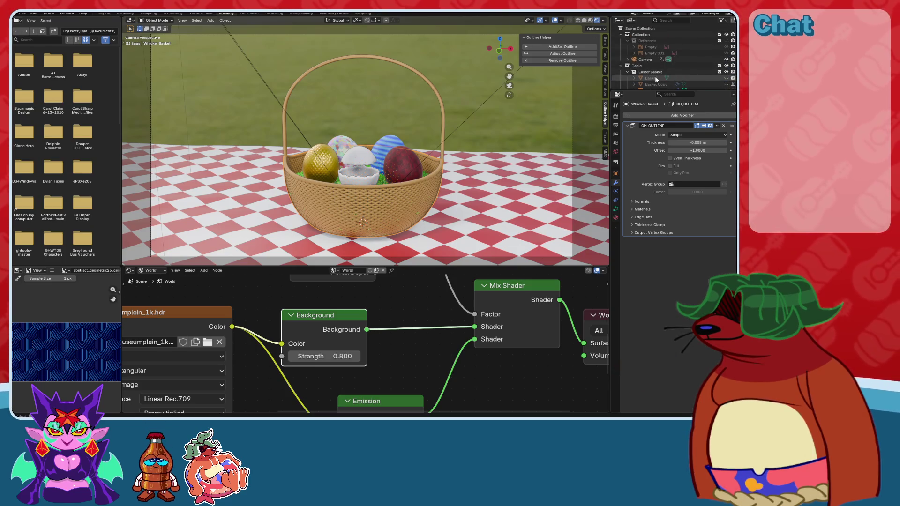
Move the TriLamp-Back, -Fill and -Key lights into Collection.
{"action": "scroll", "coordinate": [655, 80], "scroll_direction": "down", "scroll_amount": 6}
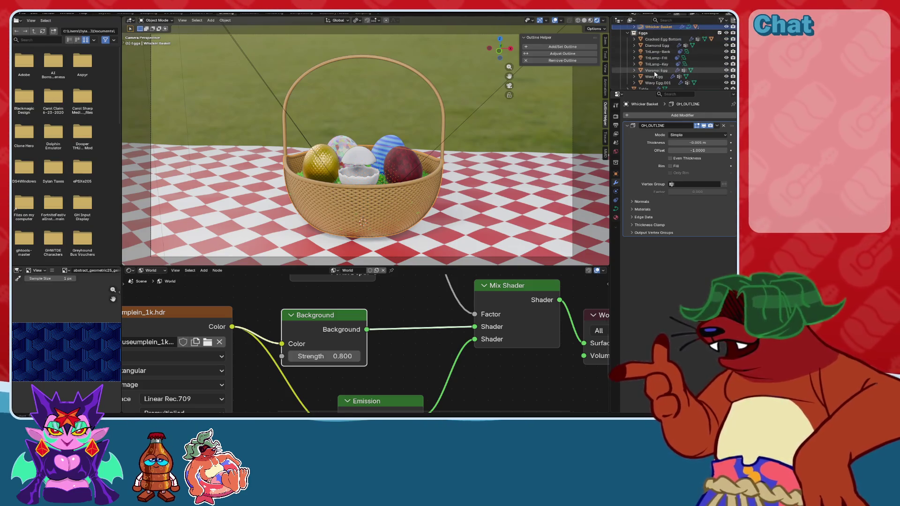
{"action": "left_click", "coordinate": [656, 51]}
{"action": "left_click", "coordinate": [655, 64], "text": "shift"}
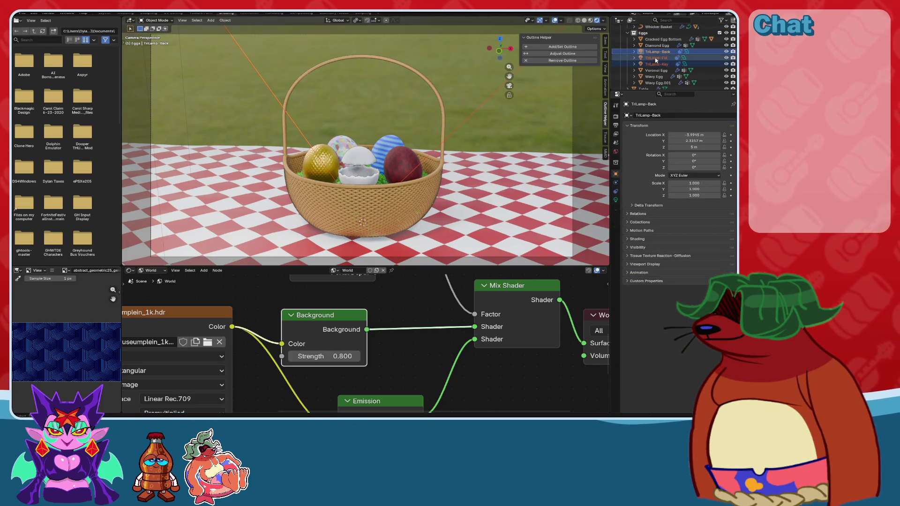
{"action": "left_click_drag", "start_coordinate": [656, 60], "coordinate": [644, 34]}
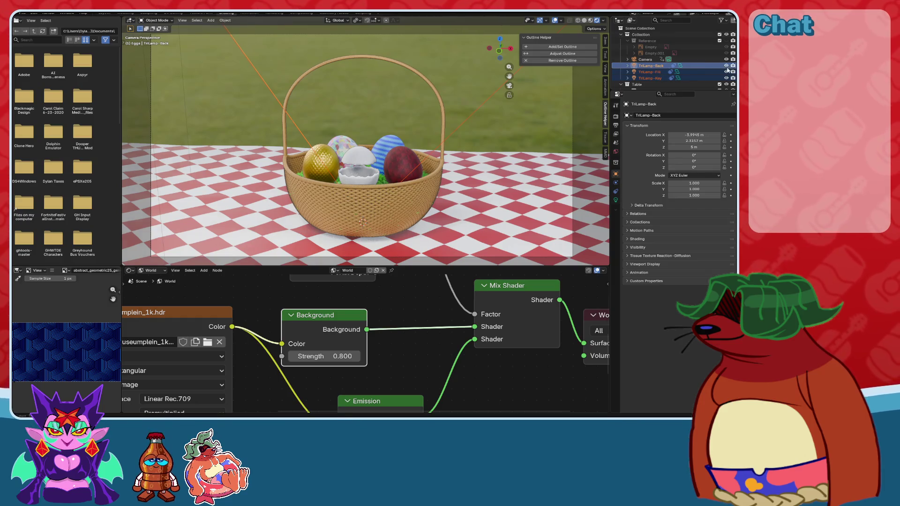
{"action": "mouse_move", "coordinate": [726, 68]}
{"action": "left_mouse_down"}
{"action": "mouse_move", "coordinate": [726, 79]}
{"action": "mouse_move", "coordinate": [726, 65]}
{"action": "left_mouse_up"}
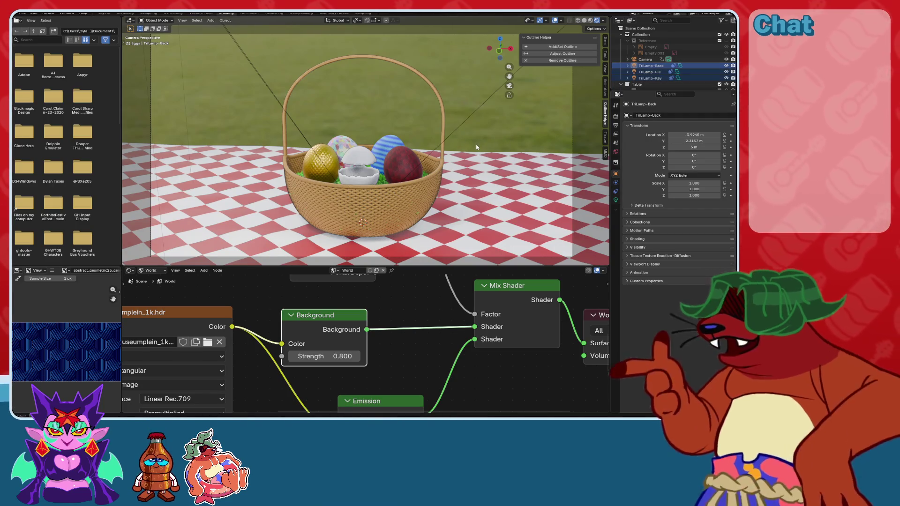
Save the file and show the TriLamp-Back light's settings.
{"action": "key", "text": "ctrl+s"}
{"action": "scroll", "coordinate": [453, 187], "scroll_direction": "up", "scroll_amount": 5}
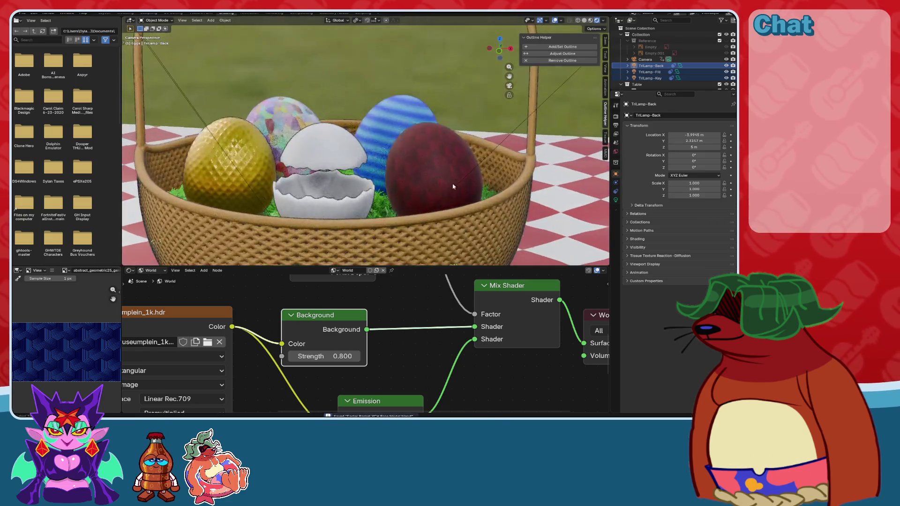
{"action": "middle_click_drag", "start_coordinate": [452, 186], "coordinate": [467, 169], "text": "shift"}
{"action": "scroll", "coordinate": [385, 234], "scroll_direction": "down", "scroll_amount": 5}
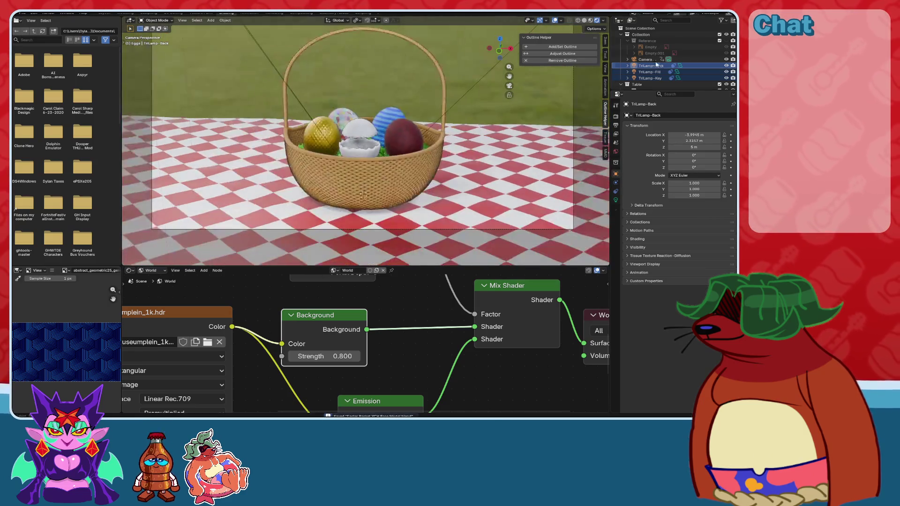
{"action": "left_click", "coordinate": [615, 200]}
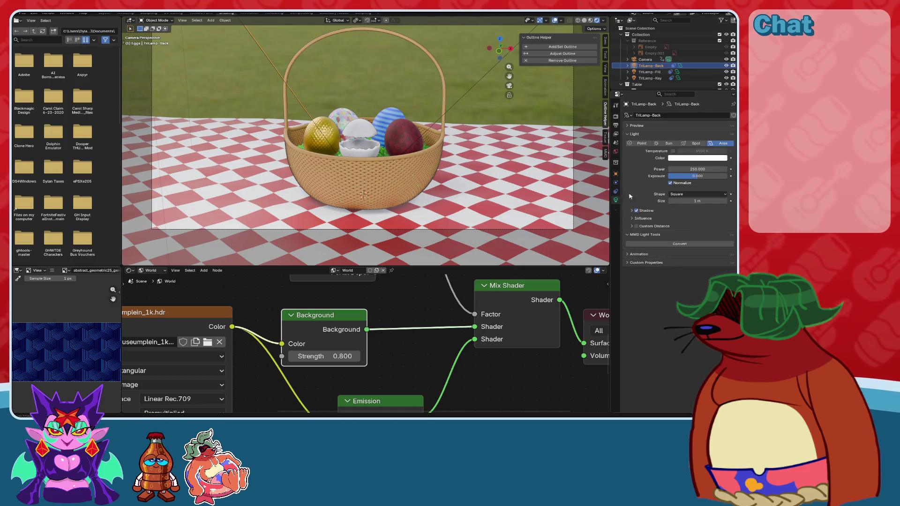
Set lamp power to 100 for back, 100 for fill, and 200 for key.
{"action": "double_click", "coordinate": [705, 168]}
{"action": "type", "text": "100"}
{"action": "key", "text": "Return"}
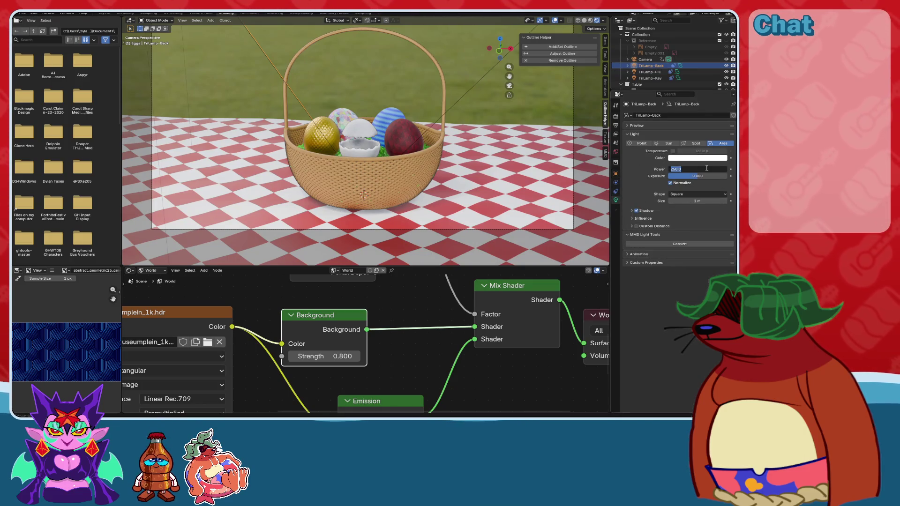
{"action": "left_click", "coordinate": [649, 72]}
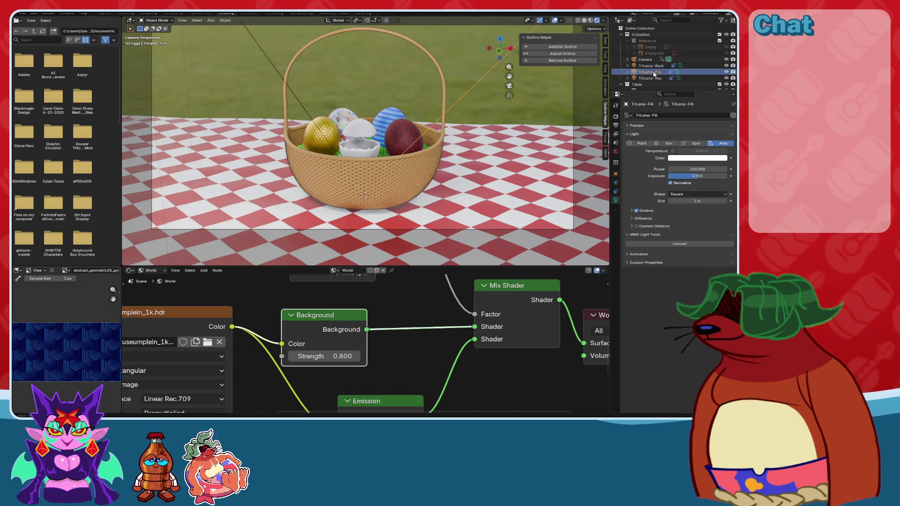
{"action": "double_click", "coordinate": [696, 169]}
{"action": "type", "text": "100"}
{"action": "key", "text": "Return"}
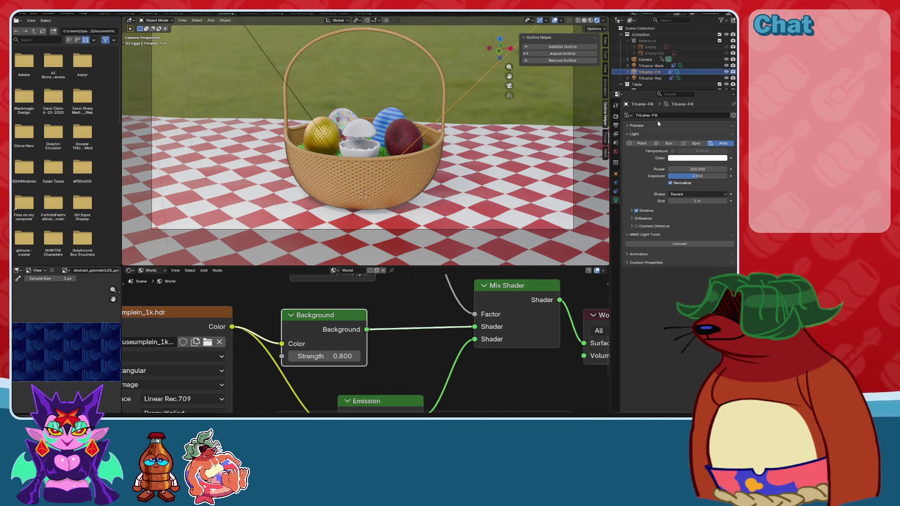
{"action": "left_click", "coordinate": [650, 77]}
{"action": "double_click", "coordinate": [705, 169]}
{"action": "type", "text": "200"}
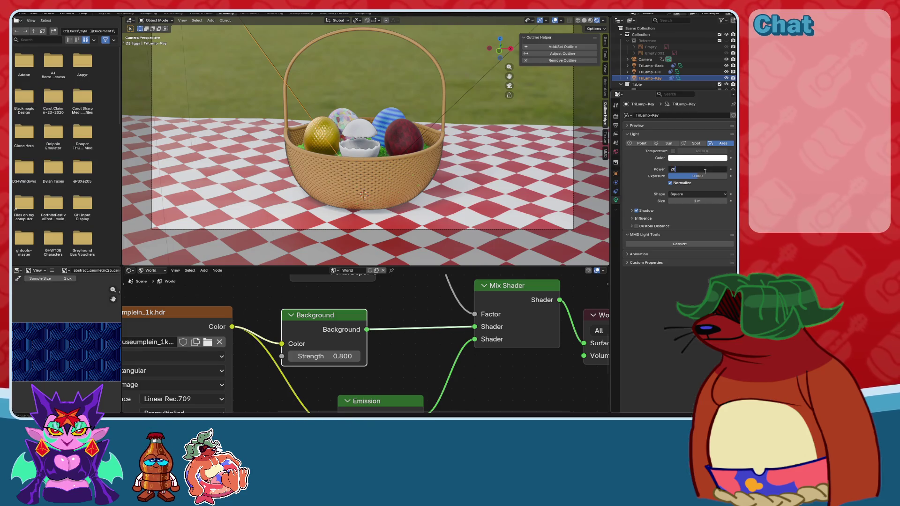
{"action": "key", "text": "Return"}
Reset the world background strength to 1.000 and save the file.
{"action": "scroll", "coordinate": [476, 157], "scroll_direction": "up", "scroll_amount": 5}
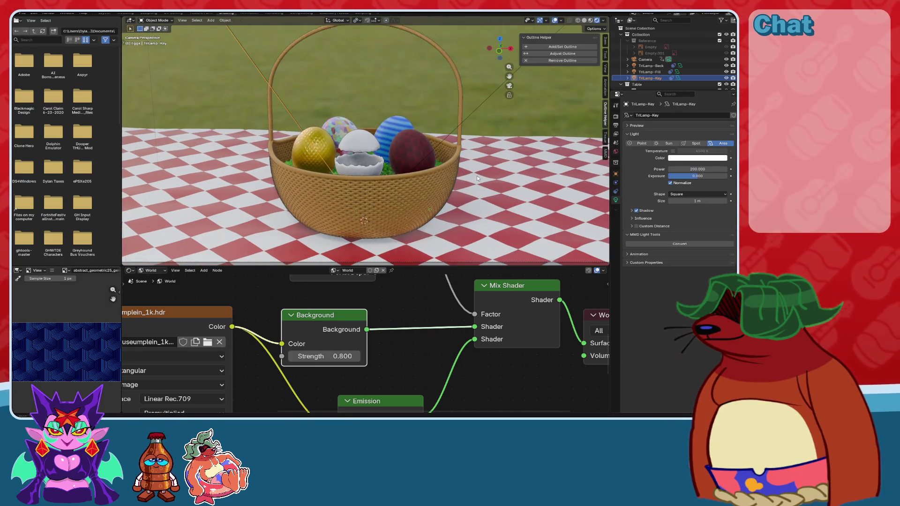
{"action": "key", "text": "BackSpace"}
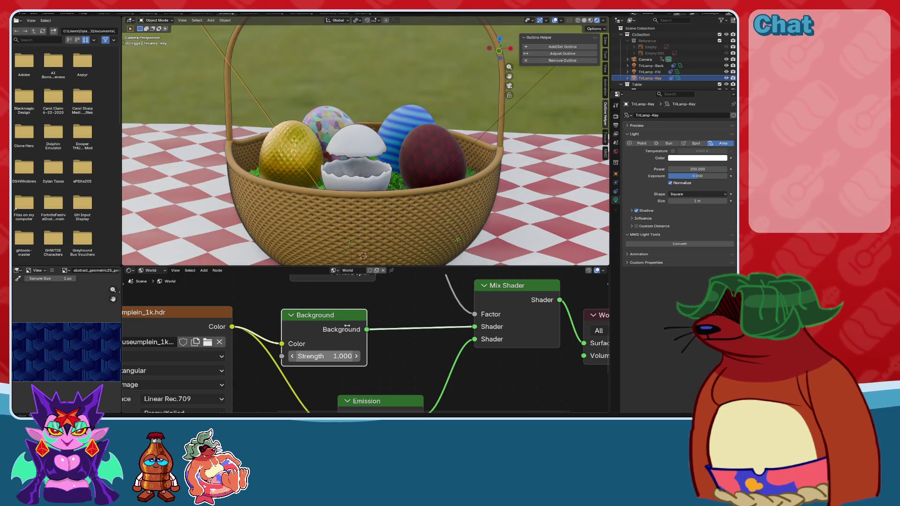
{"action": "left_click", "coordinate": [412, 141]}
{"action": "key", "text": "ctrl+s"}
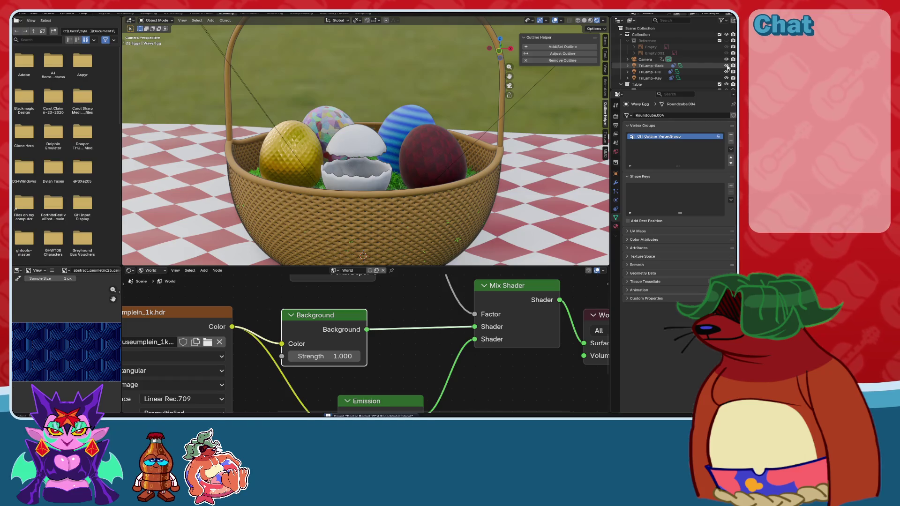
{"action": "left_click_drag", "start_coordinate": [726, 66], "coordinate": [727, 73]}
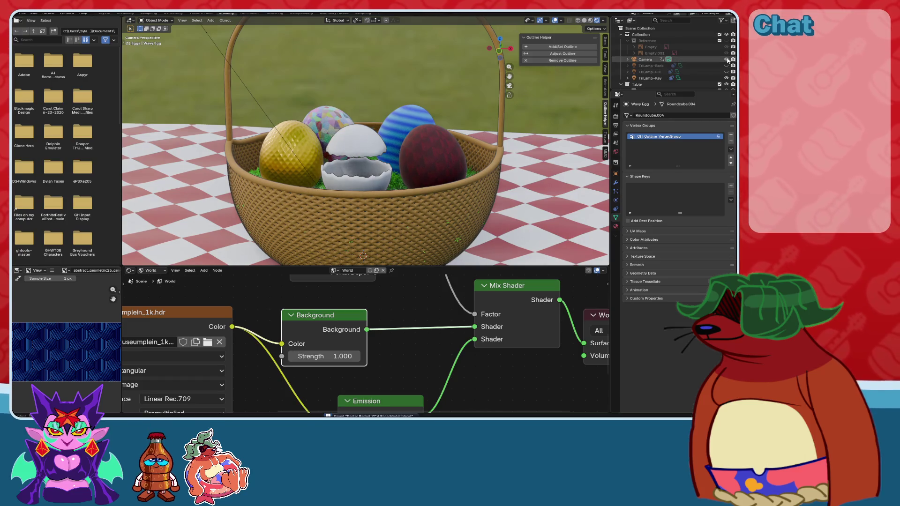
{"action": "left_click", "coordinate": [727, 60]}
{"action": "left_click_drag", "start_coordinate": [727, 60], "coordinate": [727, 72]}
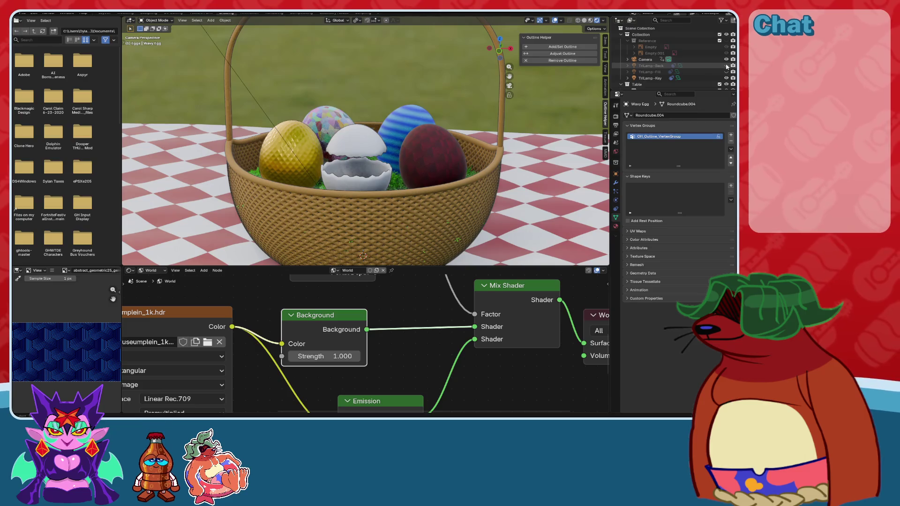
{"action": "scroll", "coordinate": [727, 69], "scroll_direction": "down", "scroll_amount": 2}
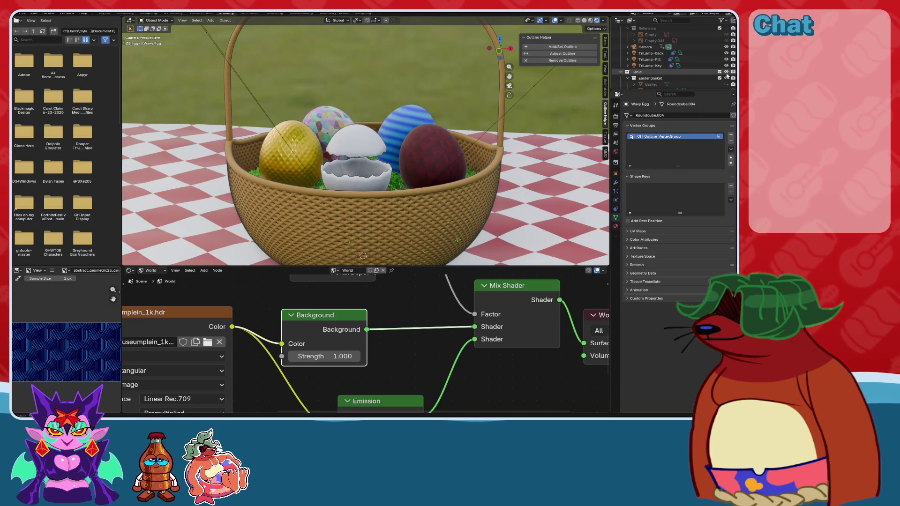
{"action": "mouse_move", "coordinate": [728, 66]}
{"action": "left_mouse_down"}
{"action": "mouse_move", "coordinate": [727, 55]}
{"action": "mouse_move", "coordinate": [728, 66]}
{"action": "left_mouse_up"}
{"action": "scroll", "coordinate": [728, 51], "scroll_direction": "up", "scroll_amount": 2}
{"action": "left_click", "coordinate": [726, 35]}
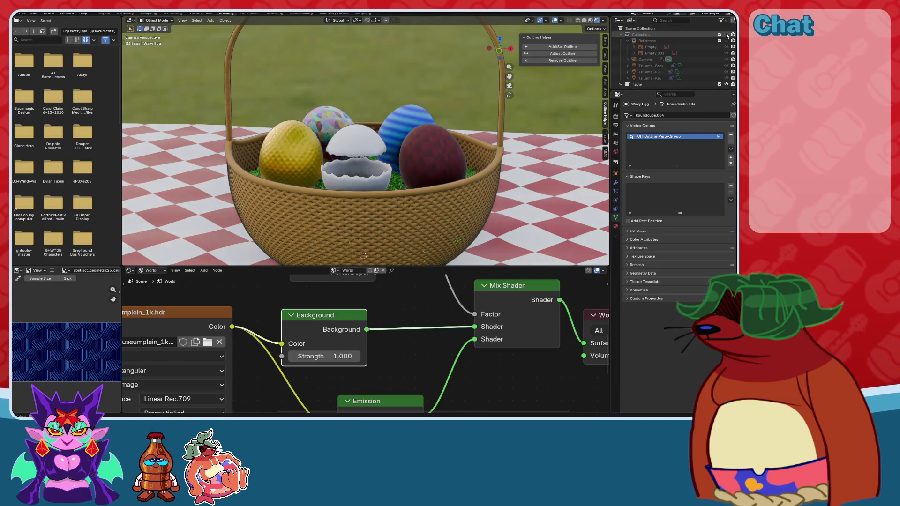
{"action": "left_click", "coordinate": [726, 34]}
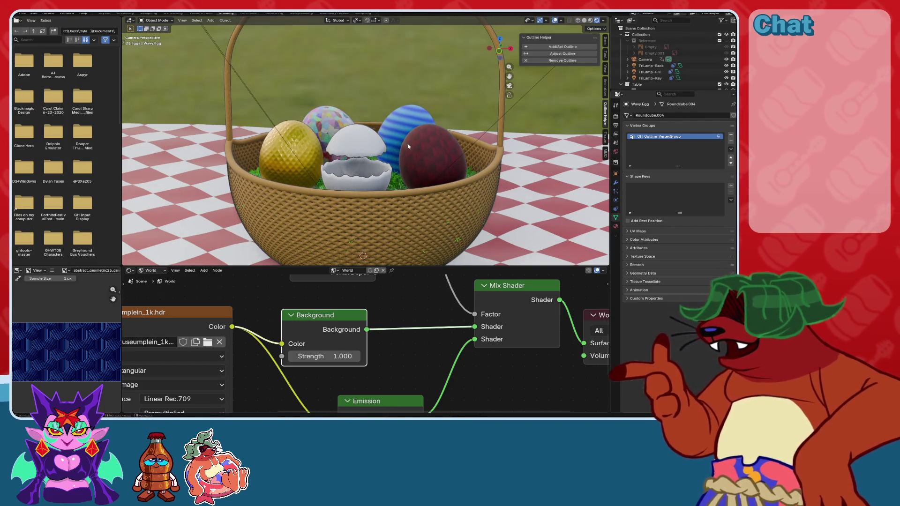
{"action": "scroll", "coordinate": [650, 74], "scroll_direction": "down", "scroll_amount": 2}
Set TriLamp-Key power to 300 and TriLamp-Back to 150, then save.
{"action": "left_click", "coordinate": [651, 66]}
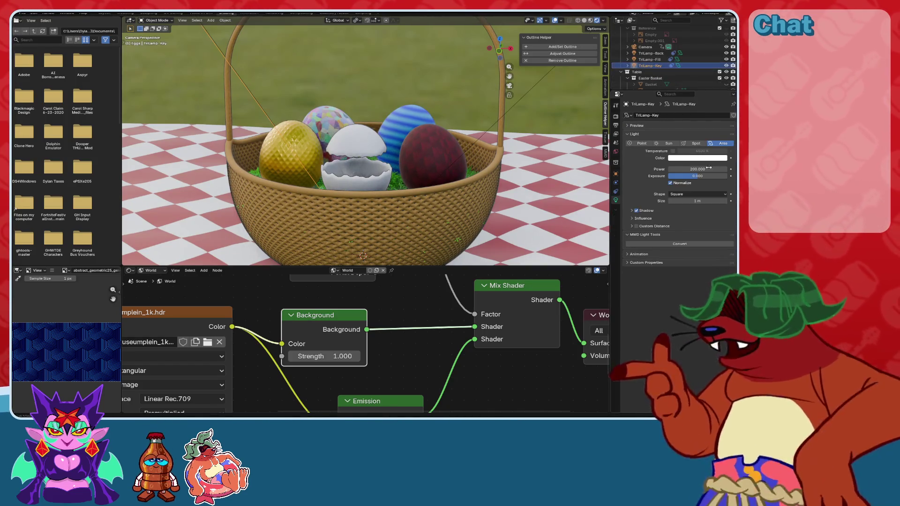
{"action": "left_click", "coordinate": [705, 169]}
{"action": "type", "text": "300"}
{"action": "key", "text": "Return"}
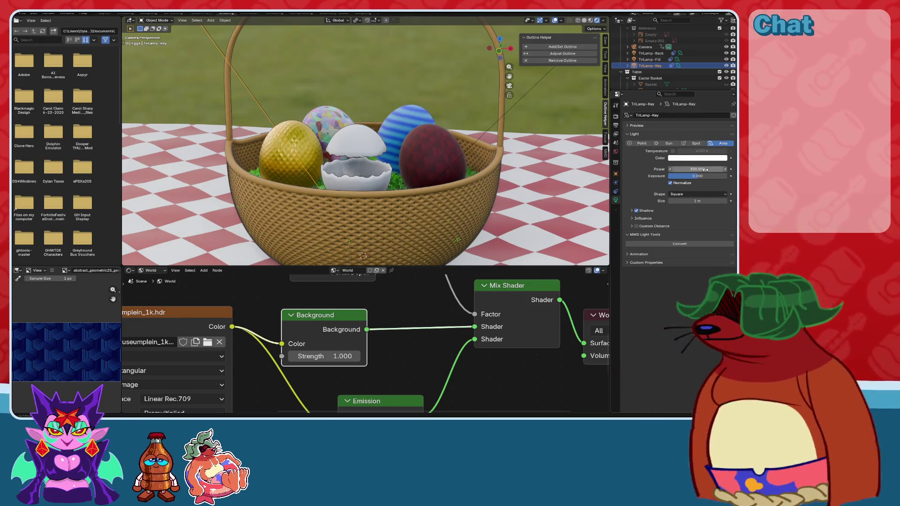
{"action": "left_click", "coordinate": [649, 60]}
{"action": "type", "text": "15"}
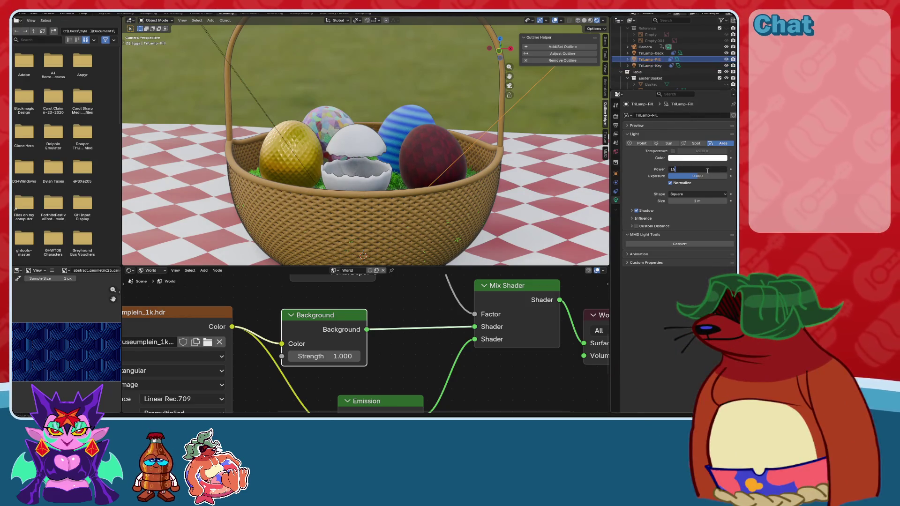
{"action": "left_click", "coordinate": [651, 53]}
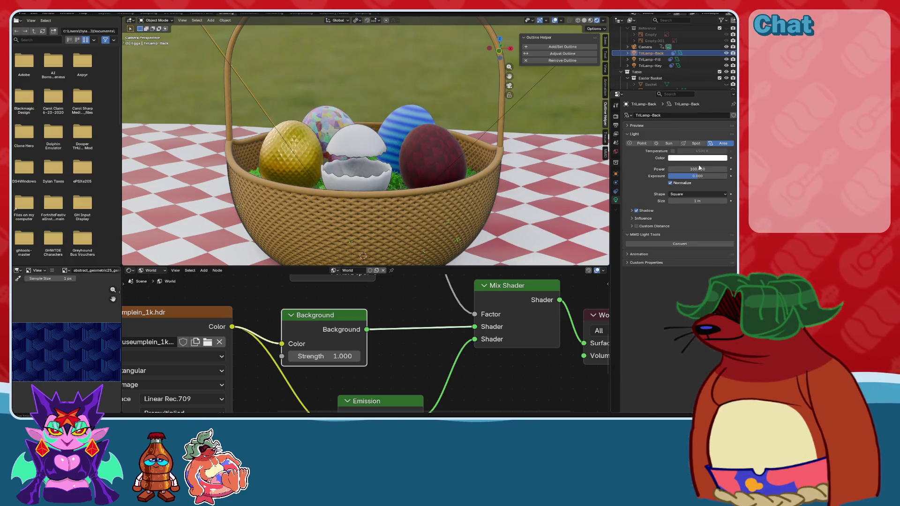
{"action": "left_click", "coordinate": [699, 169]}
{"action": "type", "text": "150"}
{"action": "key", "text": "Return"}
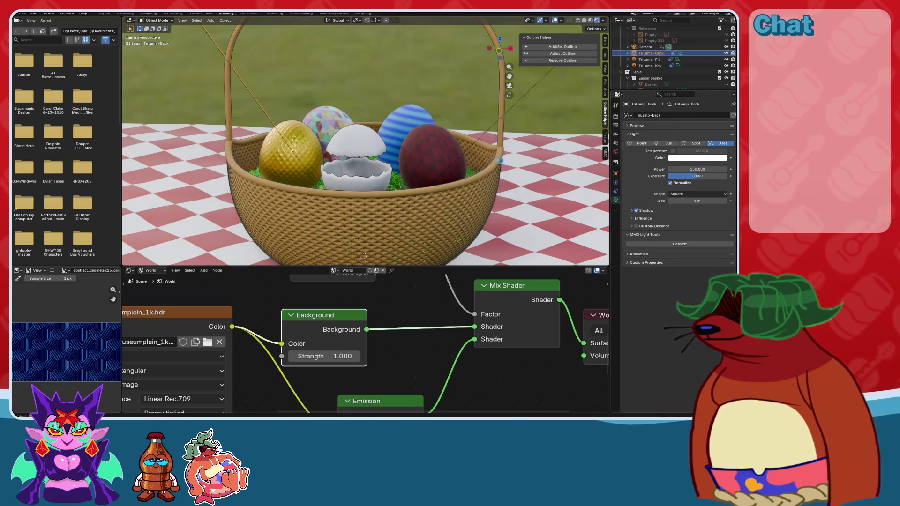
{"action": "key", "text": "ctrl+s"}
Return to the camera view and show the Table's material settings.
{"action": "left_click", "coordinate": [460, 111]}
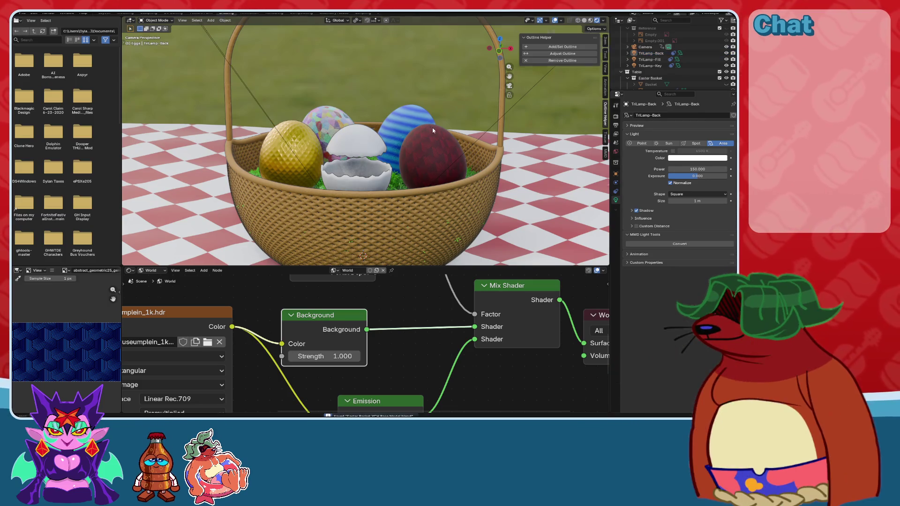
{"action": "mouse_move", "coordinate": [433, 130]}
{"action": "middle_mouse_down"}
{"action": "mouse_move", "coordinate": [501, 131]}
{"action": "mouse_move", "coordinate": [433, 122]}
{"action": "mouse_move", "coordinate": [409, 144]}
{"action": "middle_mouse_up"}
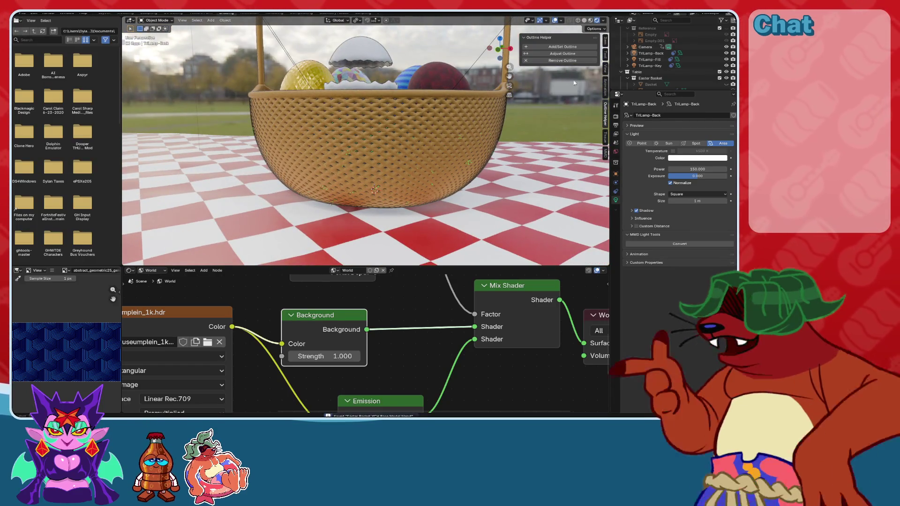
{"action": "key", "text": "KP_0"}
{"action": "left_click", "coordinate": [570, 191]}
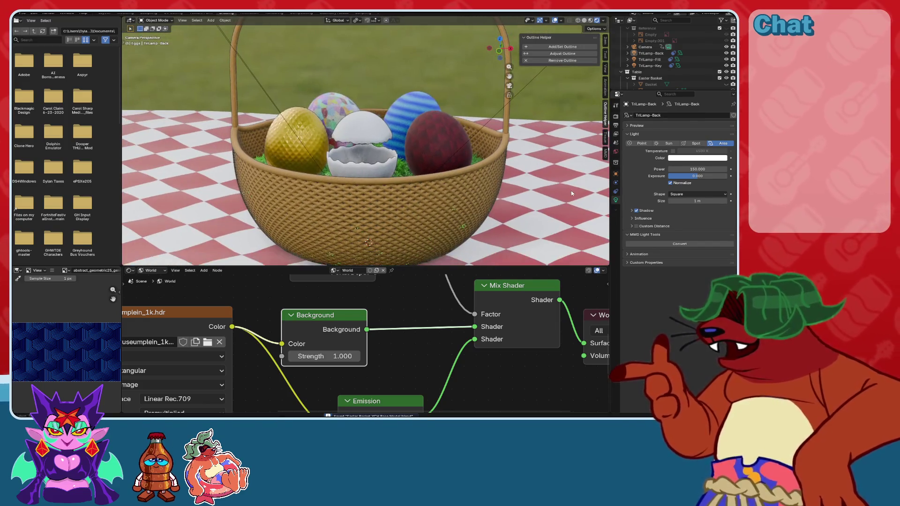
{"action": "left_click", "coordinate": [616, 226]}
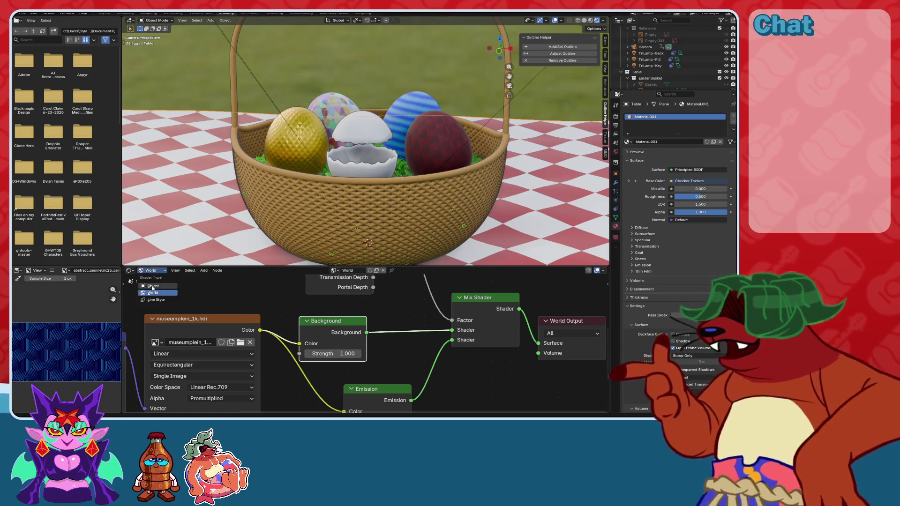
Link Checker Texture Color to Sheen Tint, set Sheen Weight to 1.000, and save.
{"action": "scroll", "coordinate": [452, 368], "scroll_direction": "up", "scroll_amount": 3}
{"action": "scroll", "coordinate": [369, 358], "scroll_direction": "down", "scroll_amount": 2}
{"action": "scroll", "coordinate": [325, 371], "scroll_direction": "up", "scroll_amount": 6}
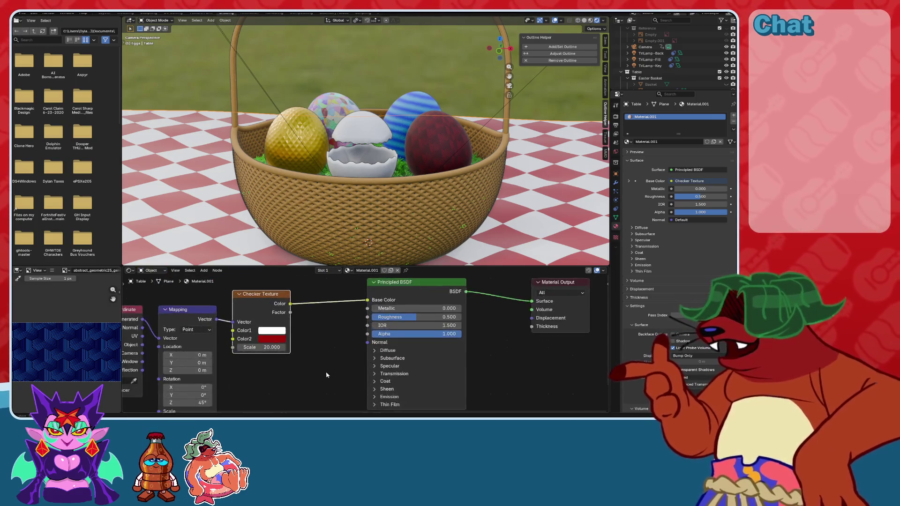
{"action": "scroll", "coordinate": [344, 396], "scroll_direction": "down", "scroll_amount": 2}
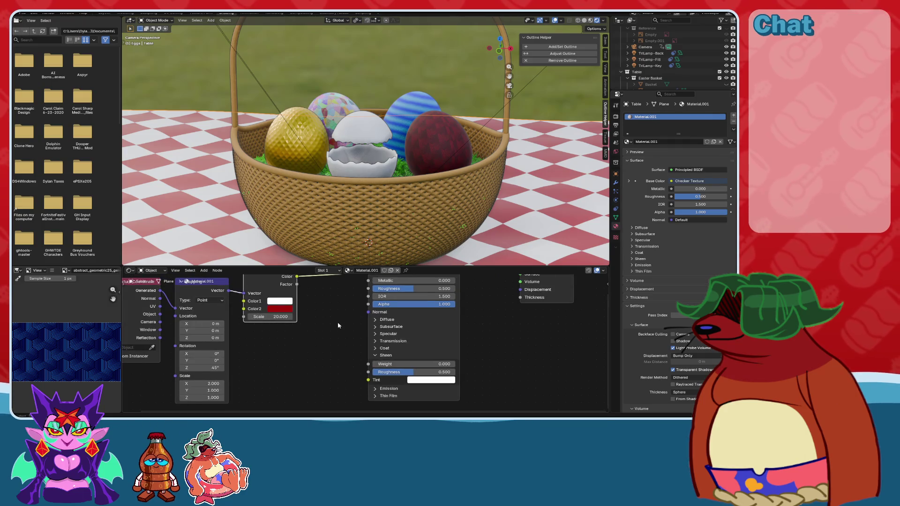
{"action": "scroll", "coordinate": [301, 290], "scroll_direction": "down", "scroll_amount": 1}
{"action": "mouse_move", "coordinate": [301, 288]}
{"action": "left_mouse_down"}
{"action": "mouse_move", "coordinate": [344, 353]}
{"action": "mouse_move", "coordinate": [347, 381]}
{"action": "mouse_move", "coordinate": [367, 391]}
{"action": "left_mouse_up"}
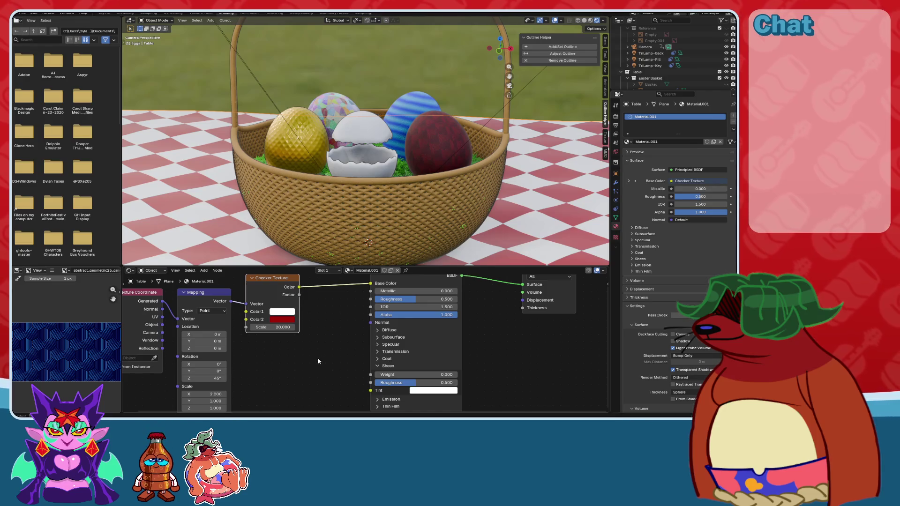
{"action": "mouse_move", "coordinate": [413, 378]}
{"action": "left_mouse_down"}
{"action": "mouse_move", "coordinate": [457, 377]}
{"action": "mouse_move", "coordinate": [375, 382]}
{"action": "mouse_move", "coordinate": [491, 385]}
{"action": "mouse_move", "coordinate": [370, 375]}
{"action": "mouse_move", "coordinate": [510, 377]}
{"action": "left_mouse_up"}
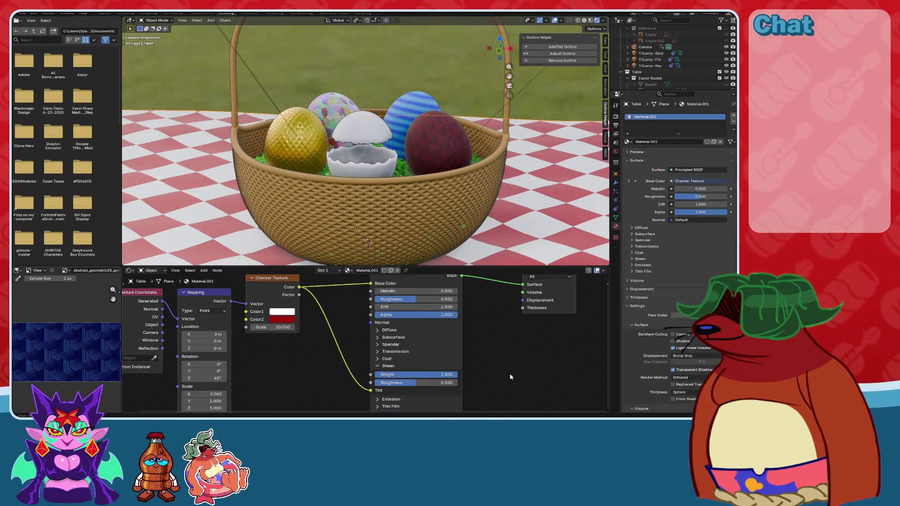
{"action": "key", "text": "ctrl+s"}
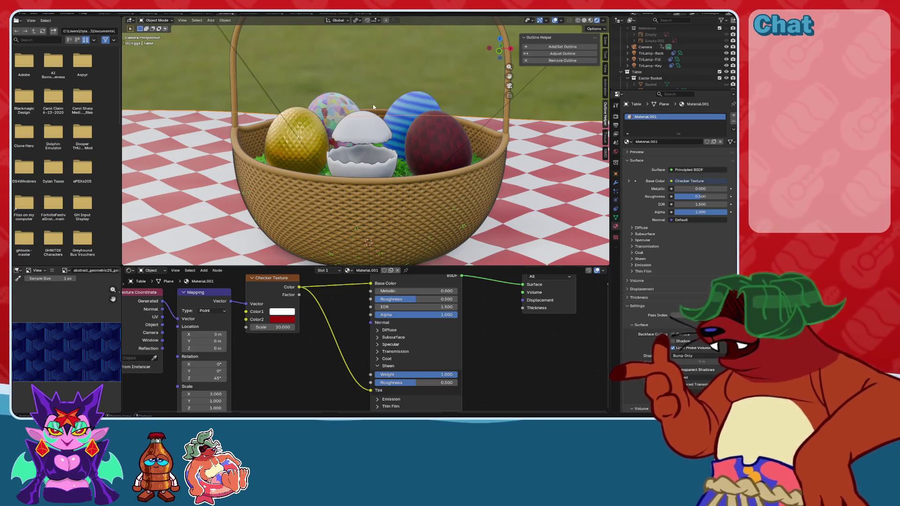
Save the Easter basket scene under a new file name, then select braid_circle.
{"action": "key", "text": "ctrl+s"}
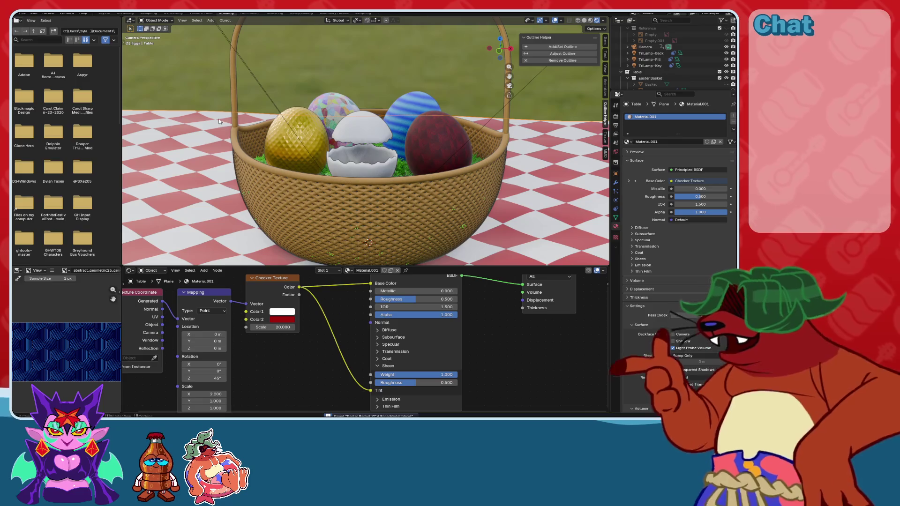
{"action": "left_click", "coordinate": [24, 15]}
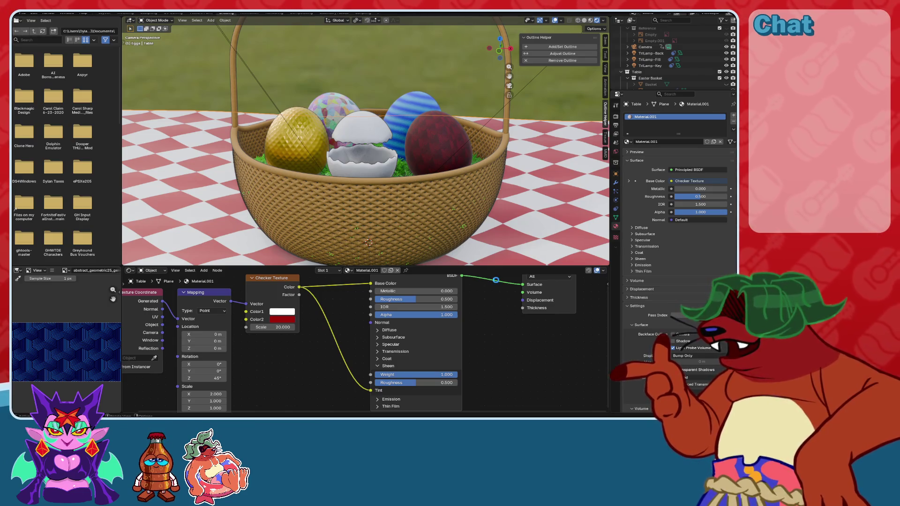
{"action": "key", "text": "ctrl+s"}
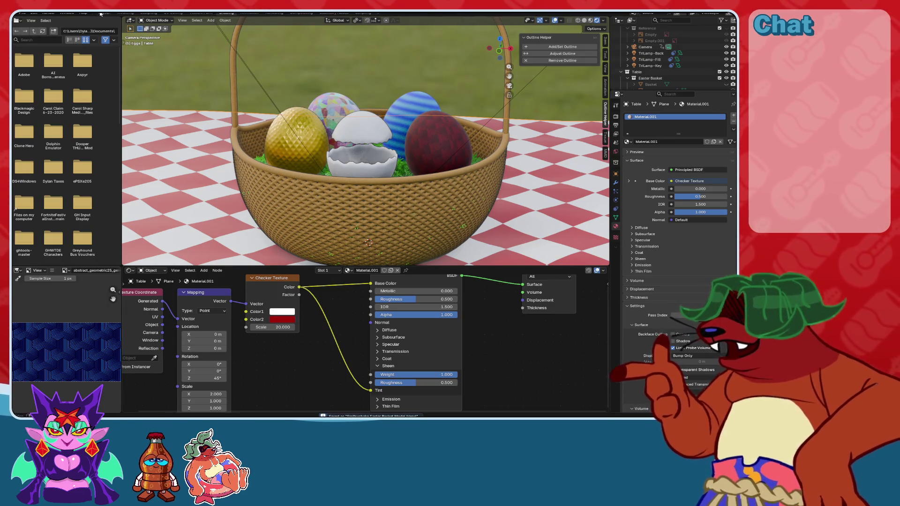
{"action": "scroll", "coordinate": [672, 66], "scroll_direction": "up", "scroll_amount": 2}
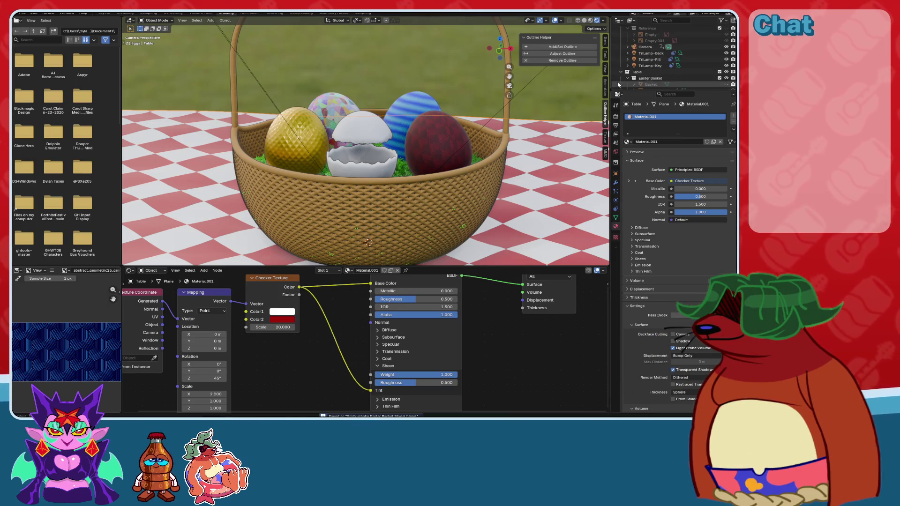
{"action": "scroll", "coordinate": [621, 73], "scroll_direction": "down", "scroll_amount": 2}
{"action": "left_click", "coordinate": [621, 72]}
Select braid_circle, show its curve settings, and frame and orbit around it.
{"action": "left_click", "coordinate": [469, 131]}
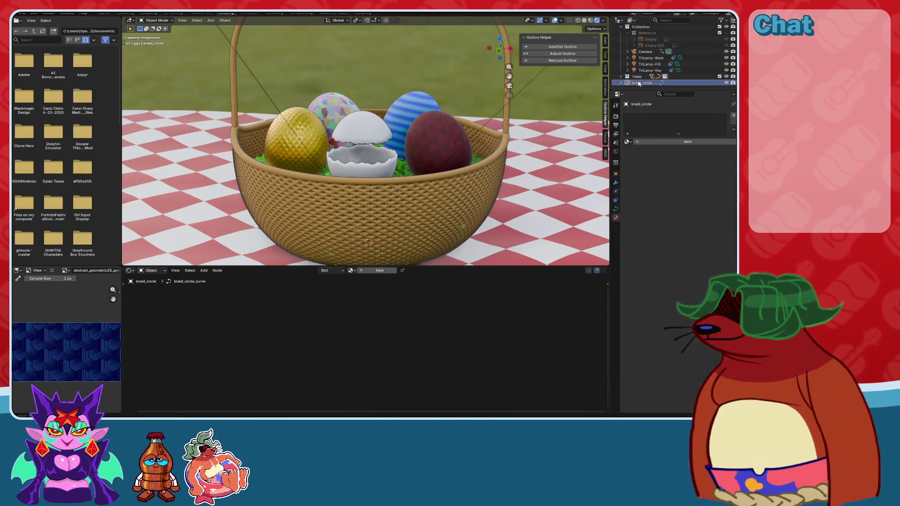
{"action": "scroll", "coordinate": [469, 131], "scroll_direction": "down", "scroll_amount": 4}
{"action": "middle_click_drag", "start_coordinate": [470, 131], "coordinate": [421, 140]}
{"action": "scroll", "coordinate": [421, 140], "scroll_direction": "up", "scroll_amount": 6}
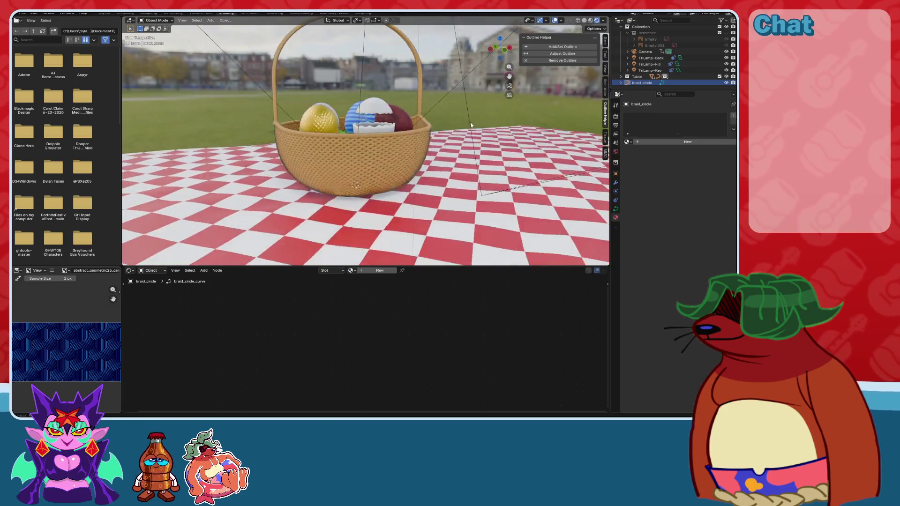
{"action": "left_click", "coordinate": [725, 82]}
{"action": "left_click", "coordinate": [616, 209]}
{"action": "key", "text": "KP_Decimal"}
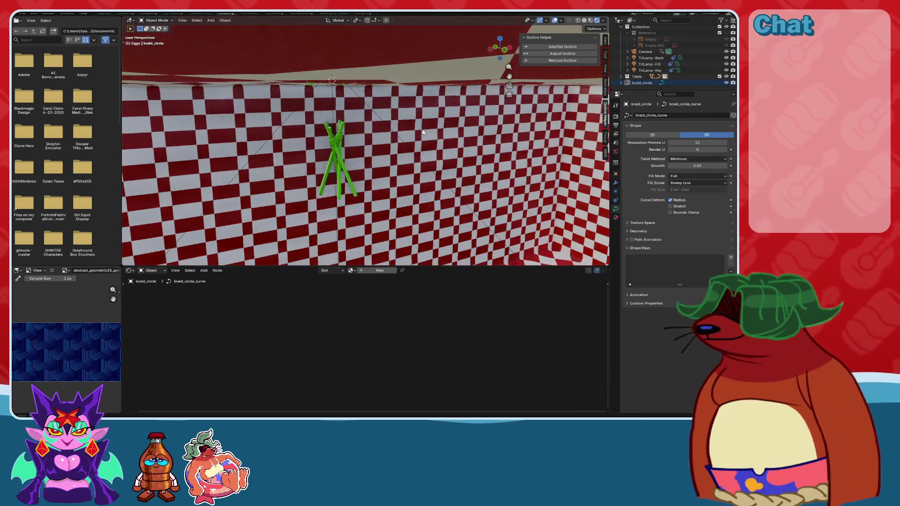
{"action": "scroll", "coordinate": [423, 131], "scroll_direction": "down", "scroll_amount": 5}
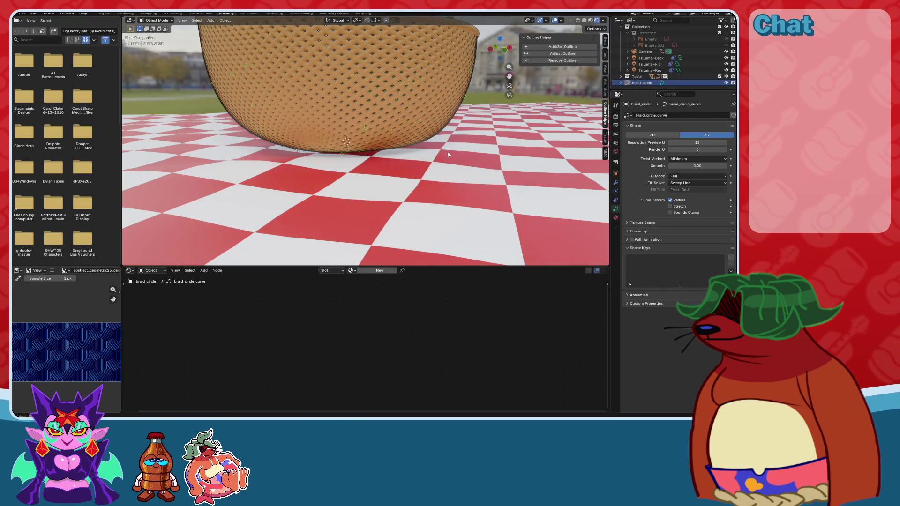
{"action": "middle_click_drag", "start_coordinate": [445, 154], "coordinate": [415, 158]}
{"action": "scroll", "coordinate": [415, 159], "scroll_direction": "down", "scroll_amount": 3}
{"action": "middle_click_drag", "start_coordinate": [406, 178], "coordinate": [106, 51]}
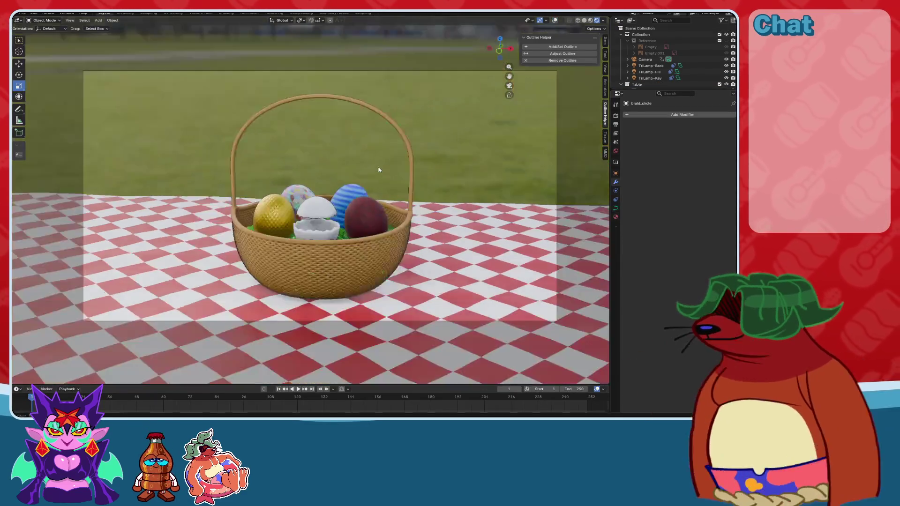
{"action": "scroll", "coordinate": [676, 62], "scroll_direction": "down", "scroll_amount": 4}
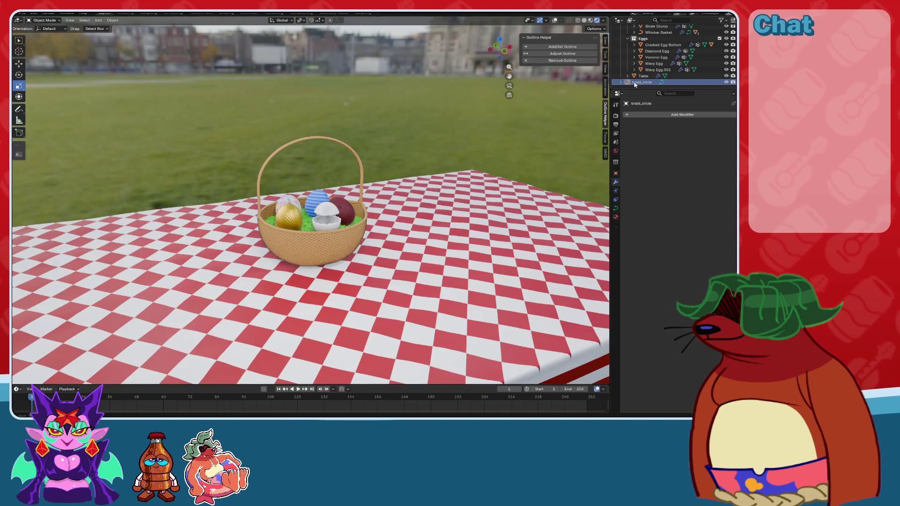
Delete braid_circle, undo the deletion, save the file, and collapse the Table hierarchy.
{"action": "left_click", "coordinate": [19, 65]}
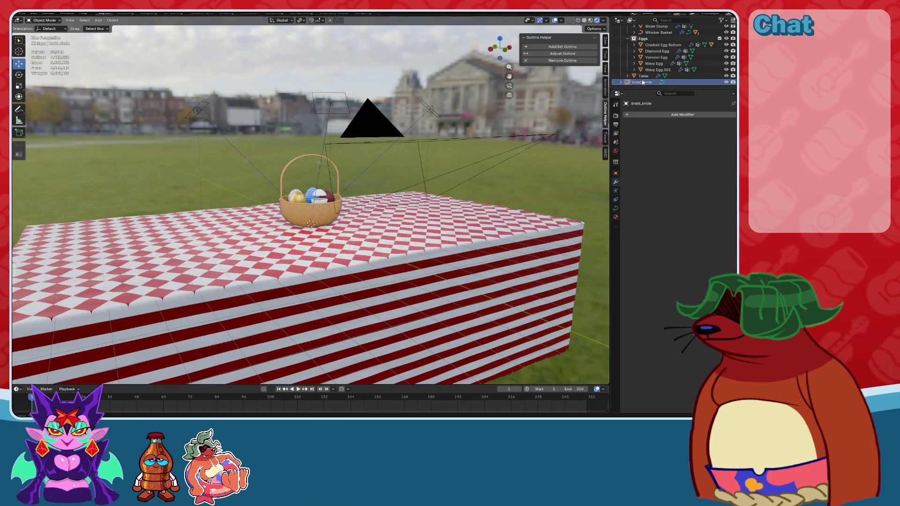
{"action": "key", "text": "KP_Decimal"}
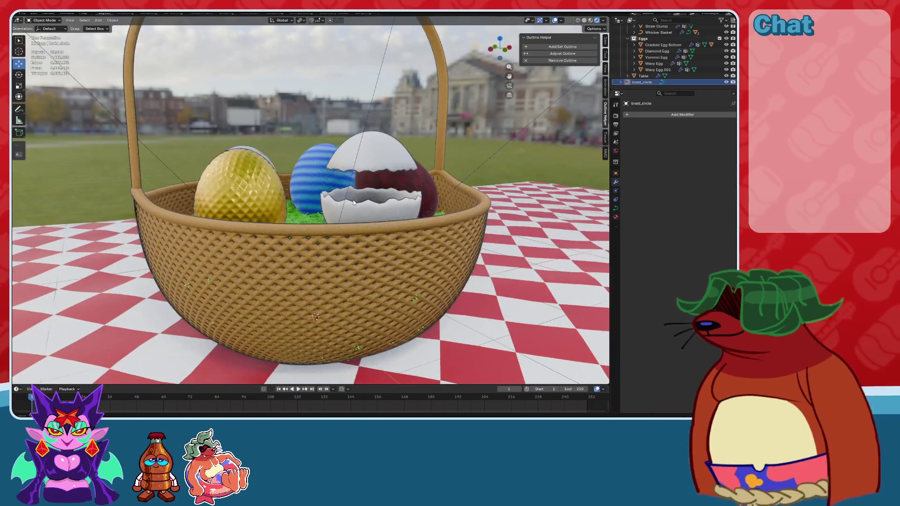
{"action": "key", "text": "Delete"}
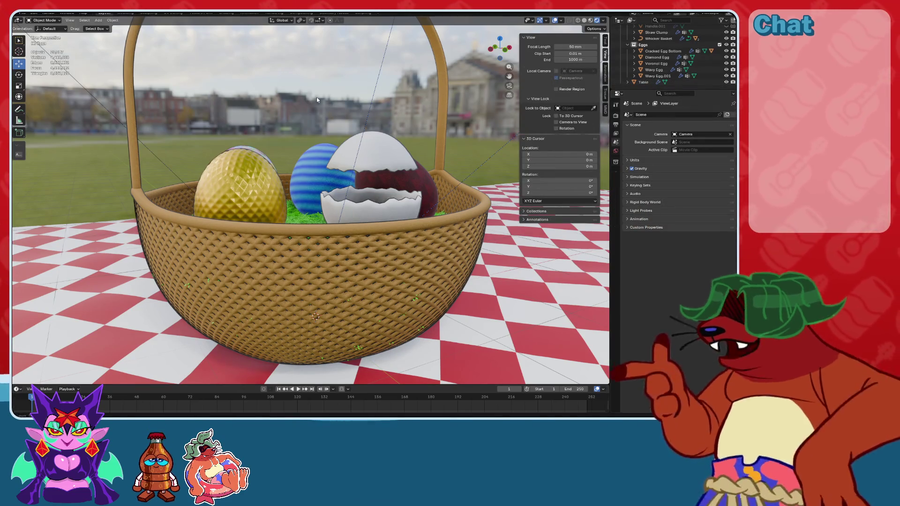
{"action": "key", "text": "ctrl+z"}
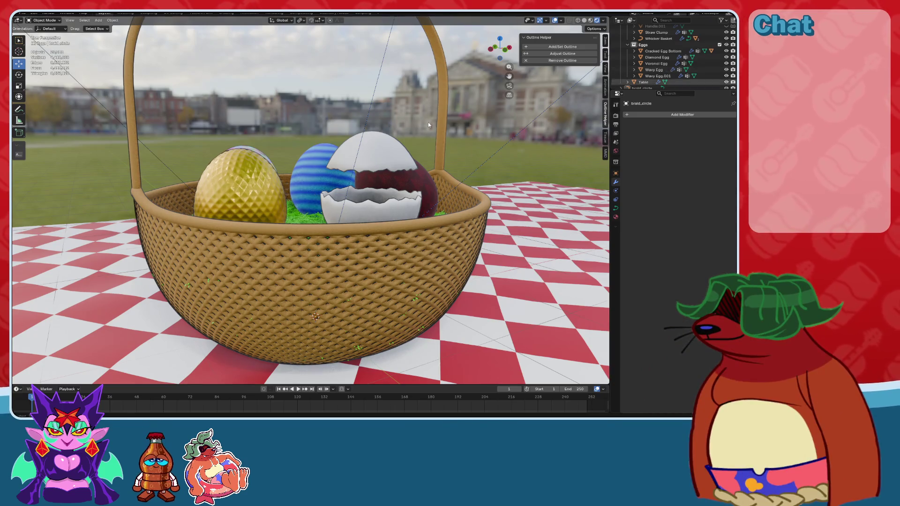
{"action": "scroll", "coordinate": [428, 122], "scroll_direction": "down", "scroll_amount": 2}
{"action": "key", "text": "ctrl+s"}
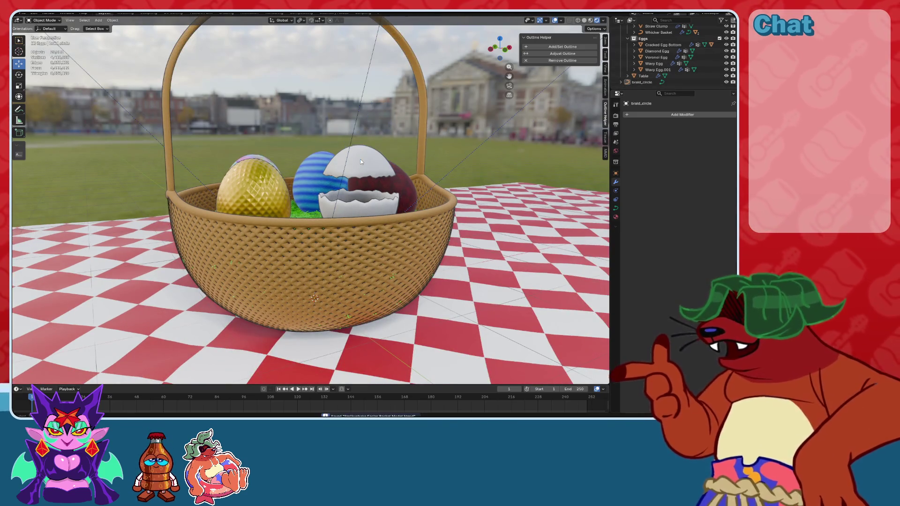
{"action": "scroll", "coordinate": [360, 167], "scroll_direction": "down", "scroll_amount": 5}
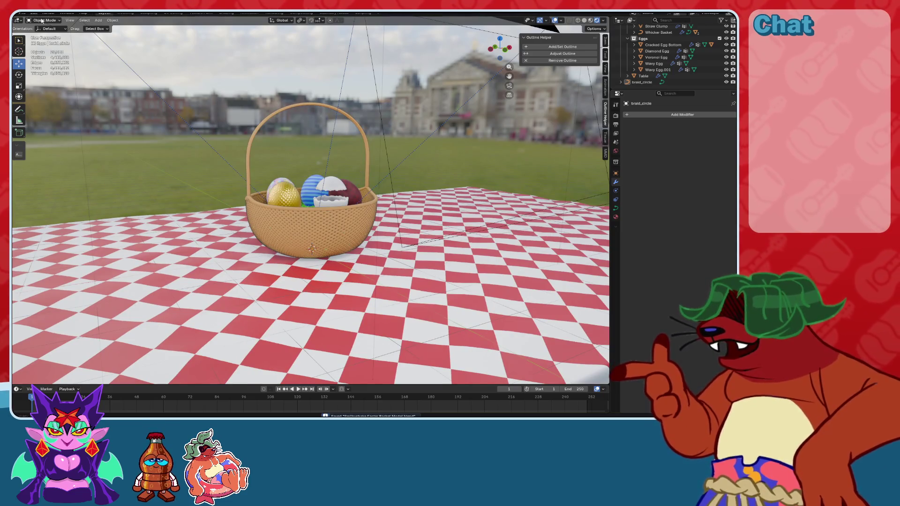
{"action": "scroll", "coordinate": [624, 55], "scroll_direction": "up", "scroll_amount": 5}
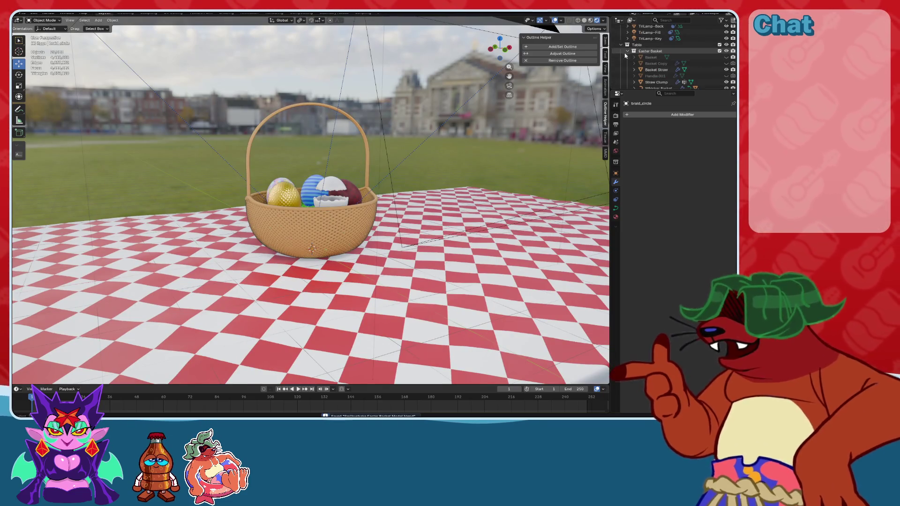
{"action": "left_click", "coordinate": [621, 44]}
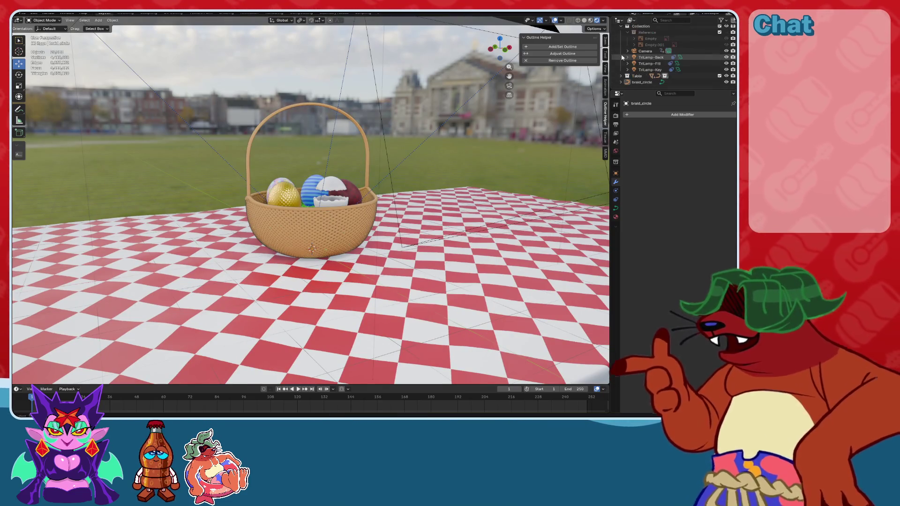
Create an active collection named Smiley and switch to Front Orthographic view.
{"action": "right_click", "coordinate": [638, 89]}
{"action": "left_click", "coordinate": [638, 87]}
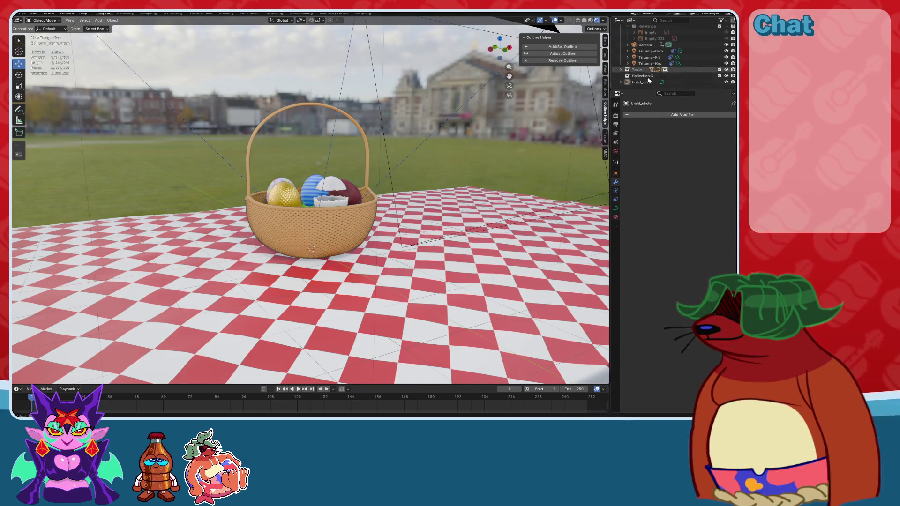
{"action": "double_click", "coordinate": [641, 75]}
{"action": "type", "text": "Smiley"}
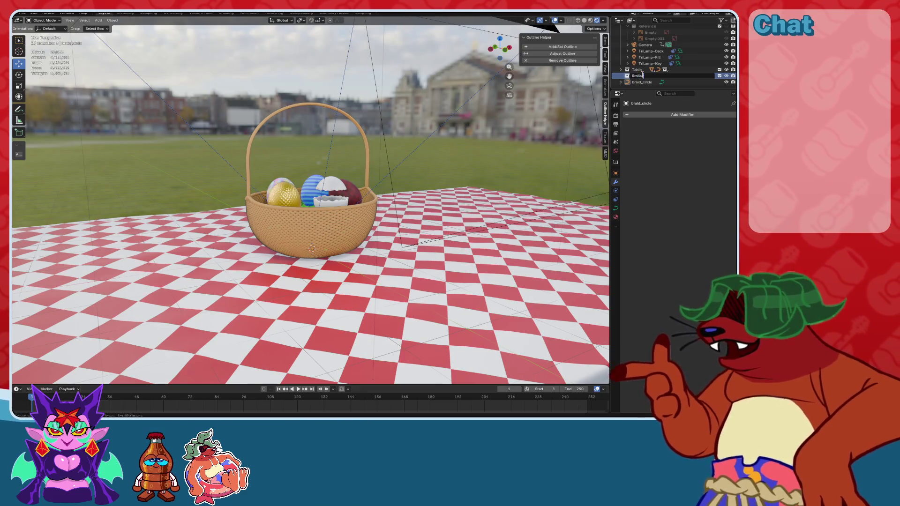
{"action": "key", "text": "Return"}
{"action": "left_click", "coordinate": [642, 76]}
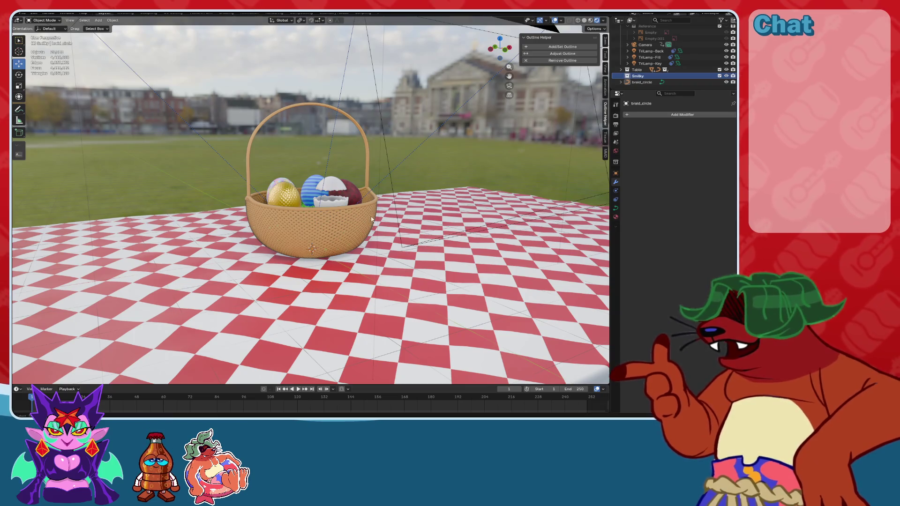
{"action": "left_click_drag", "start_coordinate": [500, 51], "coordinate": [497, 44]}
{"action": "left_click", "coordinate": [499, 47]}
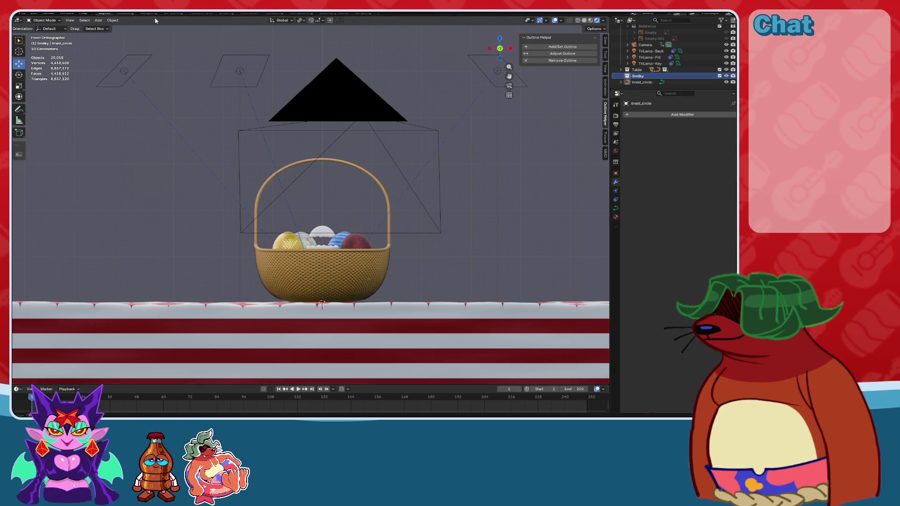
{"action": "left_click", "coordinate": [22, 13]}
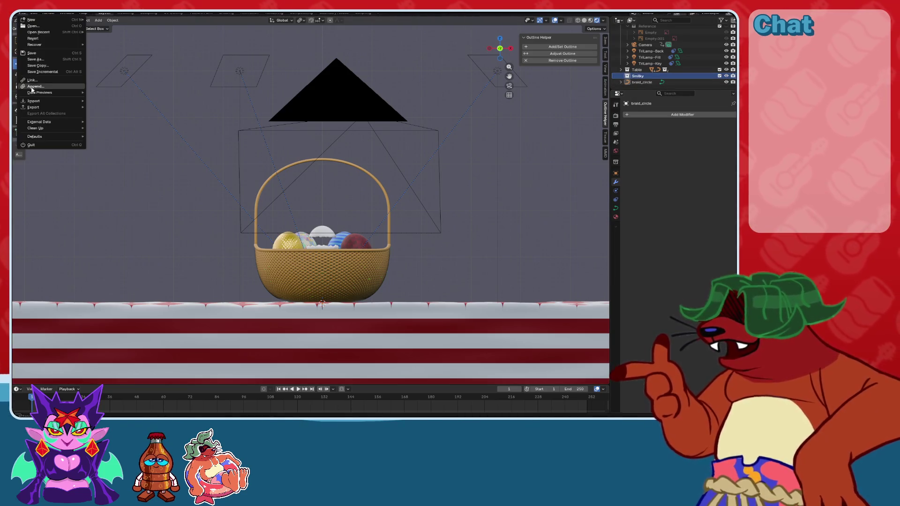
{"action": "mouse_move", "coordinate": [33, 100]}
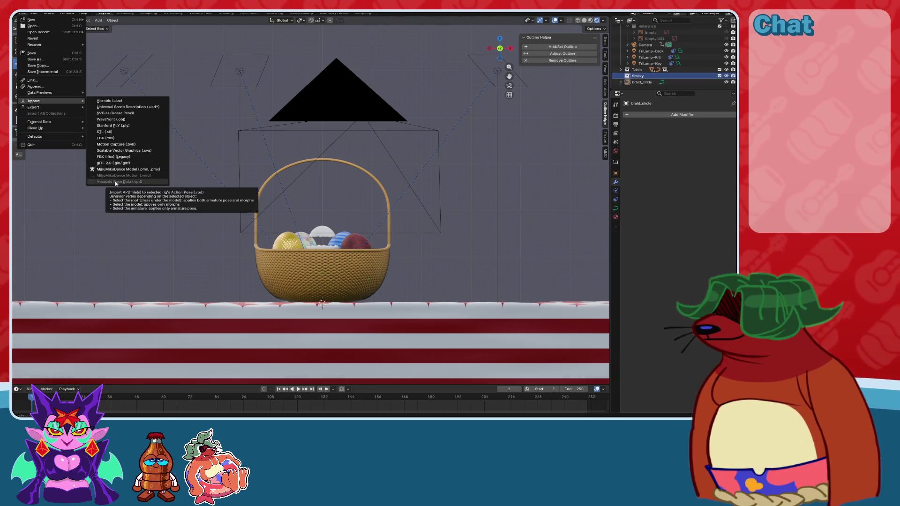
{"action": "mouse_move", "coordinate": [36, 14]}
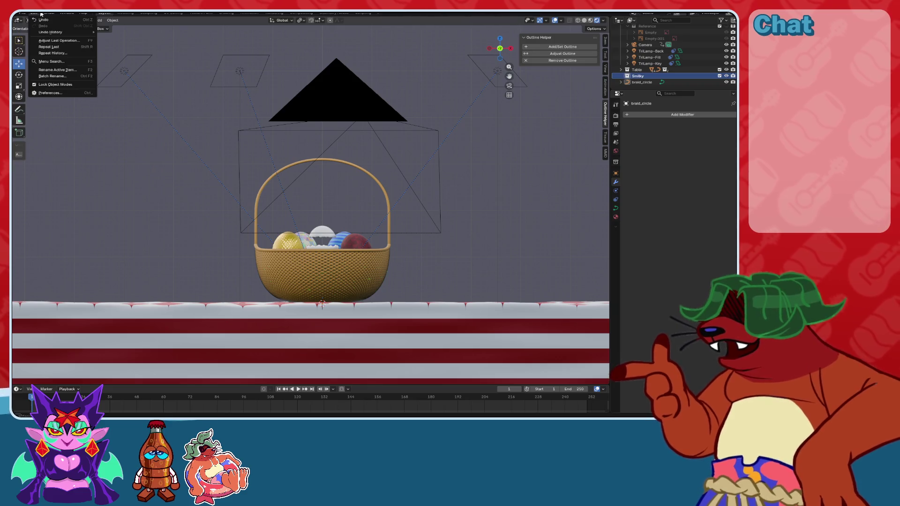
{"action": "left_click", "coordinate": [52, 93]}
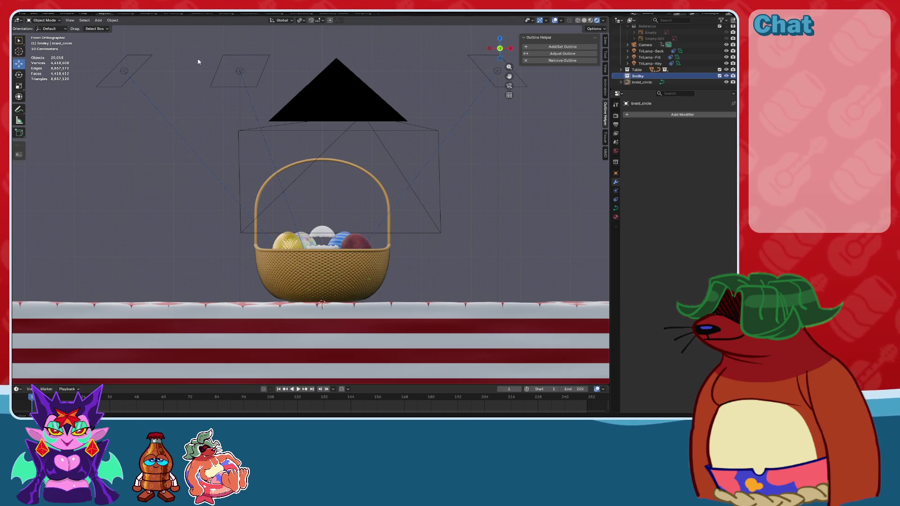
{"action": "left_click", "coordinate": [309, 160]}
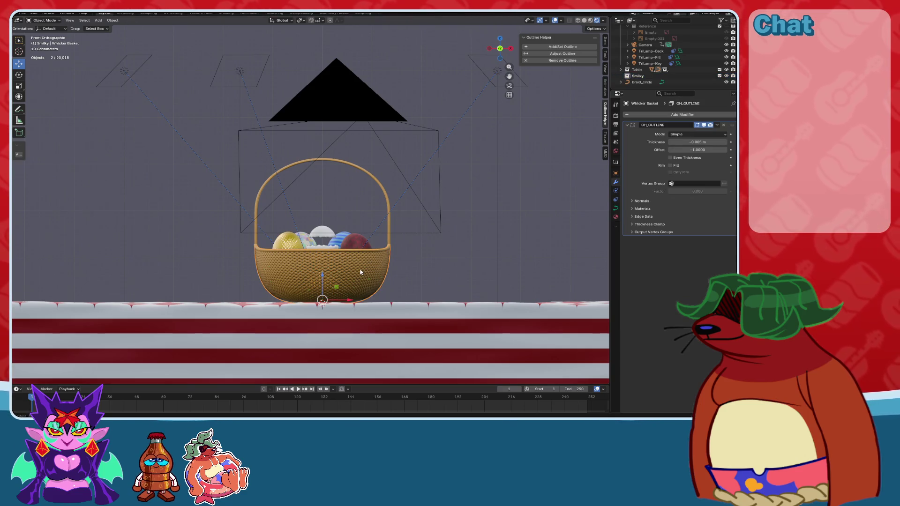
{"action": "left_click", "coordinate": [45, 20]}
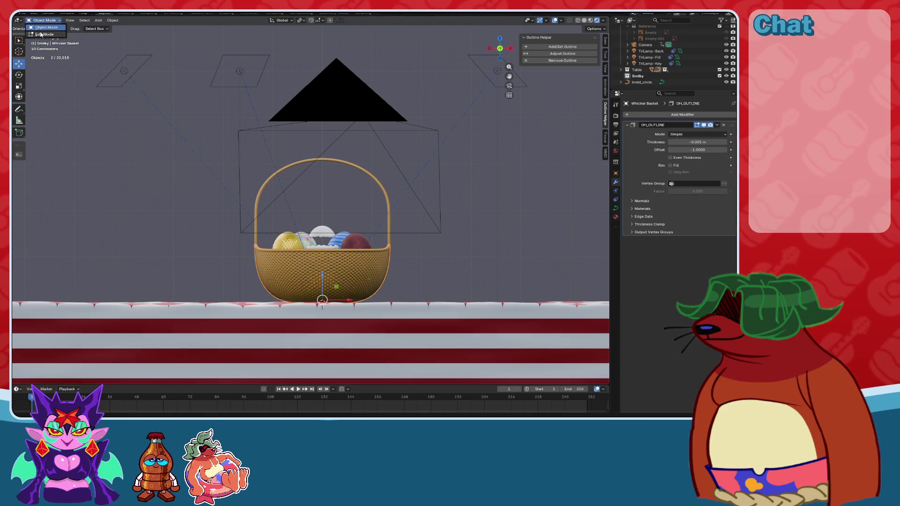
{"action": "left_click", "coordinate": [50, 34]}
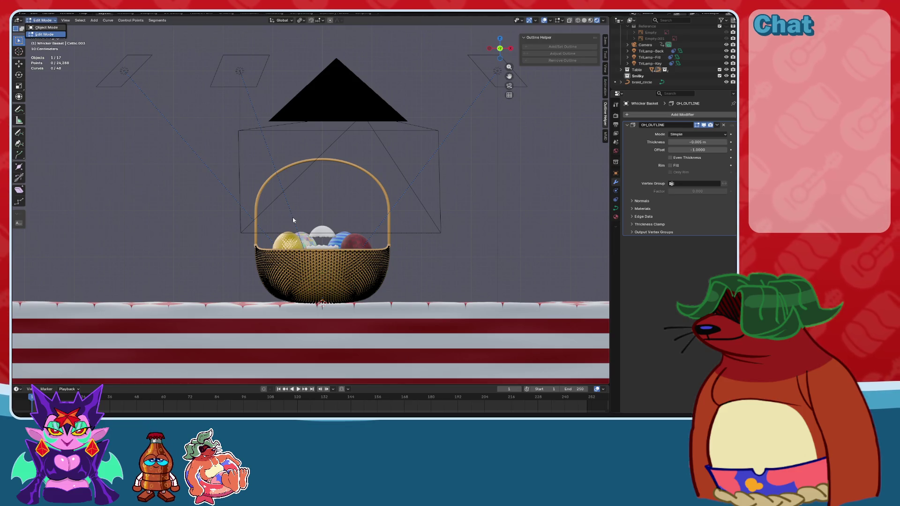
{"action": "key", "text": "Tab"}
{"action": "key", "text": "ctrl+s"}
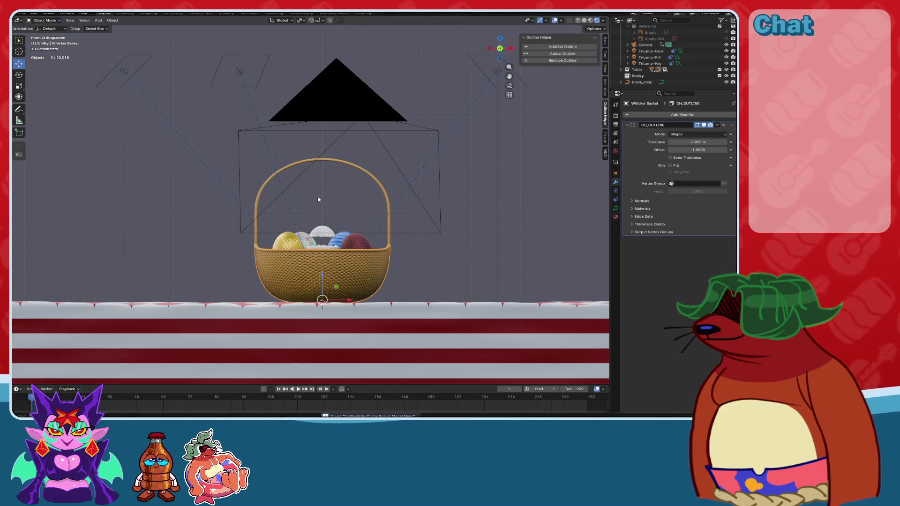
{"action": "left_click", "coordinate": [637, 76]}
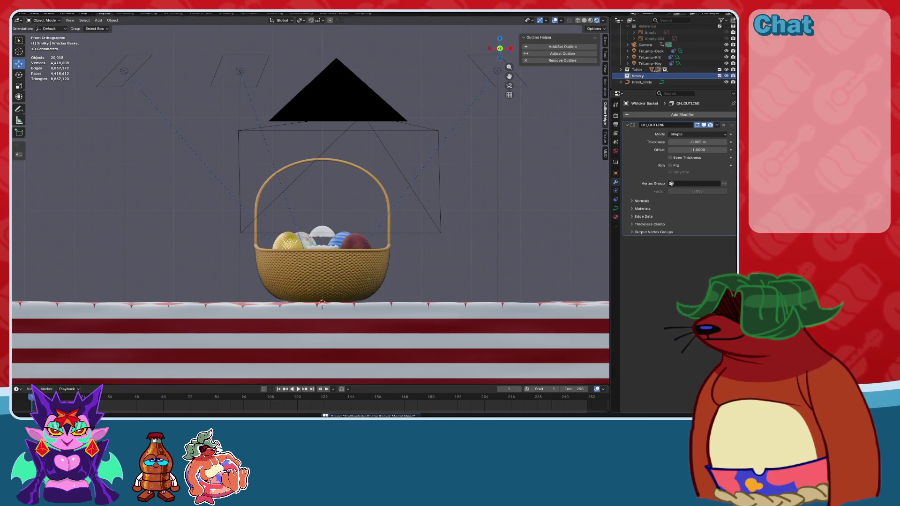
{"action": "left_click", "coordinate": [22, 13]}
{"action": "mouse_move", "coordinate": [31, 101]}
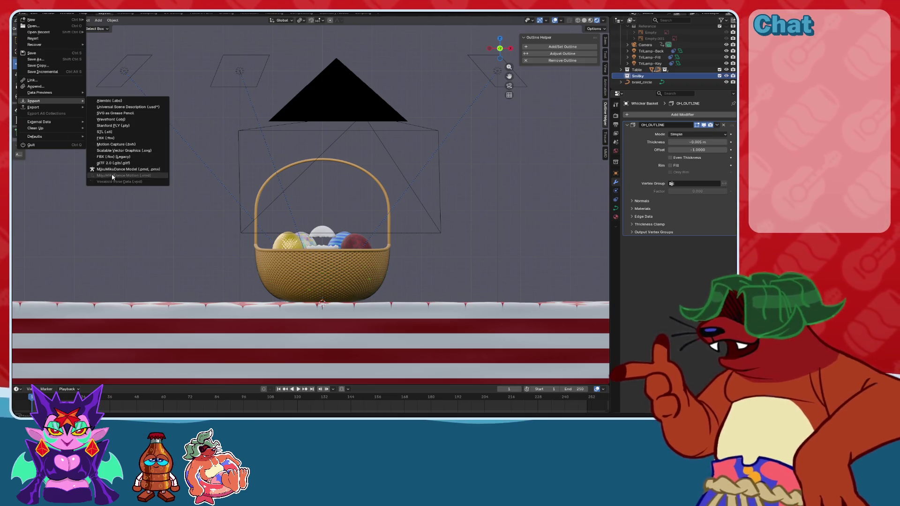
{"action": "left_click", "coordinate": [29, 14]}
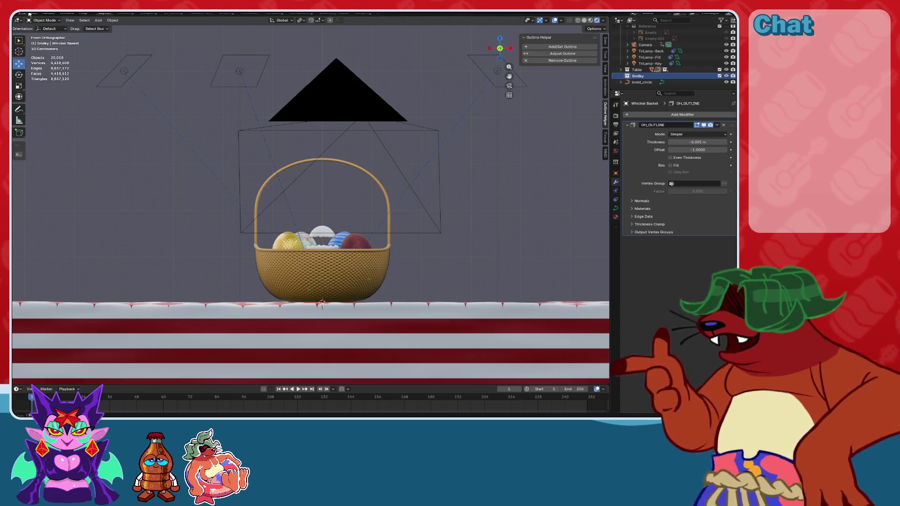
{"action": "left_click", "coordinate": [29, 14]}
{"action": "left_click", "coordinate": [36, 15]}
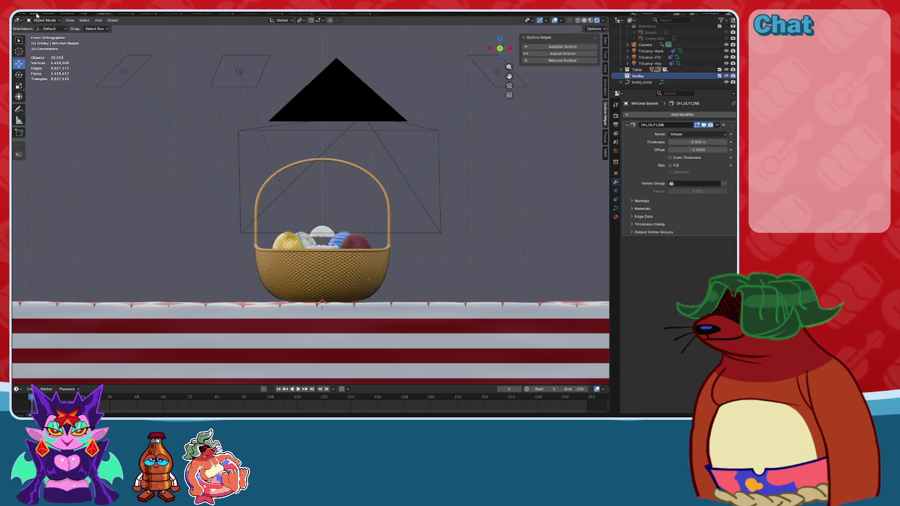
{"action": "left_click", "coordinate": [40, 21]}
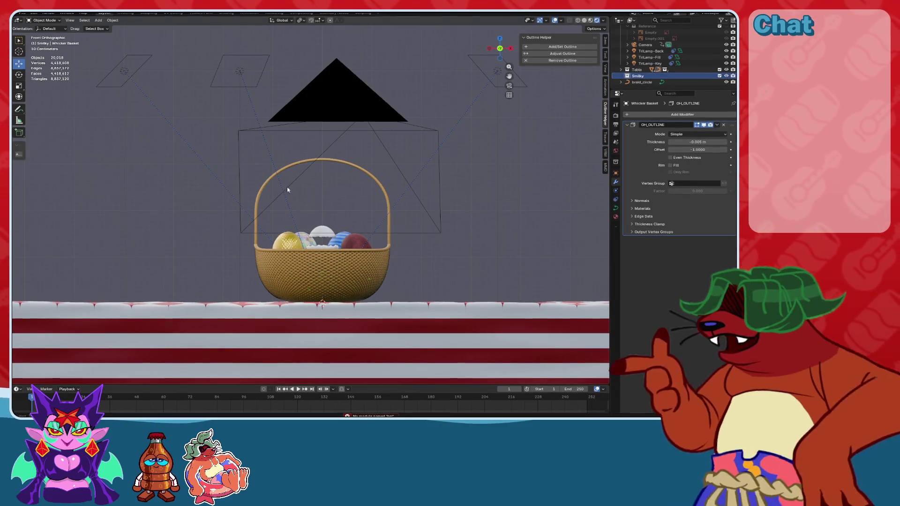
Import the rigged VRM character file through File > Import > VRM.
{"action": "left_click", "coordinate": [22, 12]}
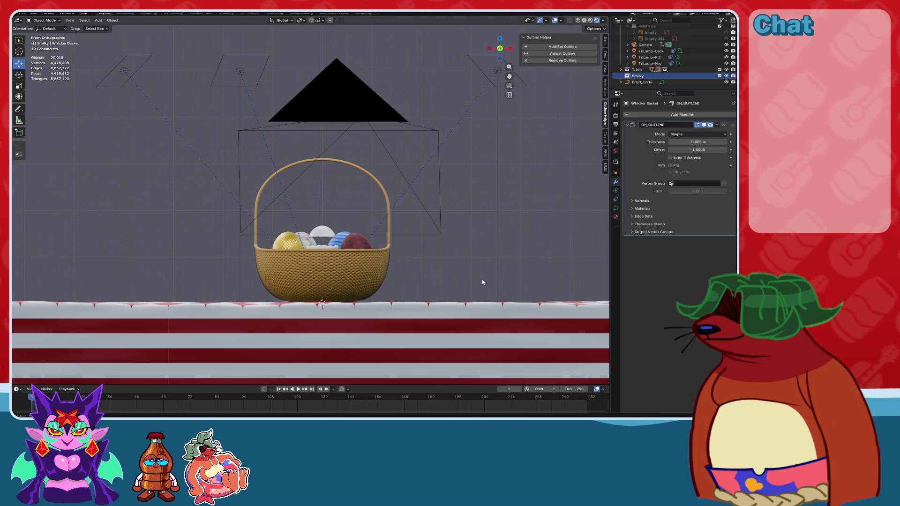
{"action": "key", "text": "ctrl+alt+o"}
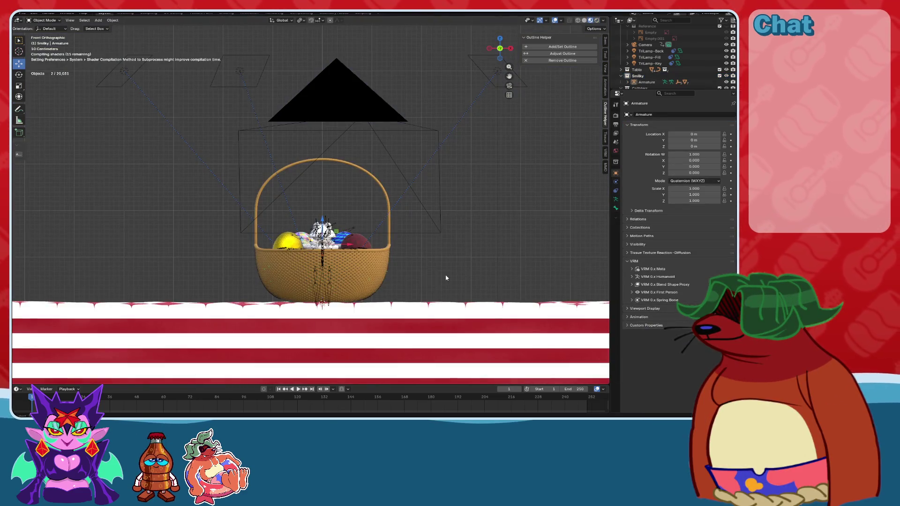
Select the character's Armature and move it along Y to -2.5568 m, out of the basket.
{"action": "mouse_move", "coordinate": [445, 278]}
{"action": "middle_mouse_down"}
{"action": "mouse_move", "coordinate": [441, 225]}
{"action": "mouse_move", "coordinate": [428, 204]}
{"action": "mouse_move", "coordinate": [438, 217]}
{"action": "middle_mouse_up"}
{"action": "scroll", "coordinate": [440, 207], "scroll_direction": "up", "scroll_amount": 5}
{"action": "scroll", "coordinate": [438, 216], "scroll_direction": "up", "scroll_amount": 4}
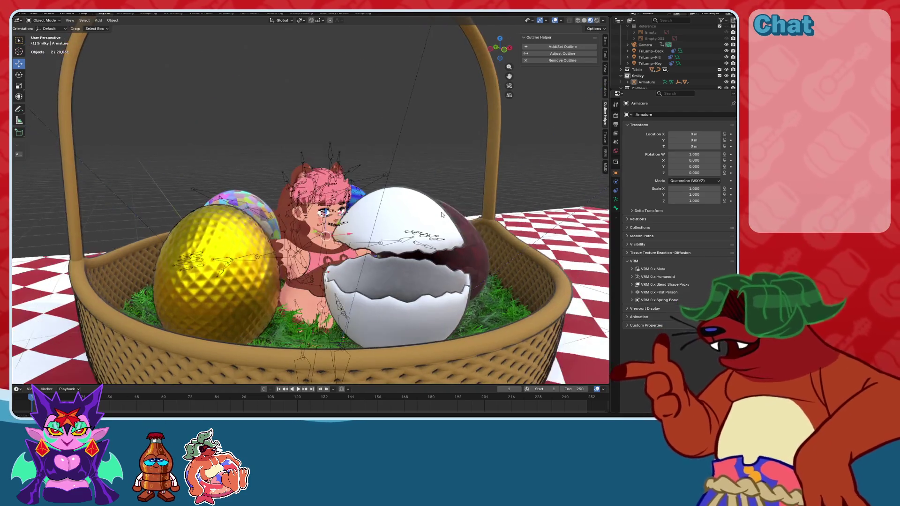
{"action": "scroll", "coordinate": [432, 222], "scroll_direction": "down", "scroll_amount": 5}
{"action": "scroll", "coordinate": [432, 222], "scroll_direction": "down", "scroll_amount": 3}
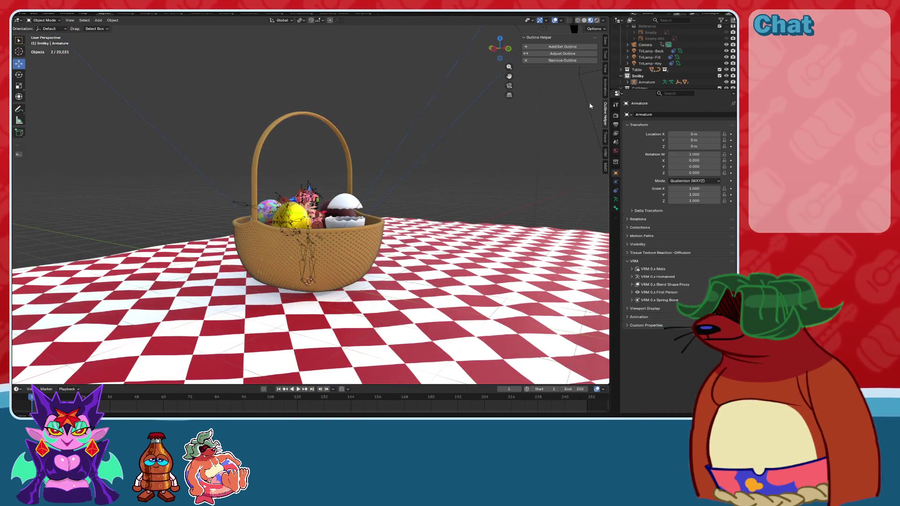
{"action": "left_click", "coordinate": [646, 82]}
{"action": "middle_click_drag", "start_coordinate": [356, 262], "coordinate": [294, 262]}
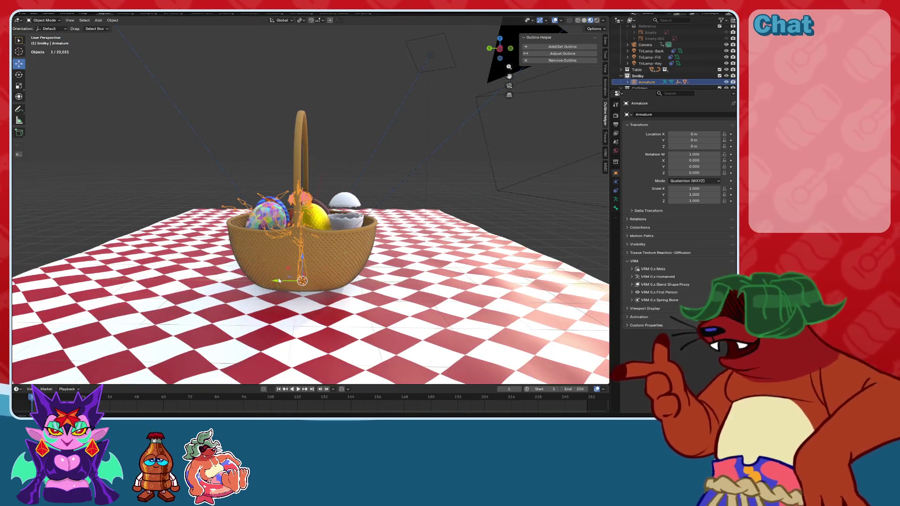
{"action": "left_click_drag", "start_coordinate": [278, 280], "coordinate": [434, 287]}
{"action": "key", "text": "KP_Decimal"}
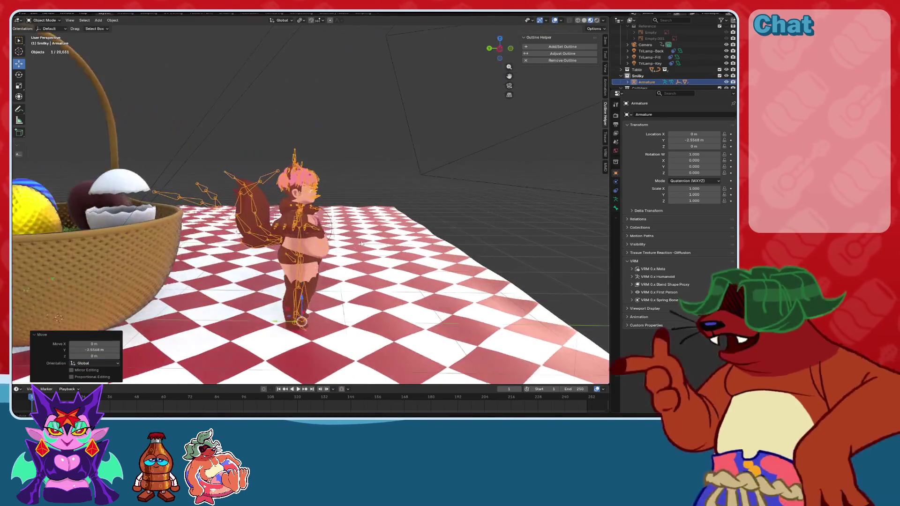
Save the file with the character now standing beside the basket.
{"action": "mouse_move", "coordinate": [360, 243]}
{"action": "middle_mouse_down"}
{"action": "mouse_move", "coordinate": [337, 234]}
{"action": "mouse_move", "coordinate": [378, 203]}
{"action": "mouse_move", "coordinate": [422, 220]}
{"action": "mouse_move", "coordinate": [409, 217]}
{"action": "middle_mouse_up"}
{"action": "scroll", "coordinate": [378, 203], "scroll_direction": "up", "scroll_amount": 2}
{"action": "scroll", "coordinate": [414, 214], "scroll_direction": "down", "scroll_amount": 5}
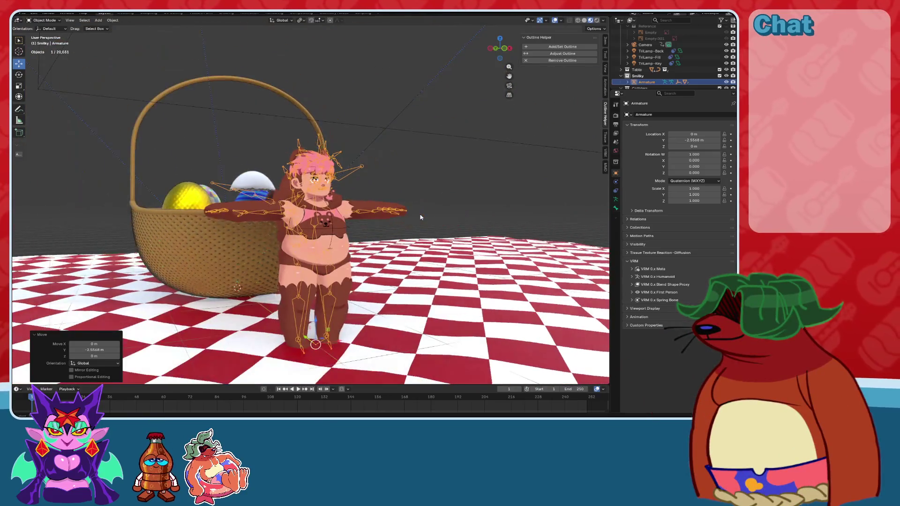
{"action": "key", "text": "ctrl+s"}
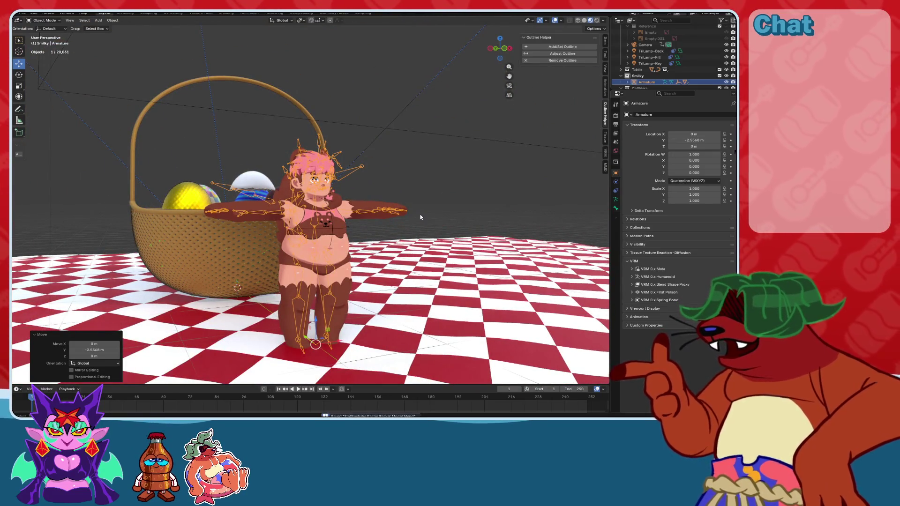
{"action": "left_click", "coordinate": [22, 13]}
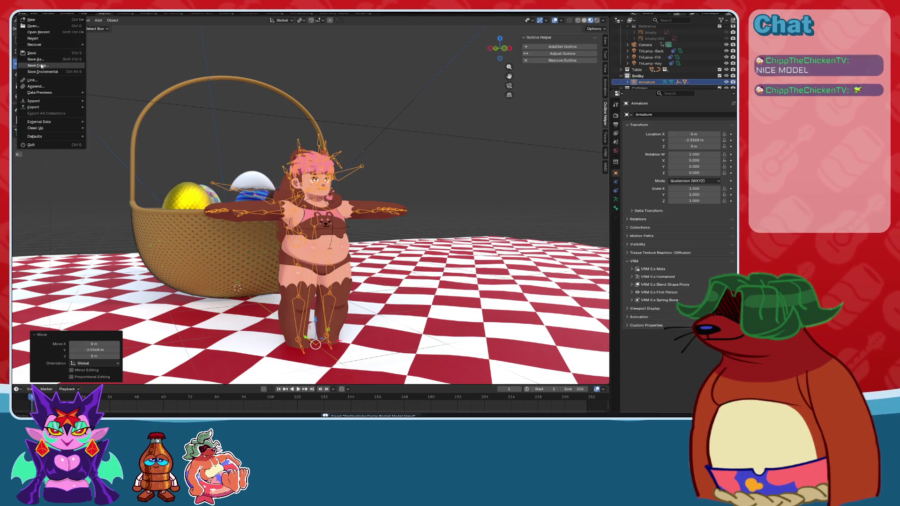
Reopen the recently saved basket scene from Open Recent and save it.
{"action": "mouse_move", "coordinate": [39, 33]}
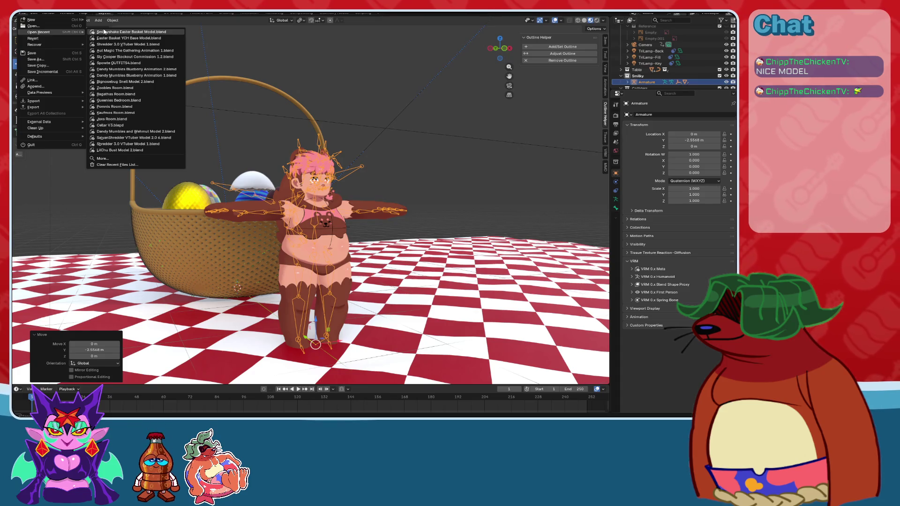
{"action": "left_click", "coordinate": [104, 32]}
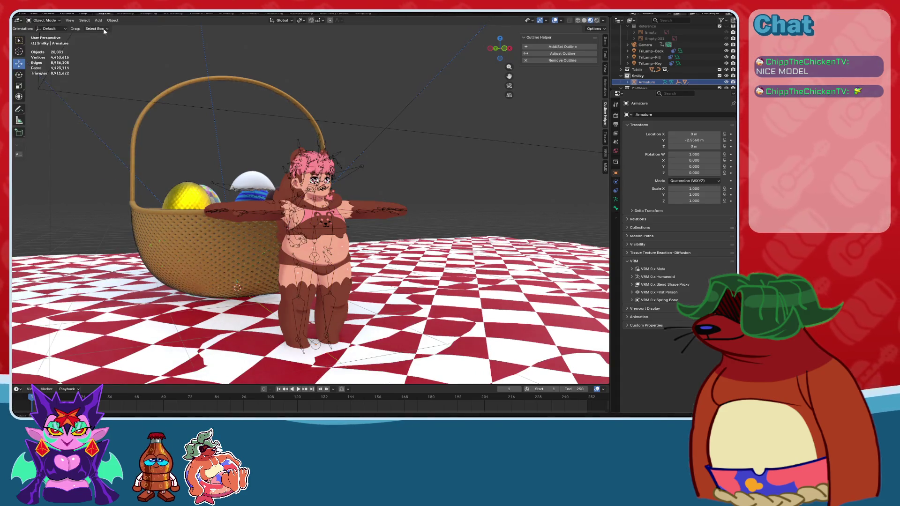
{"action": "middle_click_drag", "start_coordinate": [416, 173], "coordinate": [388, 189]}
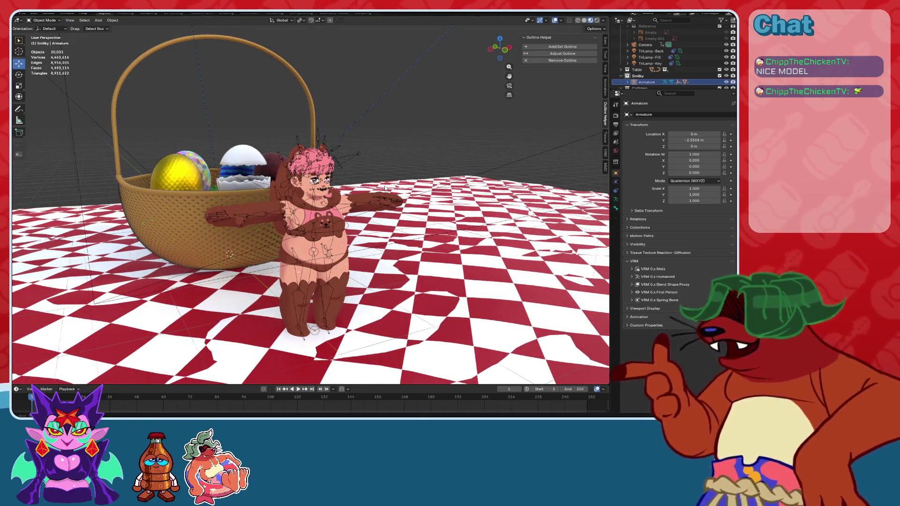
{"action": "key", "text": "ctrl+s"}
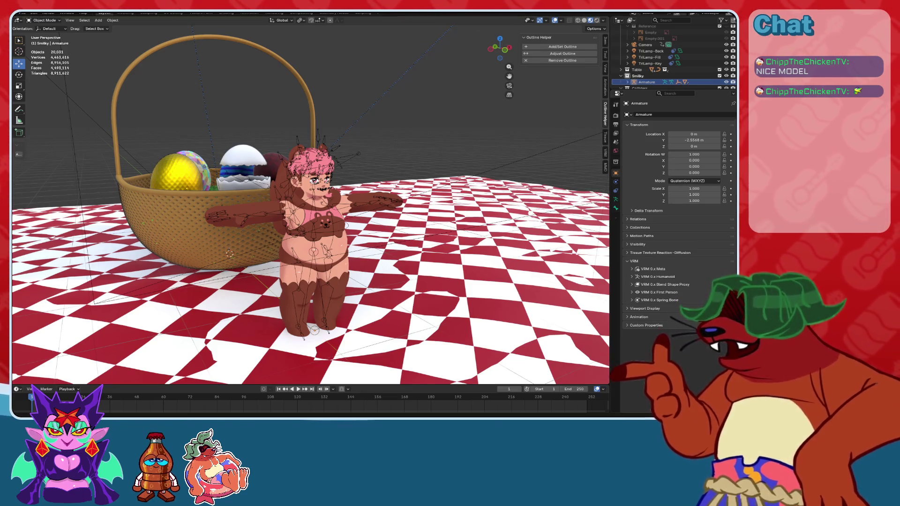
{"action": "key", "text": "ctrl+s"}
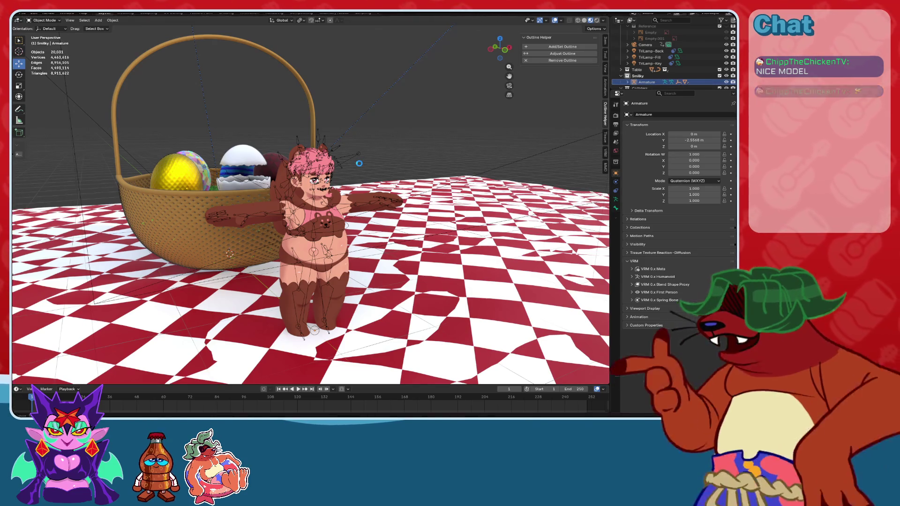
Scale the character's armature down to 0.563 beside the basket.
{"action": "mouse_move", "coordinate": [359, 163]}
{"action": "middle_mouse_down"}
{"action": "mouse_move", "coordinate": [383, 168]}
{"action": "mouse_move", "coordinate": [372, 208]}
{"action": "mouse_move", "coordinate": [417, 161]}
{"action": "mouse_move", "coordinate": [266, 188]}
{"action": "mouse_move", "coordinate": [264, 214]}
{"action": "mouse_move", "coordinate": [295, 201]}
{"action": "mouse_move", "coordinate": [454, 181]}
{"action": "mouse_move", "coordinate": [468, 168]}
{"action": "middle_mouse_up"}
{"action": "left_click", "coordinate": [455, 181]}
{"action": "key", "text": "s"}
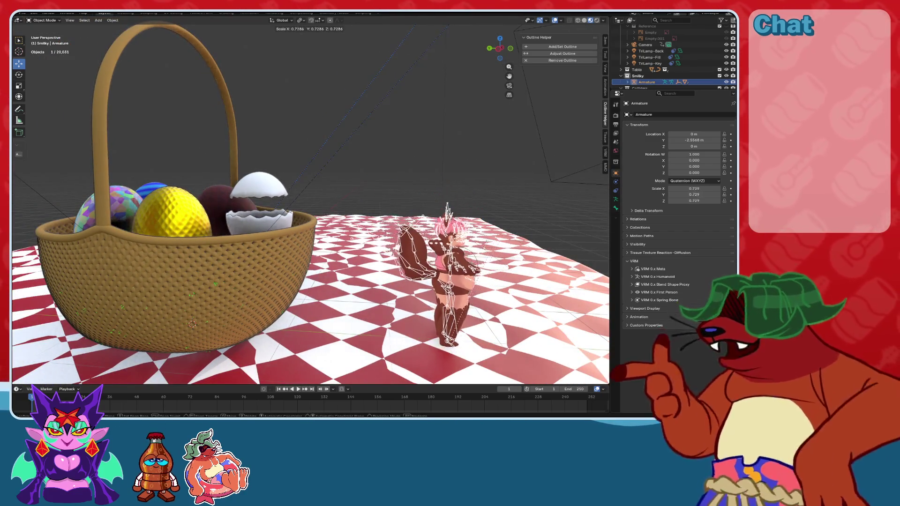
{"action": "left_click", "coordinate": [493, 230]}
Switch to a side wireframe view and select both cracked egg halves and the chest collider.
{"action": "left_click", "coordinate": [499, 48]}
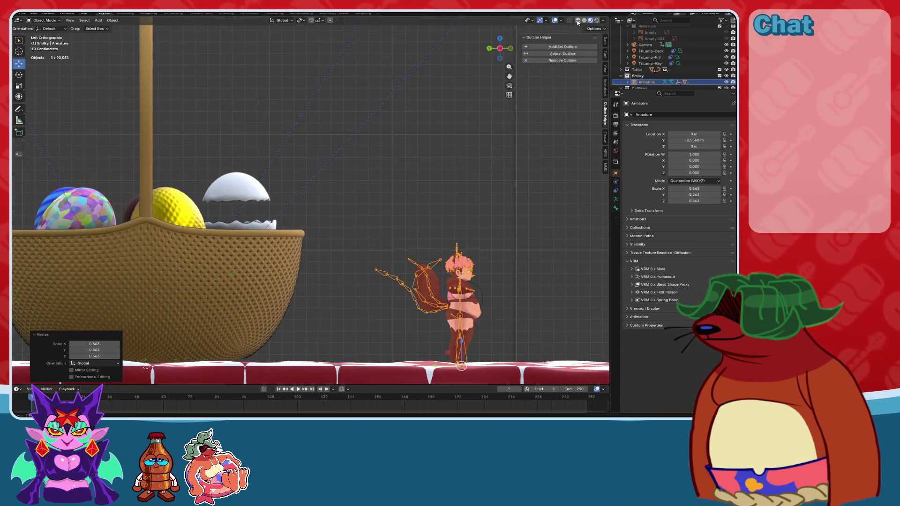
{"action": "left_click", "coordinate": [577, 21]}
{"action": "left_click", "coordinate": [255, 229]}
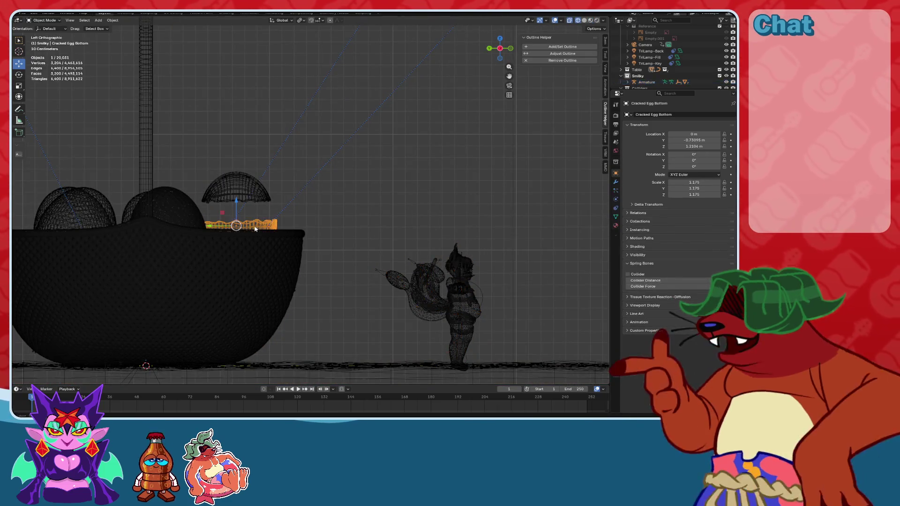
{"action": "left_click", "coordinate": [239, 184], "text": "shift"}
{"action": "left_click", "coordinate": [481, 293], "text": "shift"}
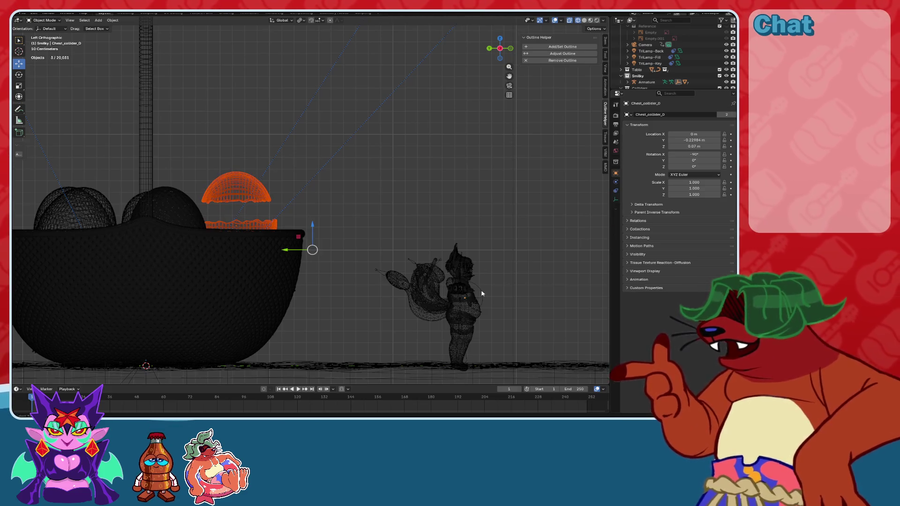
Select the armature and all character parts, then isolate them in Local view.
{"action": "left_click", "coordinate": [414, 265], "text": "shift"}
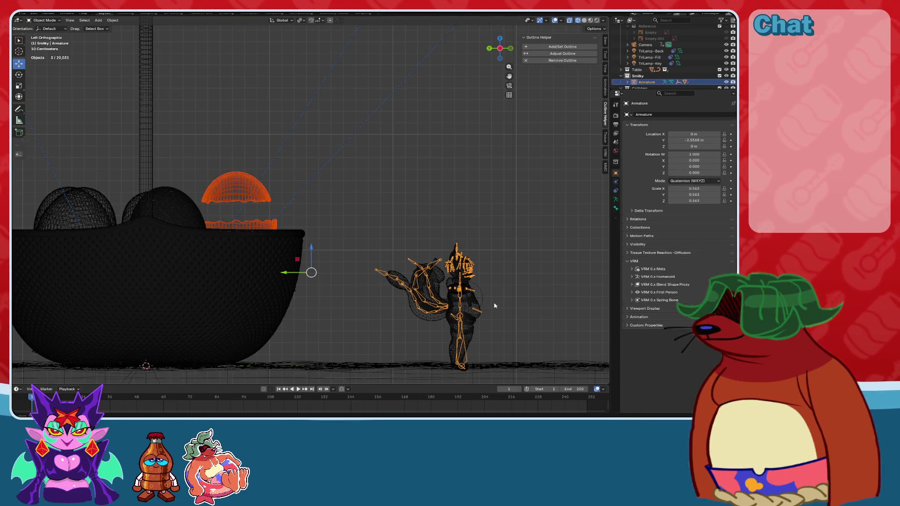
{"action": "left_click_drag", "start_coordinate": [516, 331], "coordinate": [372, 246], "text": "shift"}
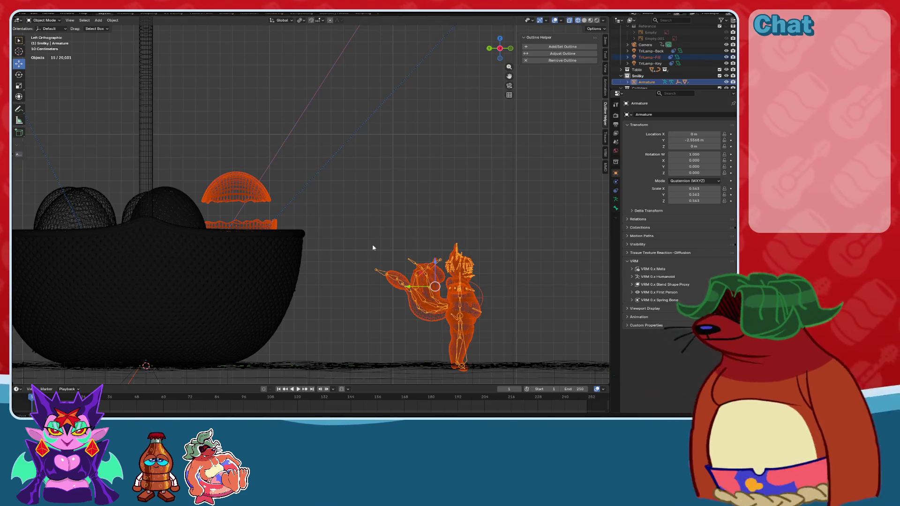
{"action": "key", "text": "KP_Divide"}
{"action": "key", "text": "alt+a"}
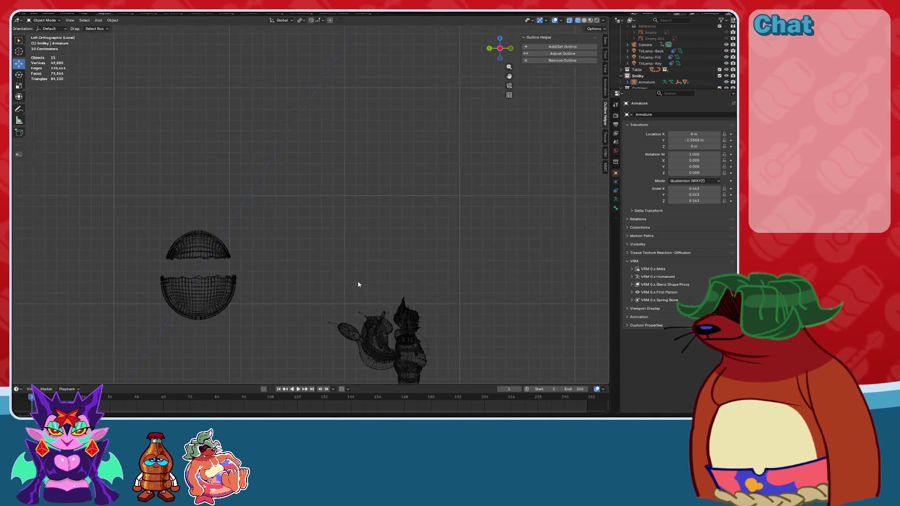
{"action": "scroll", "coordinate": [361, 177], "scroll_direction": "down", "scroll_amount": 5}
{"action": "scroll", "coordinate": [425, 246], "scroll_direction": "up", "scroll_amount": 5}
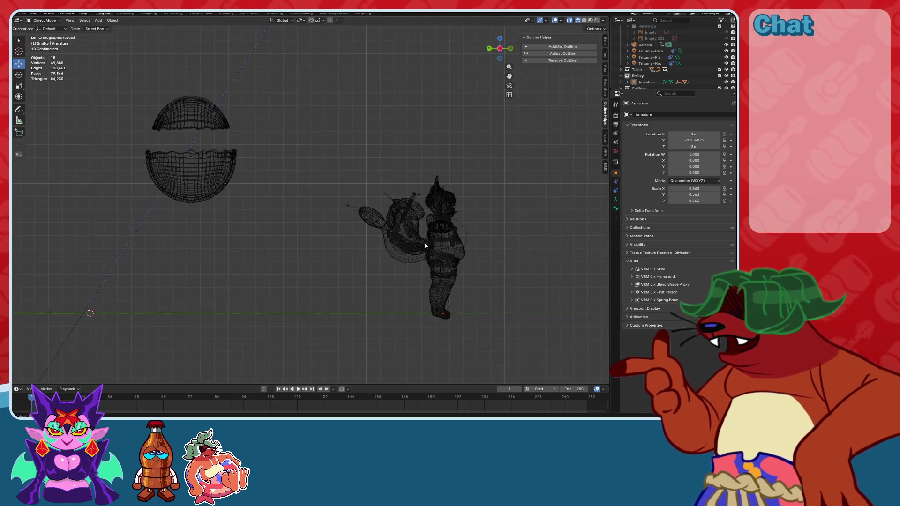
Delete the stray Chest_collider_0 object.
{"action": "left_click", "coordinate": [391, 196]}
{"action": "middle_click_drag", "start_coordinate": [468, 238], "coordinate": [488, 248], "text": "shift"}
{"action": "left_click", "coordinate": [488, 248]}
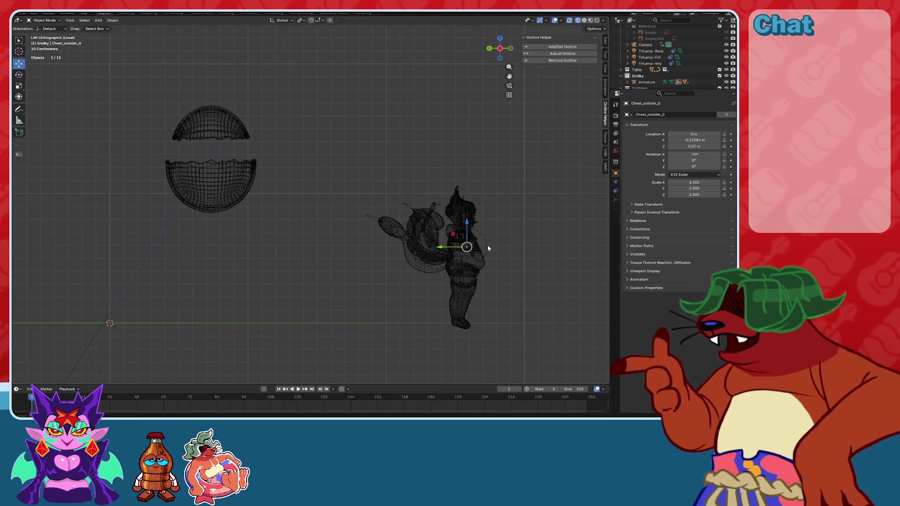
{"action": "key", "text": "Delete"}
Clear the selection, switch to Solid shading, and select the armature from the side.
{"action": "left_click", "coordinate": [476, 241]}
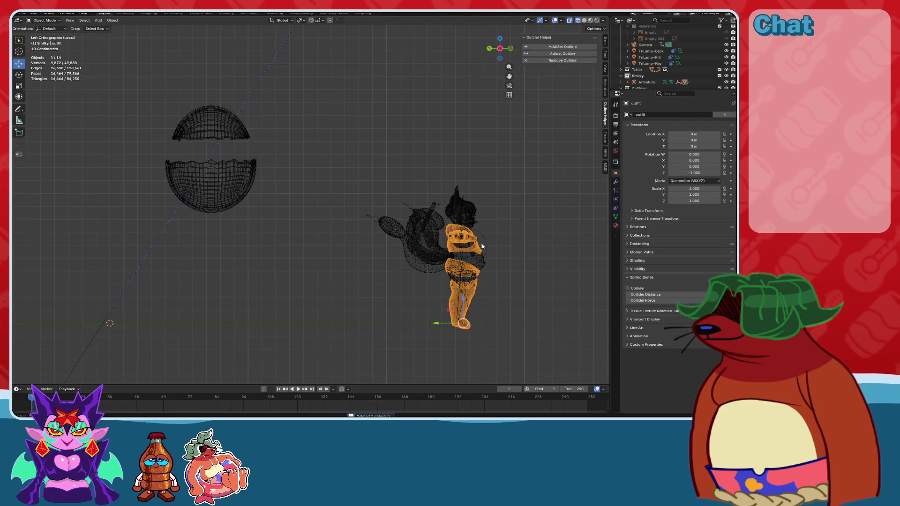
{"action": "left_click", "coordinate": [481, 245]}
{"action": "mouse_move", "coordinate": [498, 249]}
{"action": "middle_mouse_down"}
{"action": "mouse_move", "coordinate": [467, 252]}
{"action": "mouse_move", "coordinate": [498, 110]}
{"action": "middle_mouse_up"}
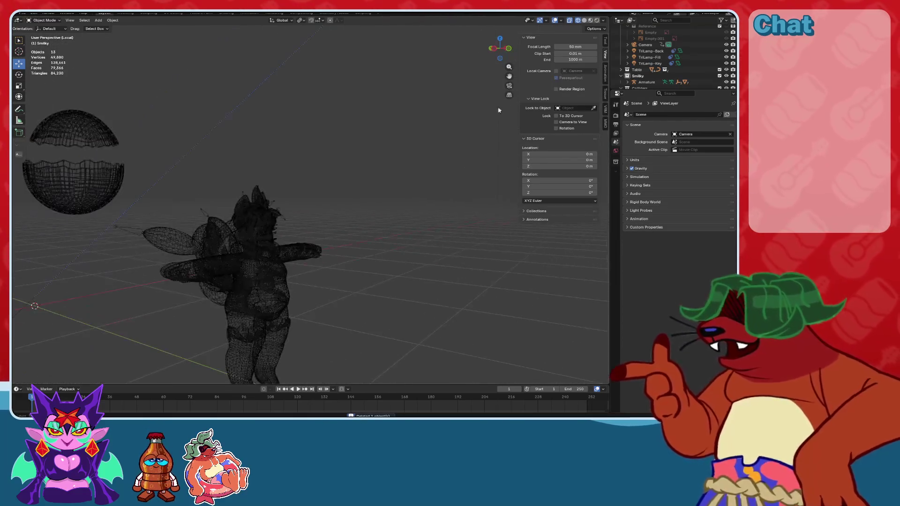
{"action": "left_click", "coordinate": [584, 20]}
{"action": "mouse_move", "coordinate": [301, 258]}
{"action": "middle_mouse_down"}
{"action": "mouse_move", "coordinate": [372, 220]}
{"action": "mouse_move", "coordinate": [275, 215]}
{"action": "mouse_move", "coordinate": [333, 199]}
{"action": "mouse_move", "coordinate": [419, 215]}
{"action": "mouse_move", "coordinate": [295, 221]}
{"action": "middle_mouse_up"}
{"action": "left_click", "coordinate": [333, 200]}
Frame the character in Material Preview and orbit to a three-quarter view of the tails mesh.
{"action": "key", "text": "KP_Decimal"}
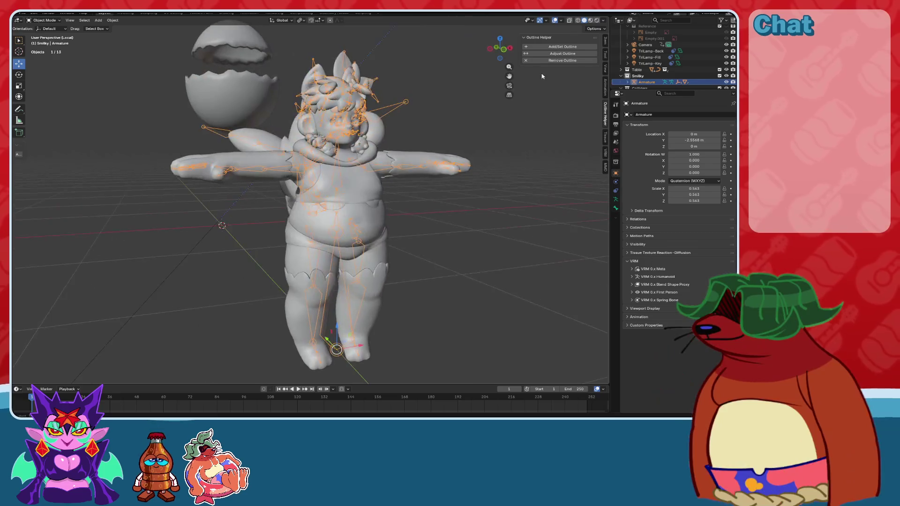
{"action": "left_click", "coordinate": [591, 20]}
{"action": "mouse_move", "coordinate": [468, 141]}
{"action": "middle_mouse_down"}
{"action": "mouse_move", "coordinate": [426, 147]}
{"action": "mouse_move", "coordinate": [401, 191]}
{"action": "mouse_move", "coordinate": [445, 215]}
{"action": "mouse_move", "coordinate": [417, 241]}
{"action": "mouse_move", "coordinate": [451, 223]}
{"action": "mouse_move", "coordinate": [452, 197]}
{"action": "mouse_move", "coordinate": [398, 183]}
{"action": "middle_mouse_up"}
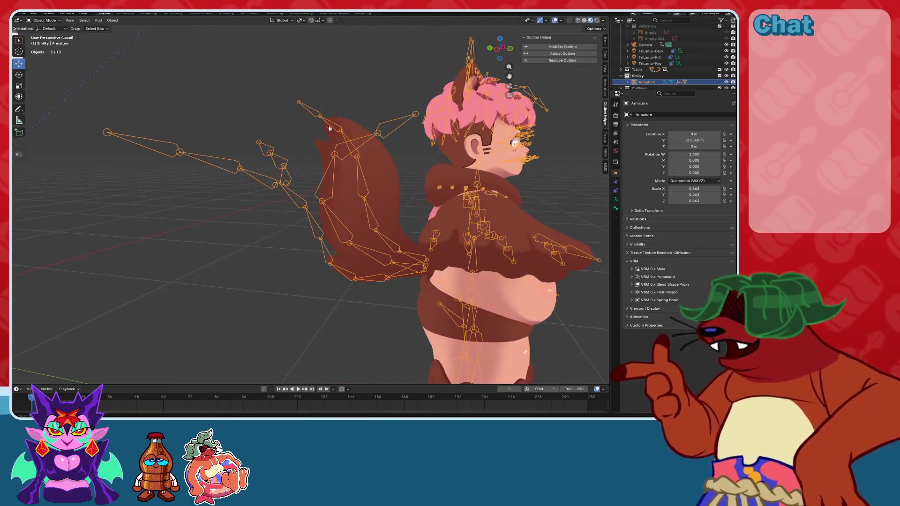
{"action": "left_click", "coordinate": [320, 142]}
{"action": "scroll", "coordinate": [320, 142], "scroll_direction": "down", "scroll_amount": 5}
{"action": "mouse_move", "coordinate": [320, 142]}
{"action": "middle_mouse_down"}
{"action": "mouse_move", "coordinate": [328, 255]}
{"action": "mouse_move", "coordinate": [273, 261]}
{"action": "middle_mouse_up"}
{"action": "scroll", "coordinate": [273, 261], "scroll_direction": "up", "scroll_amount": 6}
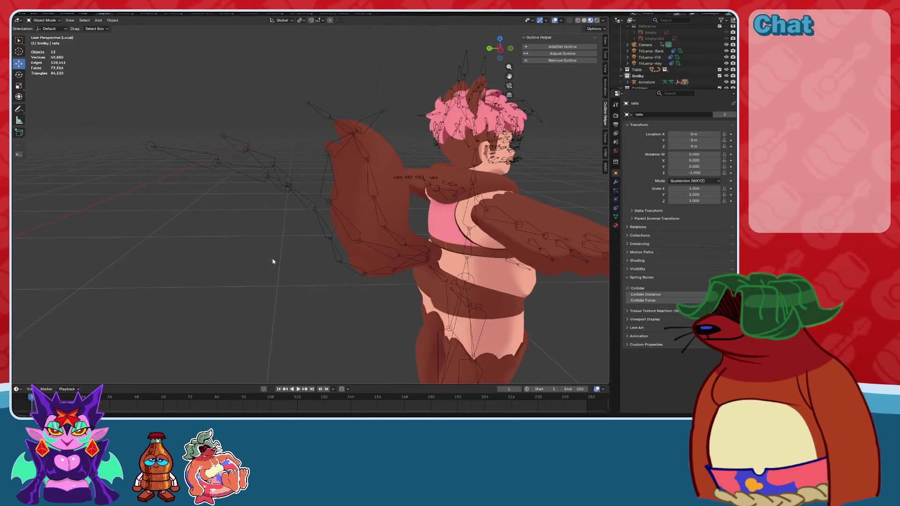
Orbit closer around the character, picking the tails, hair and then the armature.
{"action": "left_click", "coordinate": [316, 229]}
{"action": "left_click", "coordinate": [316, 229]}
{"action": "mouse_move", "coordinate": [316, 229]}
{"action": "middle_mouse_down"}
{"action": "mouse_move", "coordinate": [293, 248]}
{"action": "mouse_move", "coordinate": [219, 247]}
{"action": "middle_mouse_up"}
{"action": "scroll", "coordinate": [220, 247], "scroll_direction": "down", "scroll_amount": 8}
{"action": "left_click", "coordinate": [388, 128]}
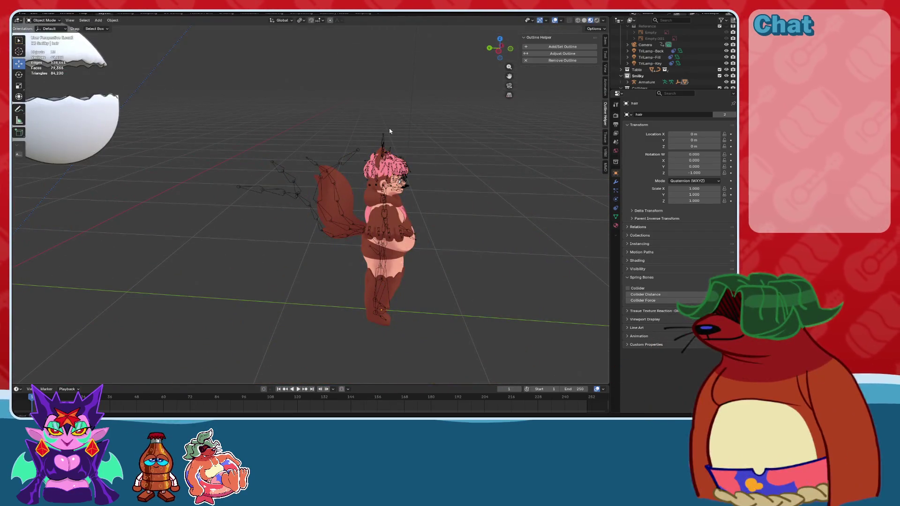
{"action": "left_click", "coordinate": [386, 134]}
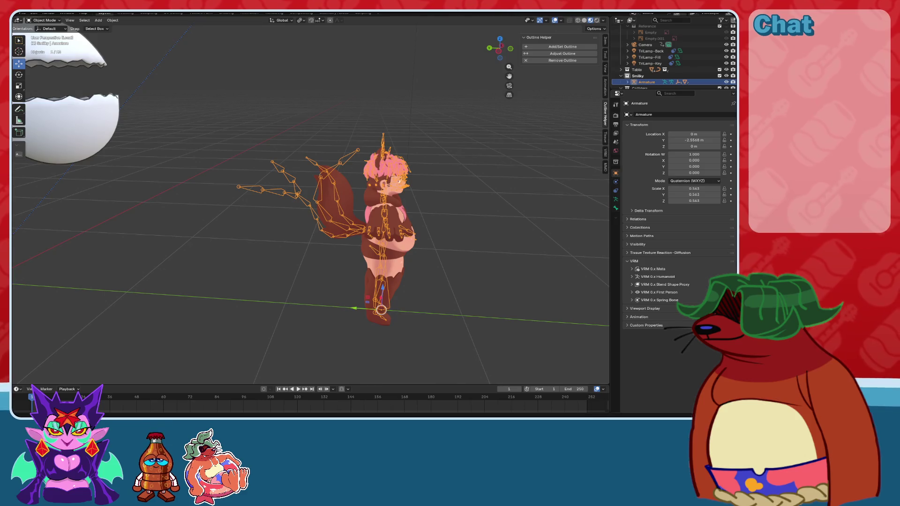
Select the Body Base mesh and bring the character's face into close view.
{"action": "mouse_move", "coordinate": [386, 261]}
{"action": "middle_mouse_down"}
{"action": "mouse_move", "coordinate": [390, 228]}
{"action": "mouse_move", "coordinate": [400, 243]}
{"action": "middle_mouse_up"}
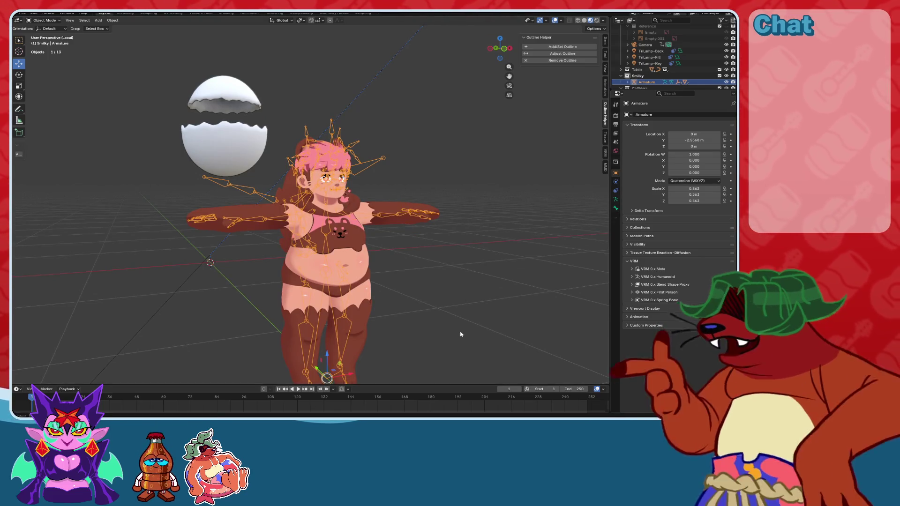
{"action": "mouse_move", "coordinate": [461, 334]}
{"action": "middle_mouse_down"}
{"action": "mouse_move", "coordinate": [377, 294]}
{"action": "mouse_move", "coordinate": [343, 237]}
{"action": "mouse_move", "coordinate": [405, 276]}
{"action": "middle_mouse_up"}
{"action": "scroll", "coordinate": [404, 276], "scroll_direction": "up", "scroll_amount": 6}
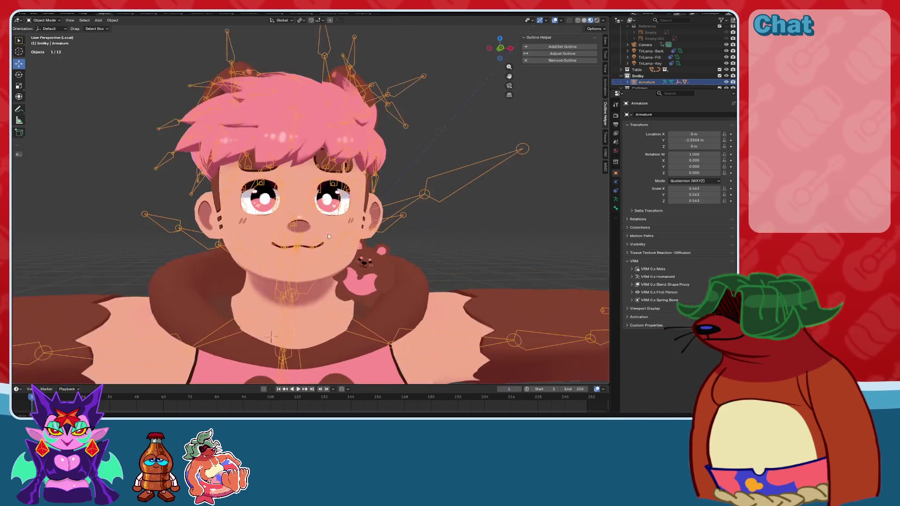
{"action": "left_click", "coordinate": [330, 265]}
{"action": "middle_click_drag", "start_coordinate": [330, 267], "coordinate": [360, 274]}
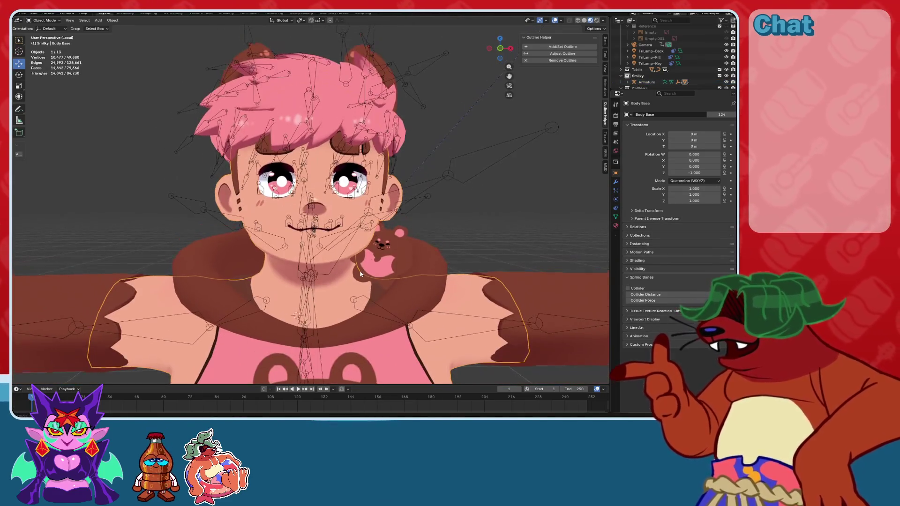
Hide the viewport overlays and bring up the mesh's Shape Keys list in Object Data properties.
{"action": "left_click", "coordinate": [554, 21]}
{"action": "left_click", "coordinate": [616, 217]}
{"action": "mouse_move", "coordinate": [505, 222]}
{"action": "middle_mouse_down"}
{"action": "mouse_move", "coordinate": [429, 212]}
{"action": "mouse_move", "coordinate": [438, 197]}
{"action": "mouse_move", "coordinate": [468, 245]}
{"action": "mouse_move", "coordinate": [417, 295]}
{"action": "mouse_move", "coordinate": [405, 279]}
{"action": "middle_mouse_up"}
{"action": "scroll", "coordinate": [417, 296], "scroll_direction": "up", "scroll_amount": 5}
{"action": "scroll", "coordinate": [685, 194], "scroll_direction": "down", "scroll_amount": 10}
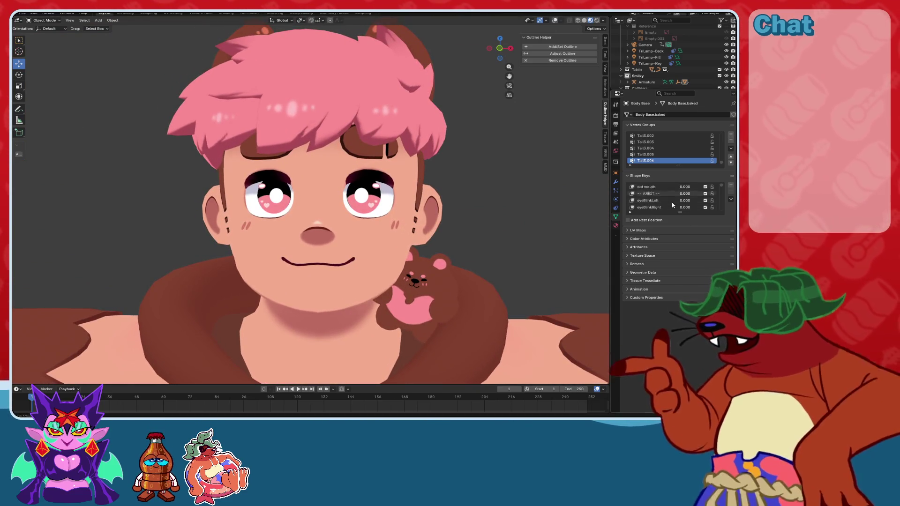
{"action": "scroll", "coordinate": [679, 195], "scroll_direction": "down", "scroll_amount": 15}
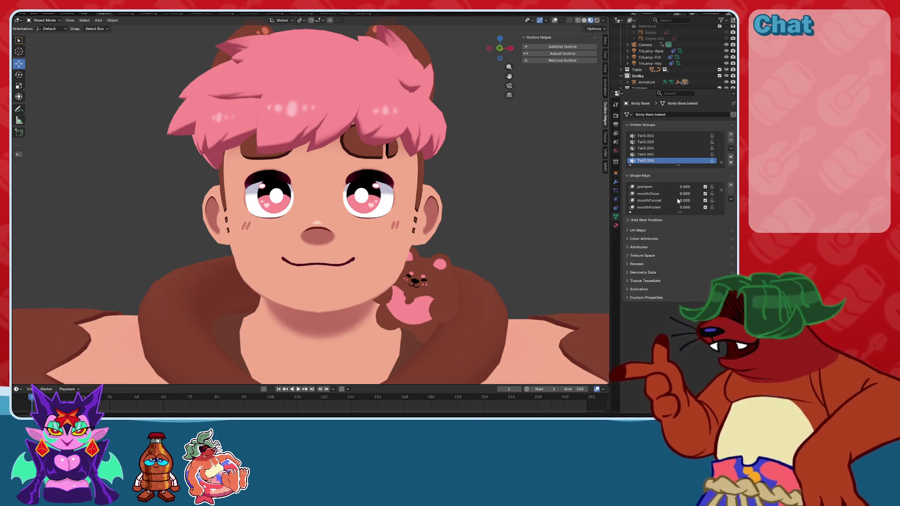
{"action": "scroll", "coordinate": [676, 204], "scroll_direction": "down", "scroll_amount": 5}
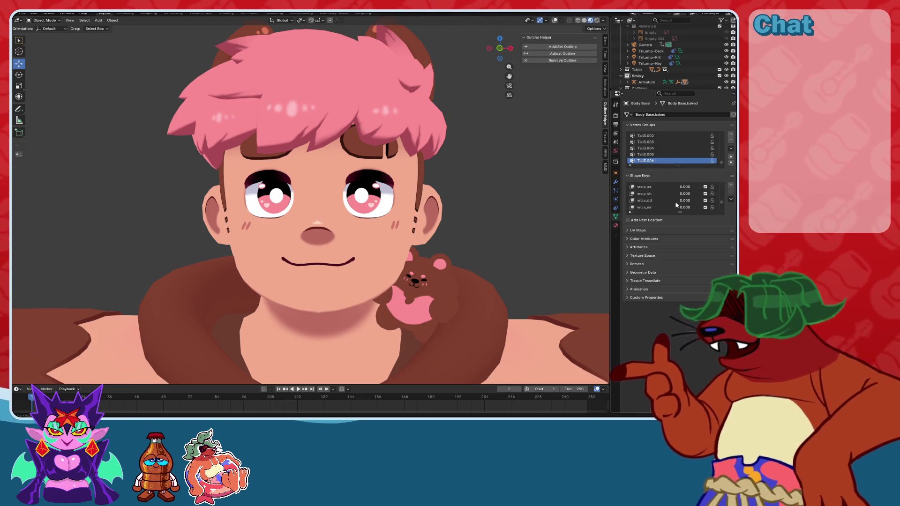
{"action": "scroll", "coordinate": [676, 204], "scroll_direction": "up", "scroll_amount": 3}
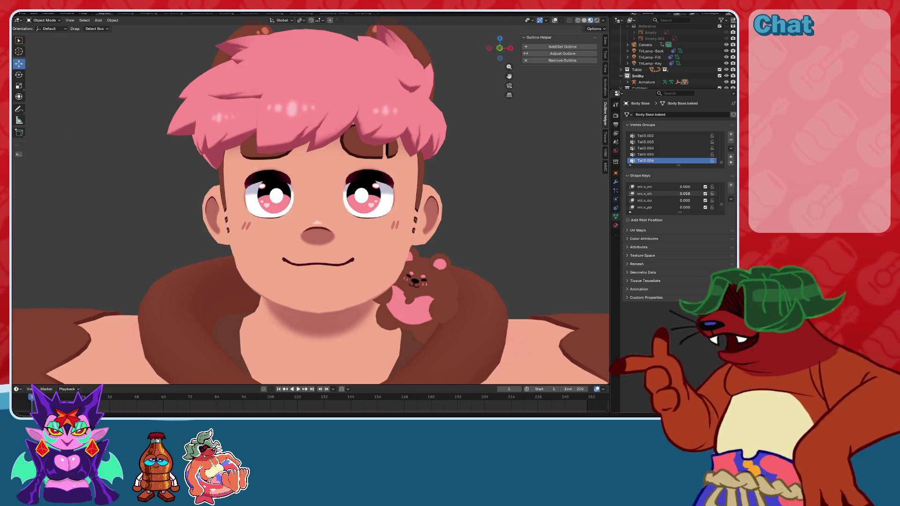
{"action": "scroll", "coordinate": [652, 205], "scroll_direction": "up", "scroll_amount": 4}
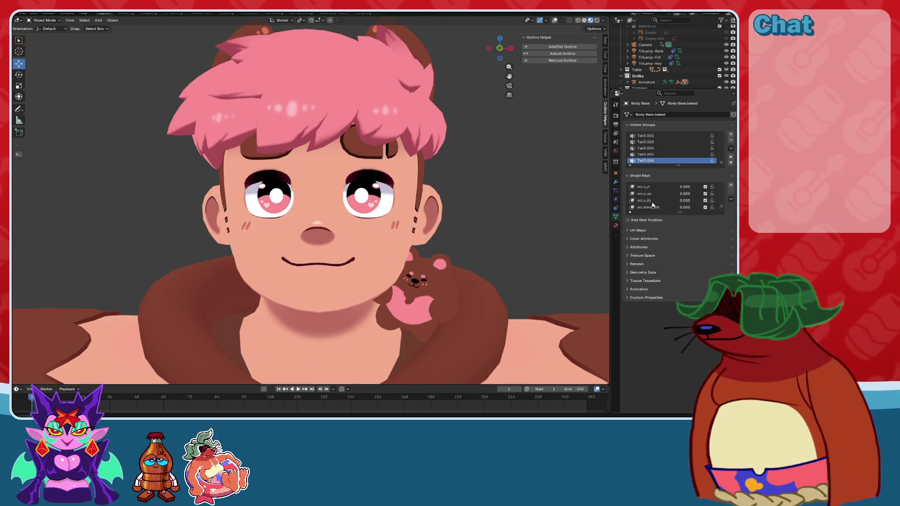
{"action": "scroll", "coordinate": [652, 205], "scroll_direction": "up", "scroll_amount": 8}
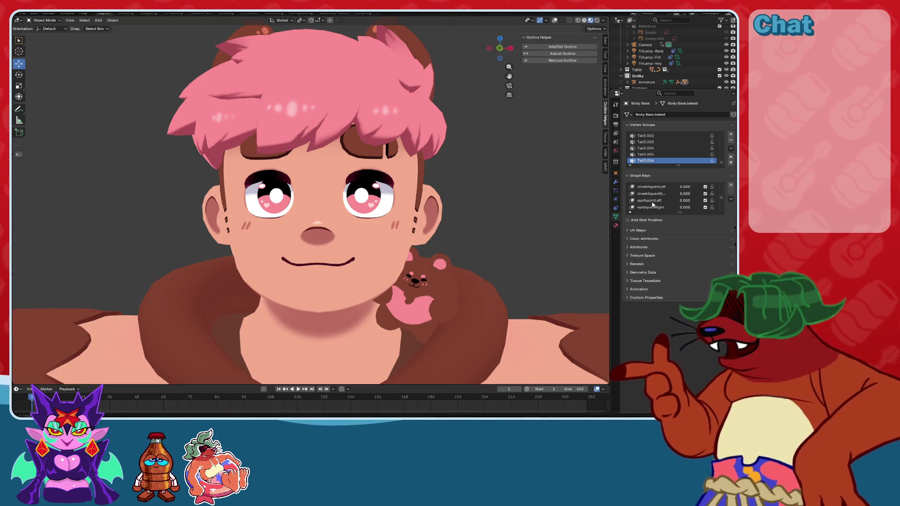
{"action": "scroll", "coordinate": [652, 205], "scroll_direction": "up", "scroll_amount": 3}
{"action": "scroll", "coordinate": [652, 204], "scroll_direction": "down", "scroll_amount": 5}
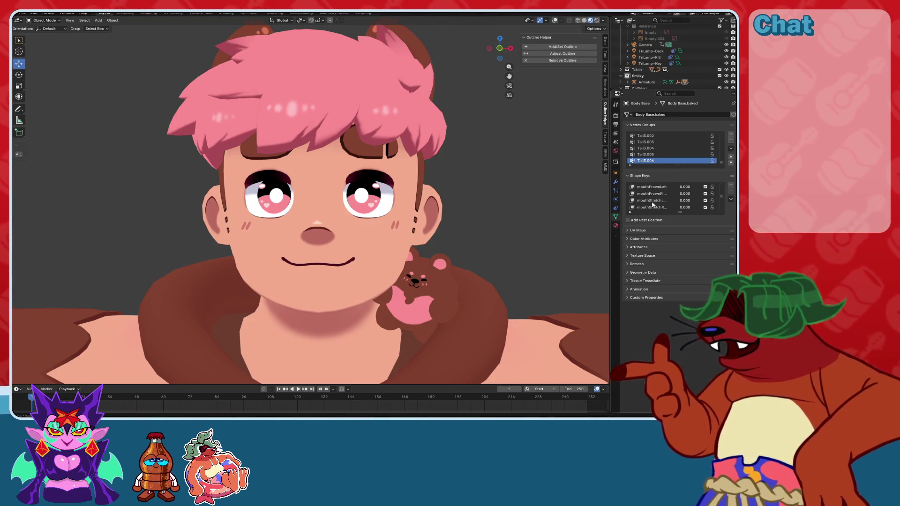
{"action": "scroll", "coordinate": [652, 204], "scroll_direction": "down", "scroll_amount": 5}
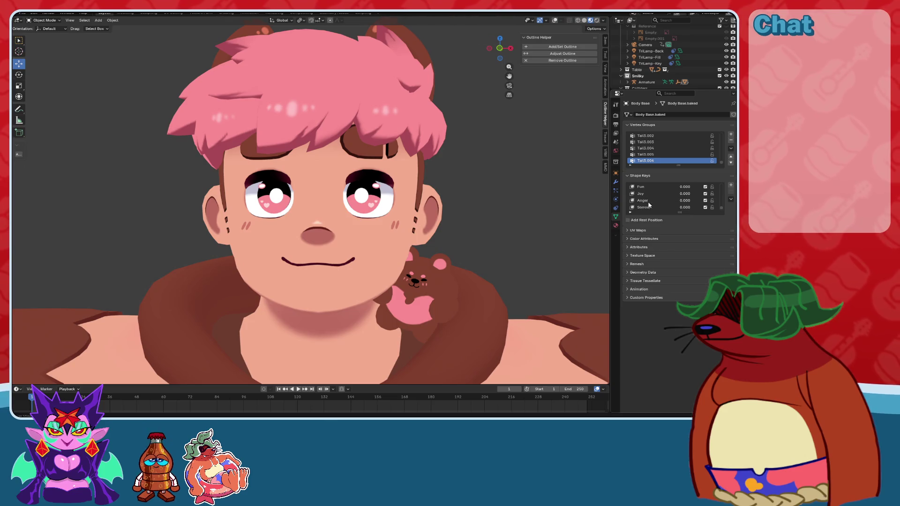
{"action": "scroll", "coordinate": [672, 202], "scroll_direction": "up", "scroll_amount": 1}
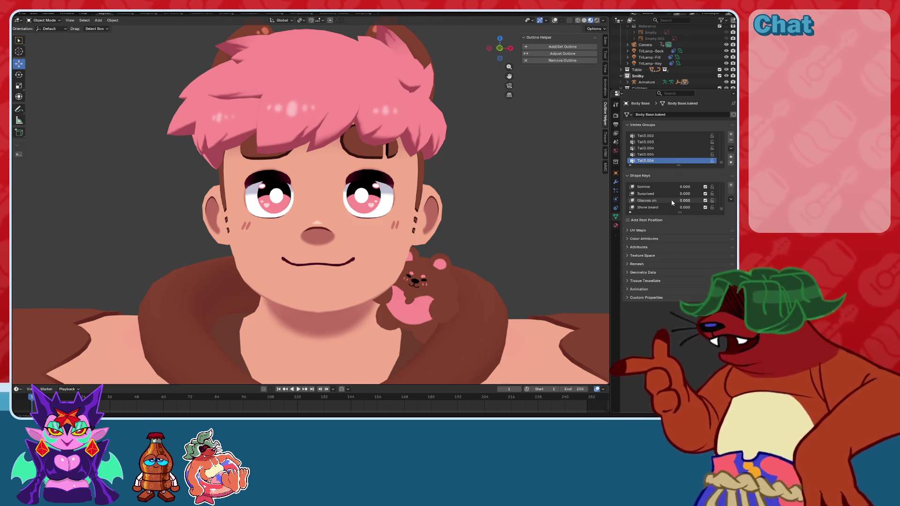
Set Surprised to 1.000, then try Show monkey at full and undo it.
{"action": "left_click_drag", "start_coordinate": [674, 194], "coordinate": [703, 194]}
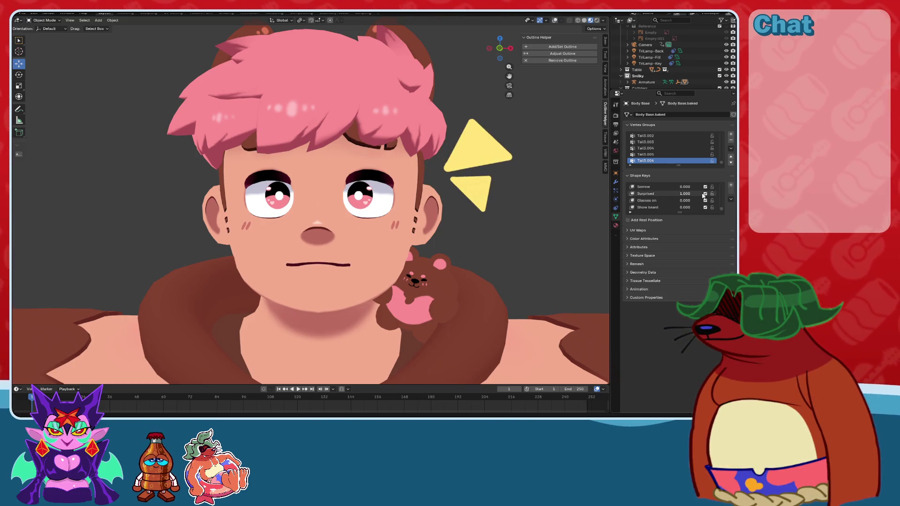
{"action": "scroll", "coordinate": [684, 200], "scroll_direction": "down", "scroll_amount": 2}
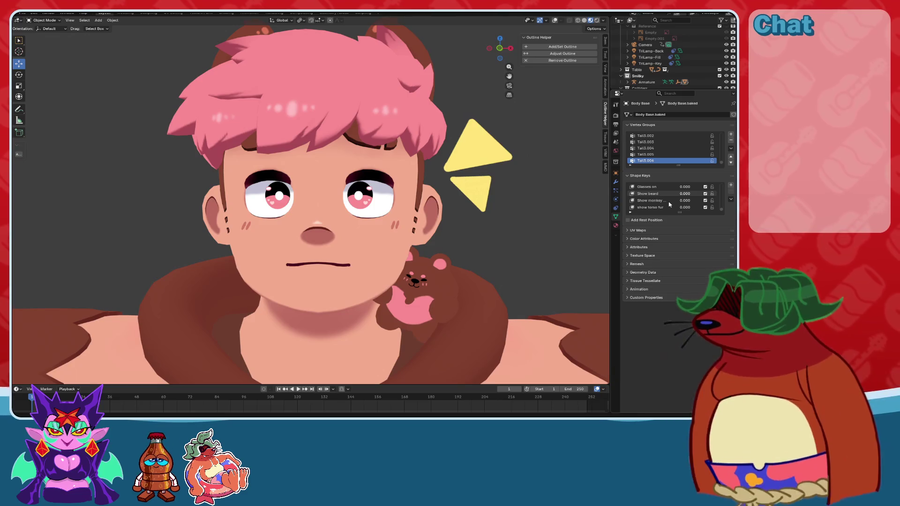
{"action": "left_click_drag", "start_coordinate": [669, 204], "coordinate": [701, 200]}
{"action": "key", "text": "ctrl+z"}
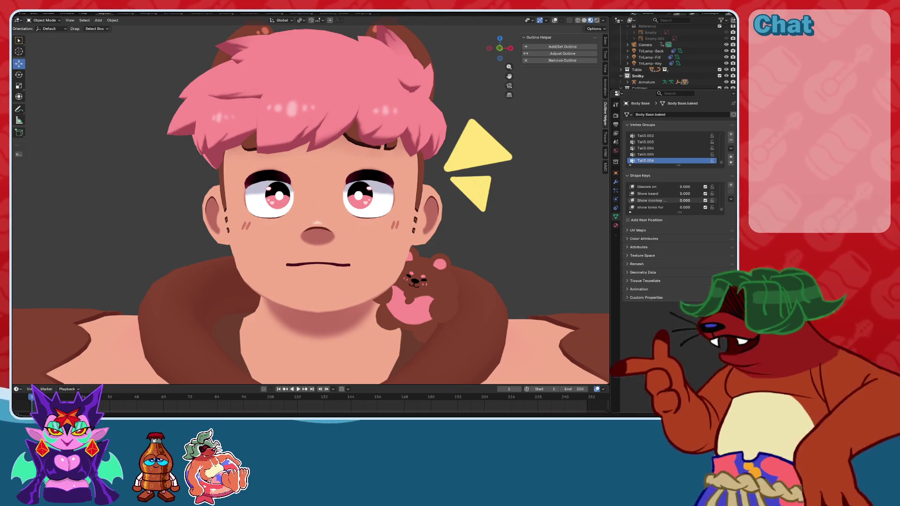
{"action": "key", "text": "ctrl+shift+z"}
{"action": "key", "text": "ctrl+z"}
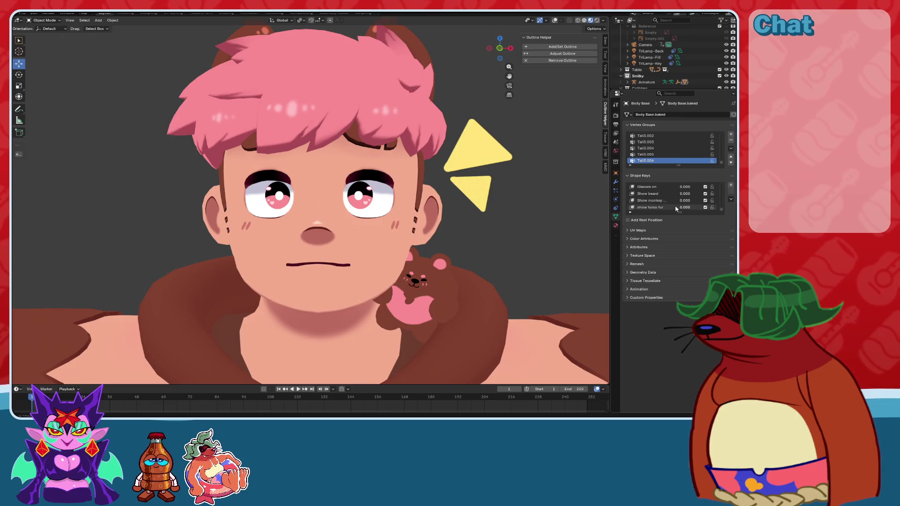
Preview show torso fur at full strength, then set it back to zero.
{"action": "left_click_drag", "start_coordinate": [676, 209], "coordinate": [716, 208]}
{"action": "scroll", "coordinate": [347, 218], "scroll_direction": "down", "scroll_amount": 8}
{"action": "mouse_move", "coordinate": [347, 218]}
{"action": "middle_mouse_down"}
{"action": "mouse_move", "coordinate": [309, 220]}
{"action": "mouse_move", "coordinate": [375, 199]}
{"action": "middle_mouse_up"}
{"action": "scroll", "coordinate": [375, 198], "scroll_direction": "up", "scroll_amount": 5}
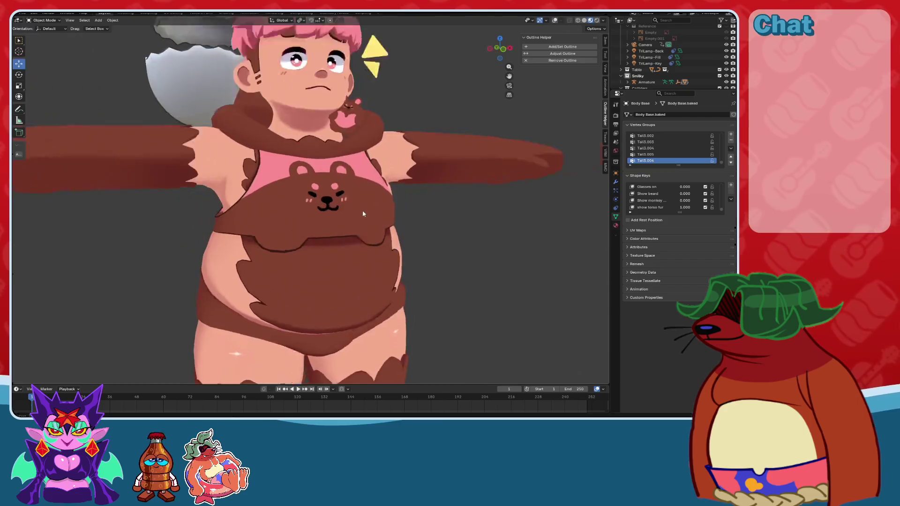
{"action": "left_click_drag", "start_coordinate": [687, 209], "coordinate": [667, 209]}
{"action": "mouse_move", "coordinate": [516, 225]}
{"action": "middle_mouse_down"}
{"action": "mouse_move", "coordinate": [512, 237]}
{"action": "mouse_move", "coordinate": [473, 255]}
{"action": "middle_mouse_up"}
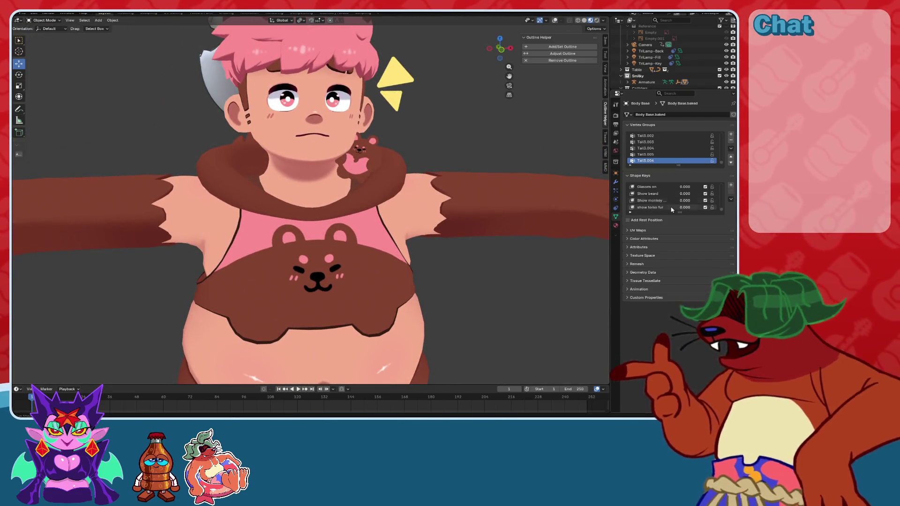
Type 0 into one shape key value, then set Joy to 1.
{"action": "scroll", "coordinate": [675, 201], "scroll_direction": "up", "scroll_amount": 3}
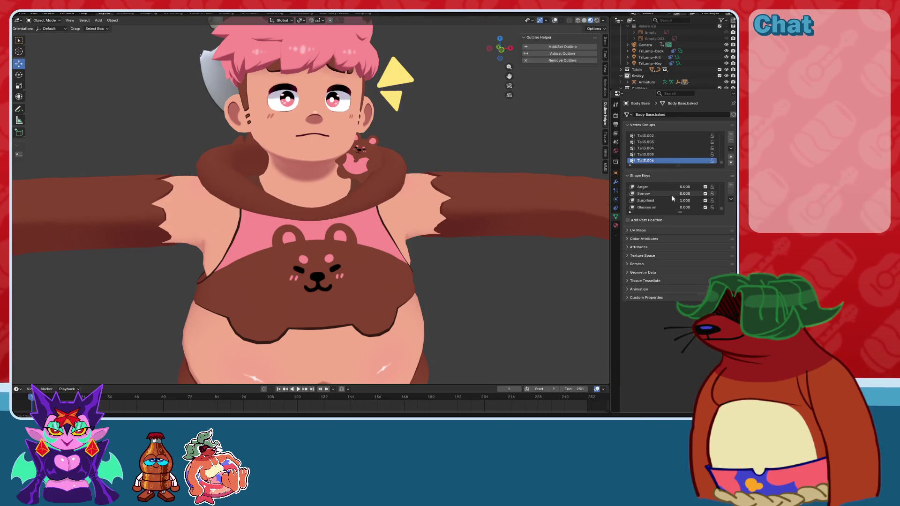
{"action": "left_click", "coordinate": [683, 200]}
{"action": "type", "text": "0"}
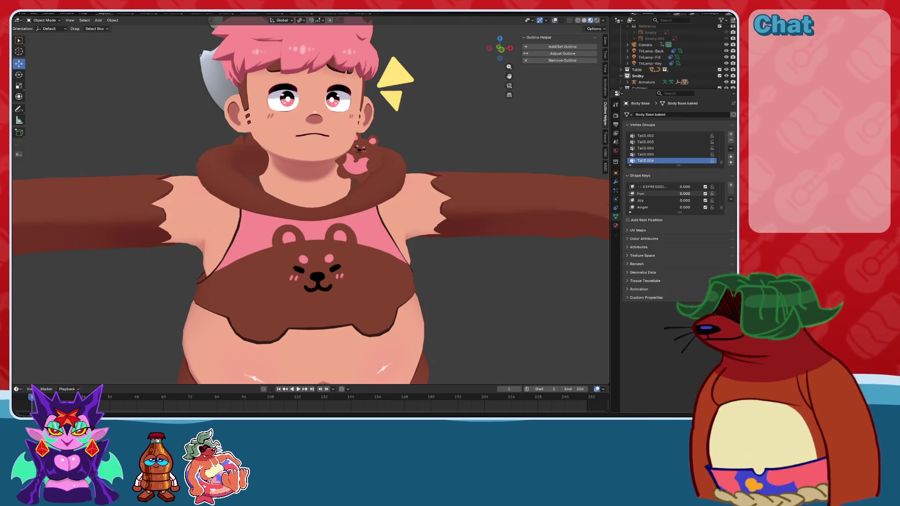
{"action": "key", "text": "Return"}
{"action": "scroll", "coordinate": [675, 200], "scroll_direction": "up", "scroll_amount": 3}
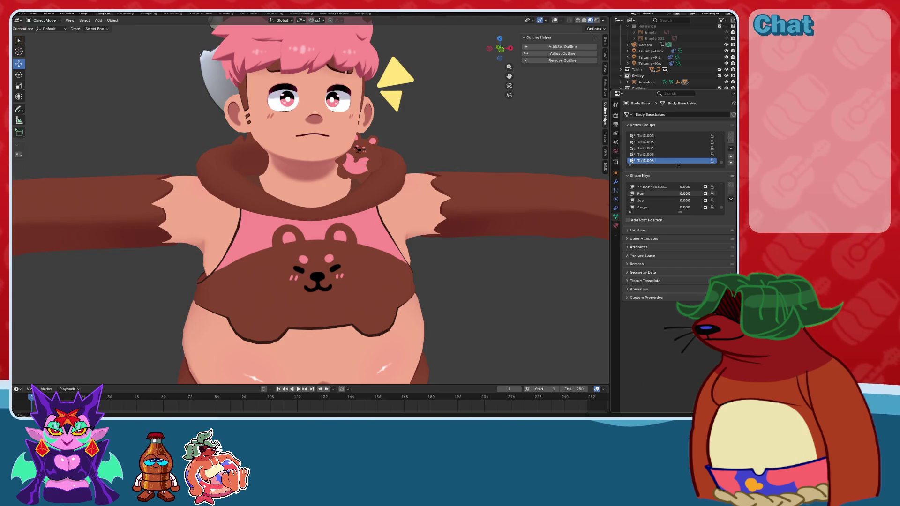
{"action": "scroll", "coordinate": [296, 47], "scroll_direction": "up", "scroll_amount": 4}
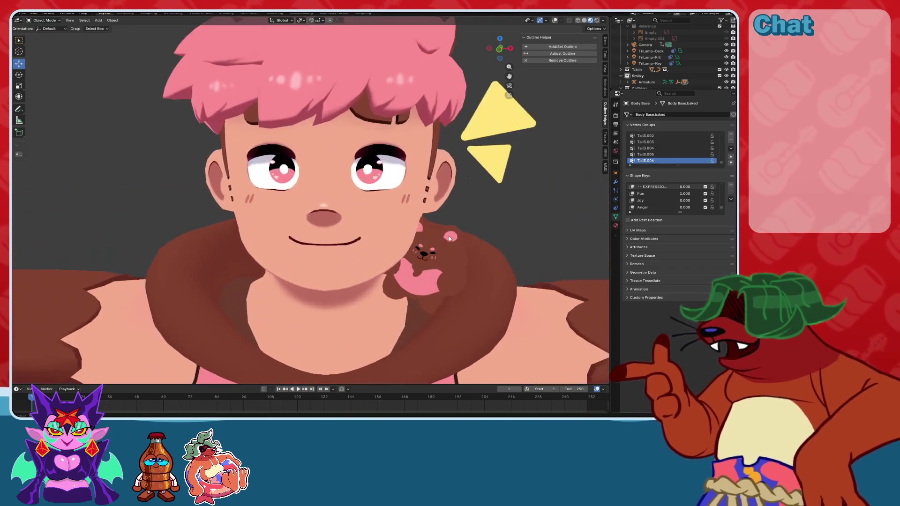
{"action": "left_click", "coordinate": [678, 199]}
{"action": "type", "text": "1"}
{"action": "key", "text": "Return"}
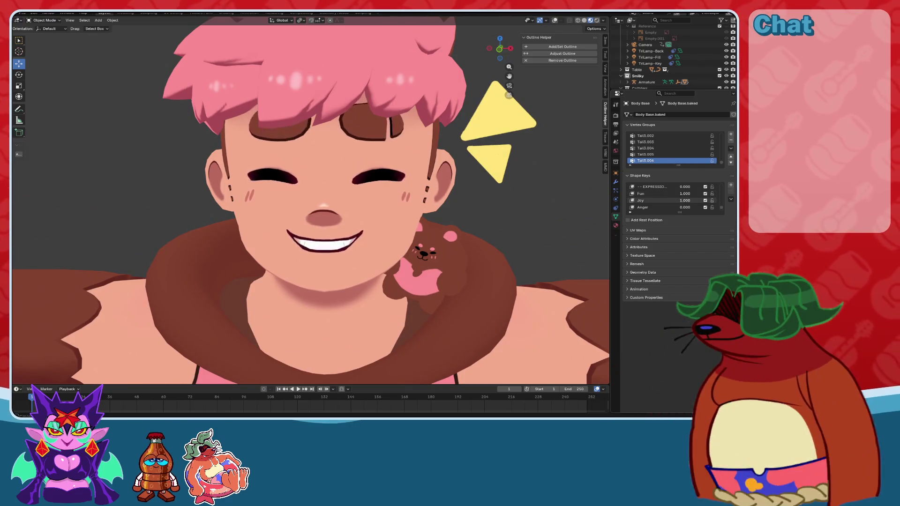
{"action": "mouse_move", "coordinate": [450, 205]}
{"action": "middle_mouse_down"}
{"action": "mouse_move", "coordinate": [431, 206]}
{"action": "mouse_move", "coordinate": [449, 205]}
{"action": "middle_mouse_up"}
Raise Anger and Sorrow to full strength and view the teary, scowling face.
{"action": "scroll", "coordinate": [690, 205], "scroll_direction": "down", "scroll_amount": 1}
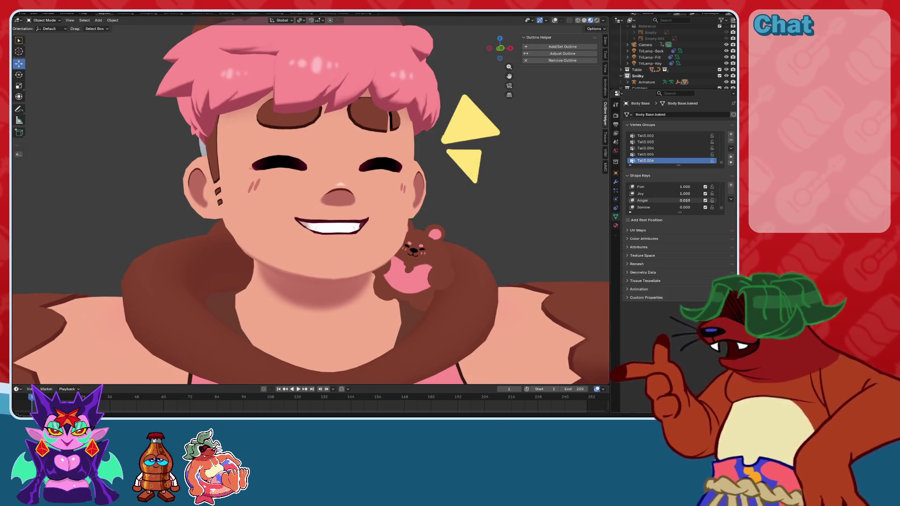
{"action": "left_click_drag", "start_coordinate": [684, 200], "coordinate": [702, 200]}
{"action": "mouse_move", "coordinate": [512, 209]}
{"action": "middle_mouse_down"}
{"action": "mouse_move", "coordinate": [493, 213]}
{"action": "mouse_move", "coordinate": [518, 212]}
{"action": "middle_mouse_up"}
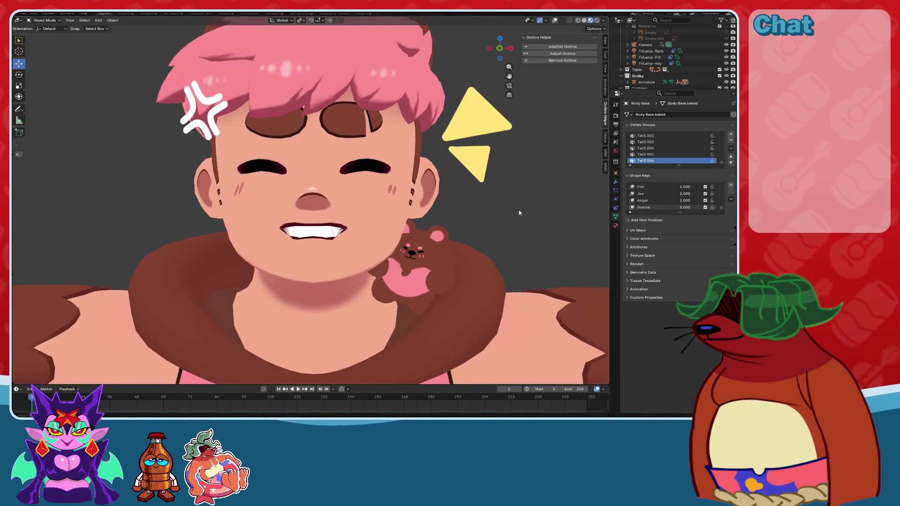
{"action": "scroll", "coordinate": [666, 197], "scroll_direction": "down", "scroll_amount": 2}
{"action": "left_click_drag", "start_coordinate": [684, 194], "coordinate": [703, 193]}
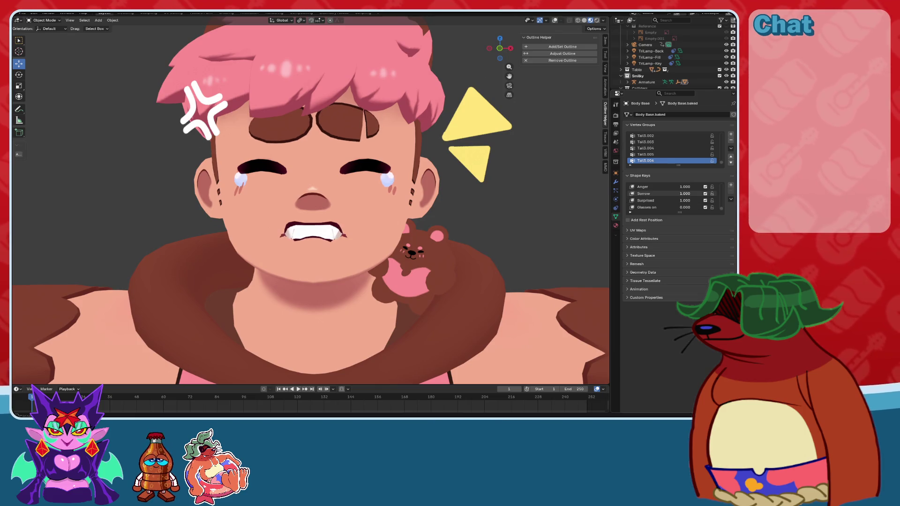
{"action": "mouse_move", "coordinate": [498, 193]}
{"action": "middle_mouse_down"}
{"action": "mouse_move", "coordinate": [538, 209]}
{"action": "mouse_move", "coordinate": [528, 215]}
{"action": "mouse_move", "coordinate": [538, 223]}
{"action": "mouse_move", "coordinate": [534, 215]}
{"action": "mouse_move", "coordinate": [532, 235]}
{"action": "mouse_move", "coordinate": [543, 217]}
{"action": "mouse_move", "coordinate": [544, 234]}
{"action": "mouse_move", "coordinate": [532, 227]}
{"action": "mouse_move", "coordinate": [494, 253]}
{"action": "middle_mouse_up"}
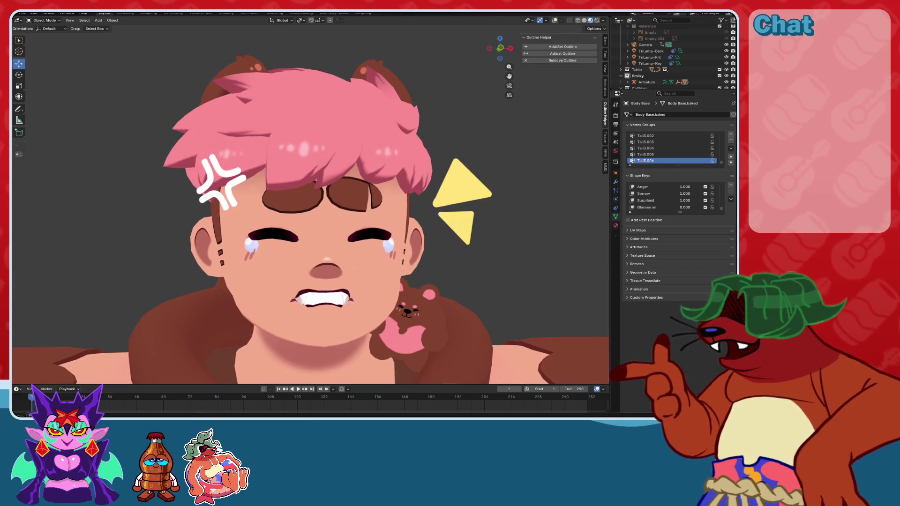
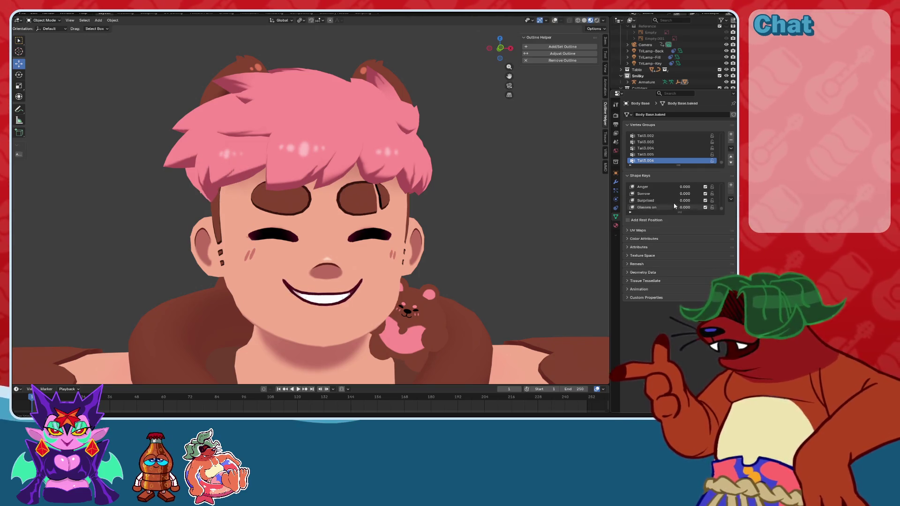
Set Joy back to 0, try Sorrow and reset it, and raise Surprised to full.
{"action": "scroll", "coordinate": [682, 199], "scroll_direction": "up", "scroll_amount": 2}
{"action": "key", "text": "BackSpace"}
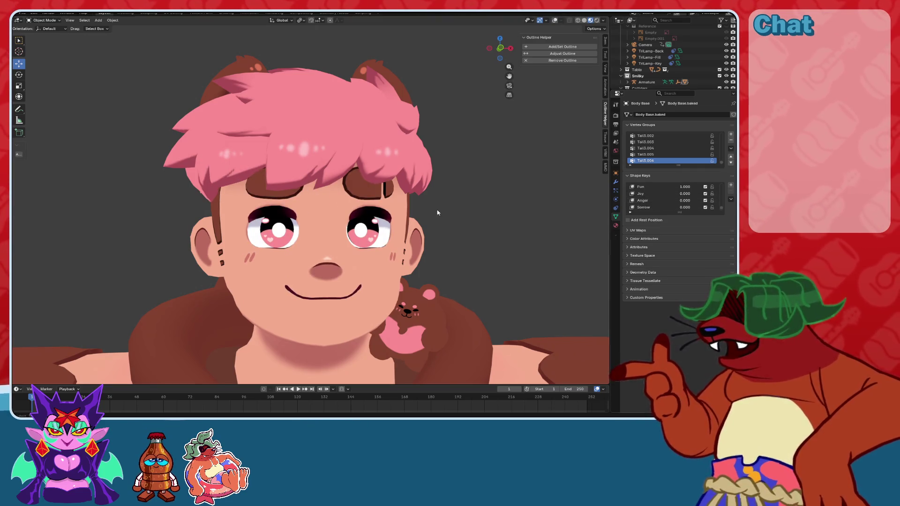
{"action": "scroll", "coordinate": [687, 200], "scroll_direction": "down", "scroll_amount": 1}
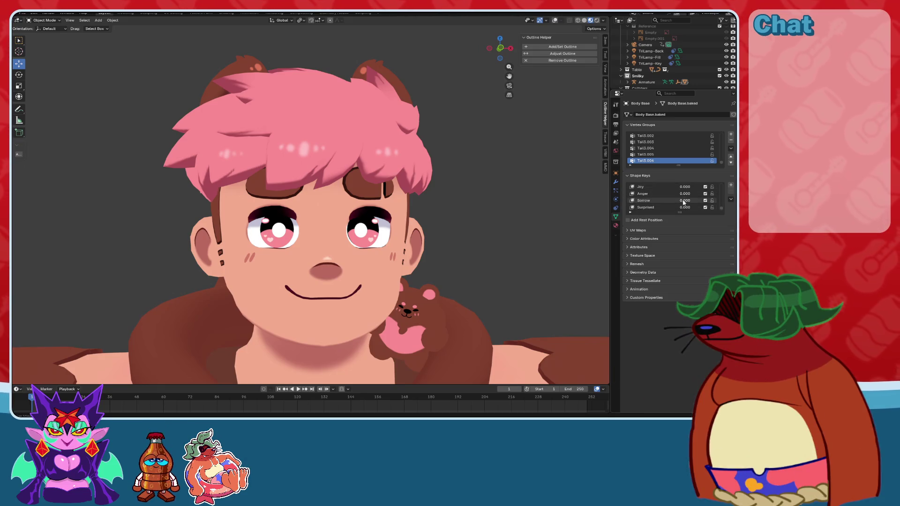
{"action": "left_click_drag", "start_coordinate": [687, 202], "coordinate": [712, 207]}
{"action": "key", "text": "BackSpace"}
{"action": "middle_click_drag", "start_coordinate": [464, 206], "coordinate": [492, 206]}
Raise the vrc.v_ch shape key to about 0.806 and turn viewport overlays back on.
{"action": "scroll", "coordinate": [491, 203], "scroll_direction": "down", "scroll_amount": 5}
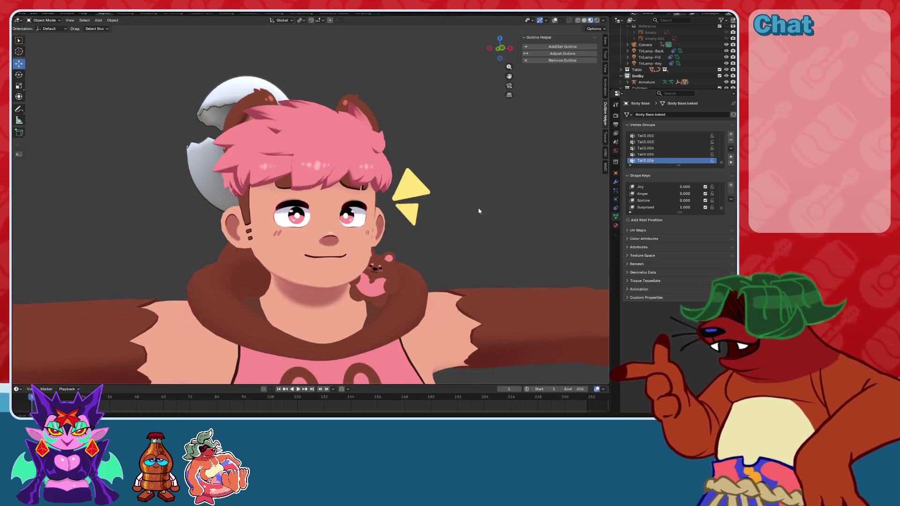
{"action": "mouse_move", "coordinate": [412, 226]}
{"action": "middle_mouse_down"}
{"action": "mouse_move", "coordinate": [462, 226]}
{"action": "mouse_move", "coordinate": [428, 231]}
{"action": "mouse_move", "coordinate": [441, 235]}
{"action": "middle_mouse_up"}
{"action": "scroll", "coordinate": [427, 231], "scroll_direction": "up", "scroll_amount": 6}
{"action": "scroll", "coordinate": [684, 202], "scroll_direction": "down", "scroll_amount": 5}
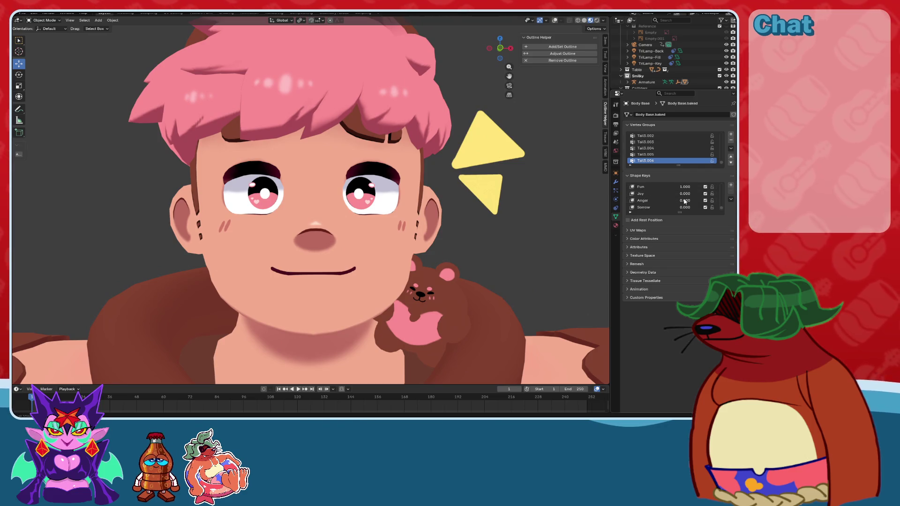
{"action": "scroll", "coordinate": [684, 201], "scroll_direction": "up", "scroll_amount": 5}
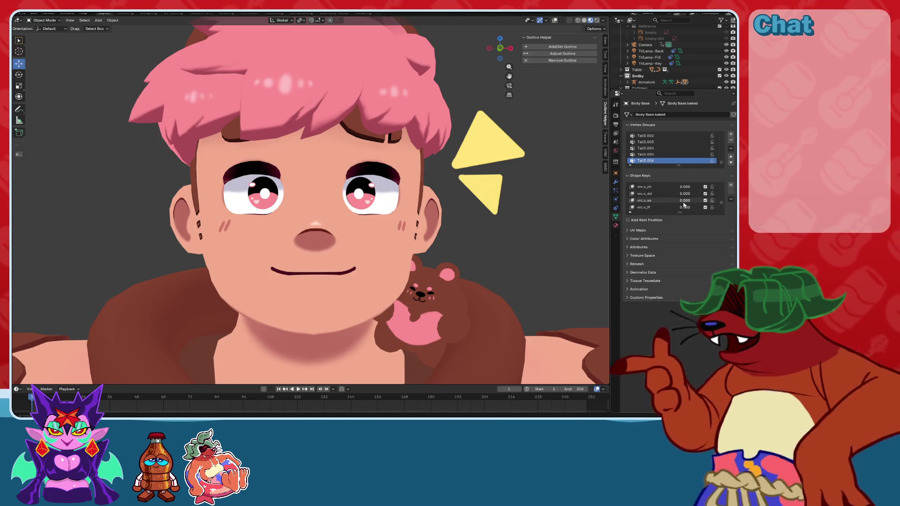
{"action": "left_click", "coordinate": [676, 195]}
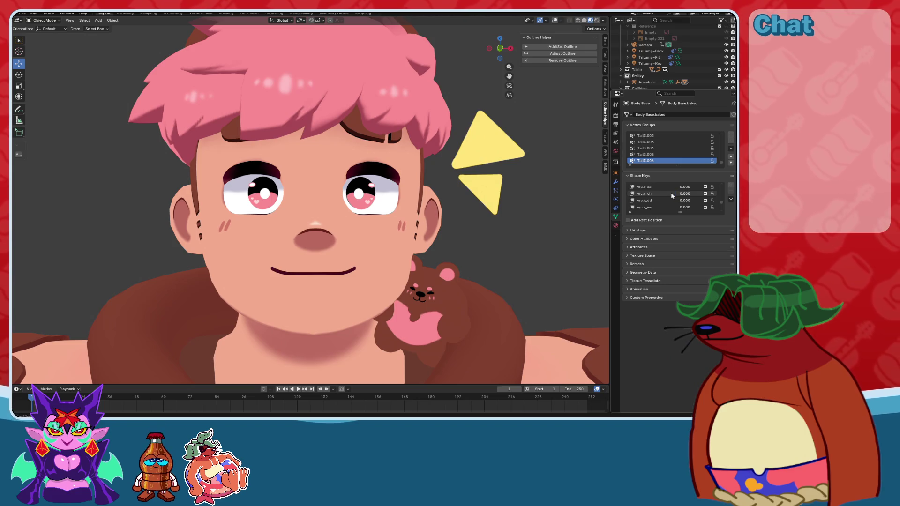
{"action": "left_click_drag", "start_coordinate": [684, 194], "coordinate": [703, 194]}
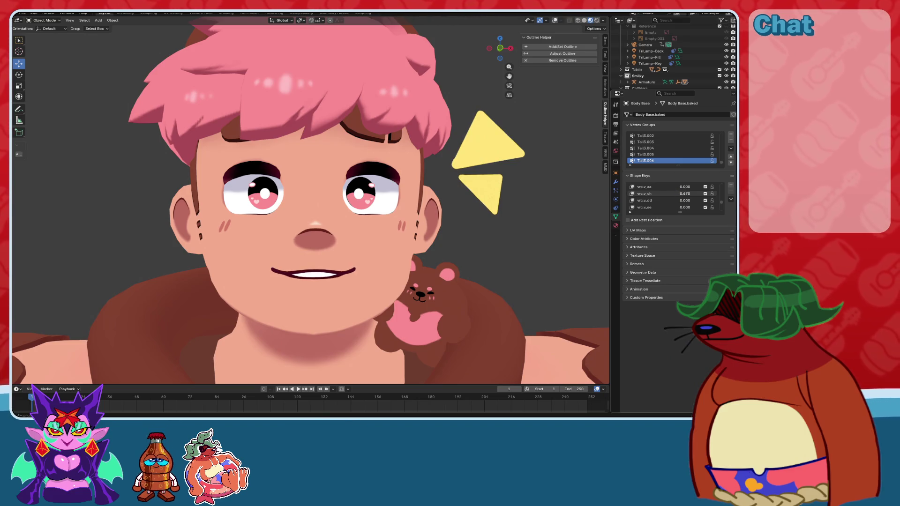
{"action": "scroll", "coordinate": [457, 200], "scroll_direction": "down", "scroll_amount": 5}
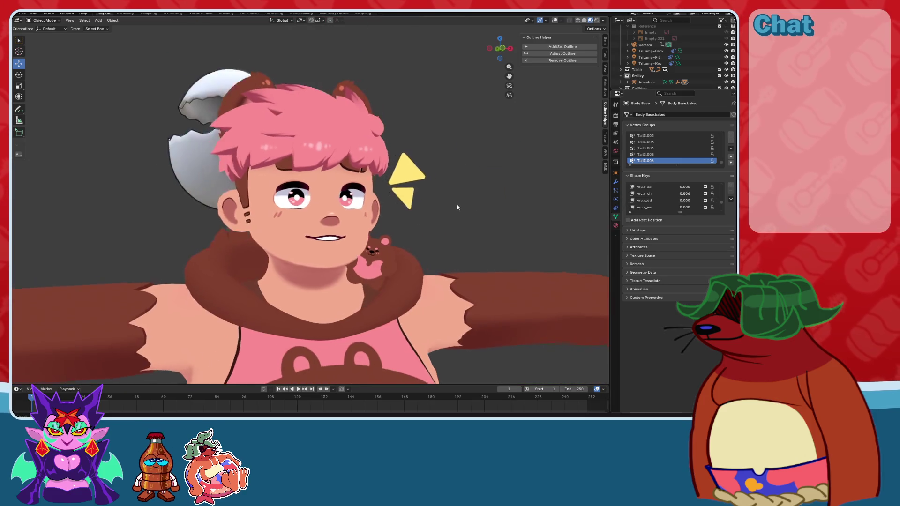
{"action": "scroll", "coordinate": [450, 204], "scroll_direction": "down", "scroll_amount": 6}
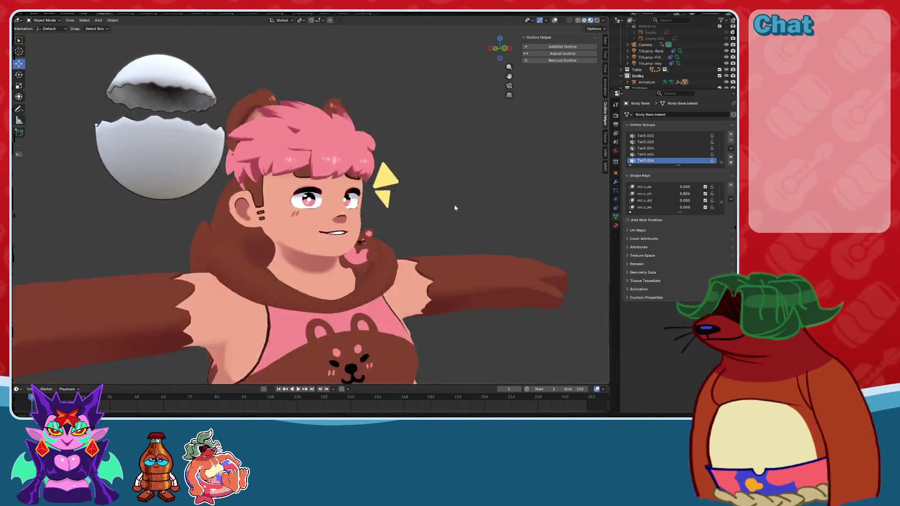
{"action": "left_click", "coordinate": [556, 21]}
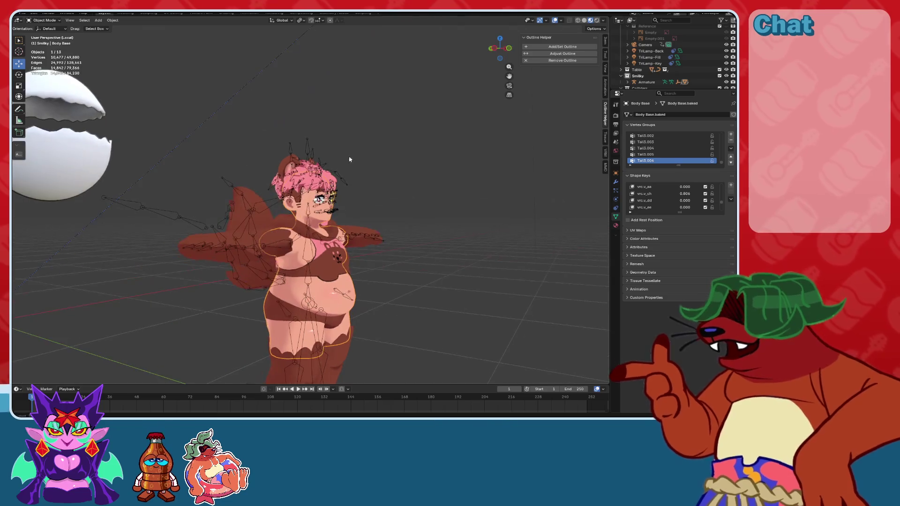
Select the character's armature and move it up into the egg.
{"action": "left_click", "coordinate": [302, 147]}
{"action": "middle_click_drag", "start_coordinate": [302, 148], "coordinate": [345, 183]}
{"action": "left_click", "coordinate": [346, 183]}
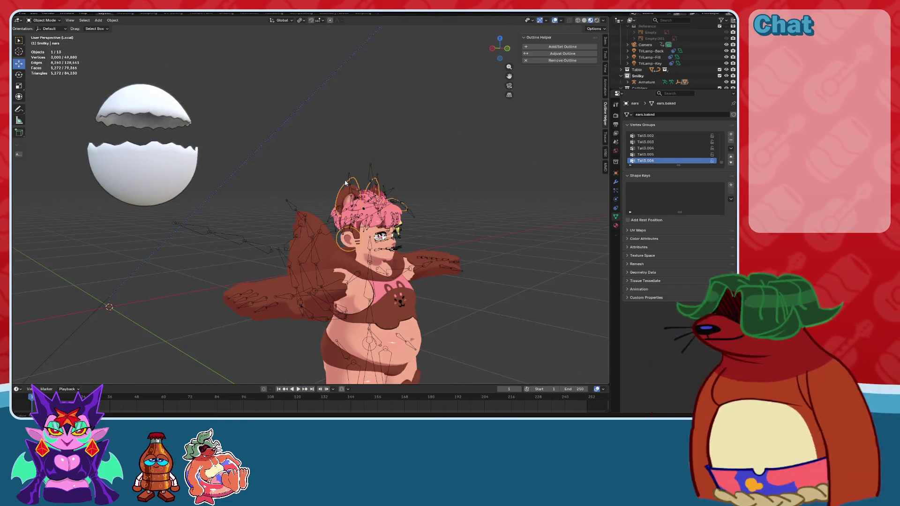
{"action": "left_click", "coordinate": [347, 174]}
{"action": "scroll", "coordinate": [193, 141], "scroll_direction": "down", "scroll_amount": 3}
{"action": "mouse_move", "coordinate": [196, 150]}
{"action": "middle_mouse_down"}
{"action": "mouse_move", "coordinate": [227, 167]}
{"action": "mouse_move", "coordinate": [352, 187]}
{"action": "middle_mouse_up"}
{"action": "left_click_drag", "start_coordinate": [414, 310], "coordinate": [375, 243]}
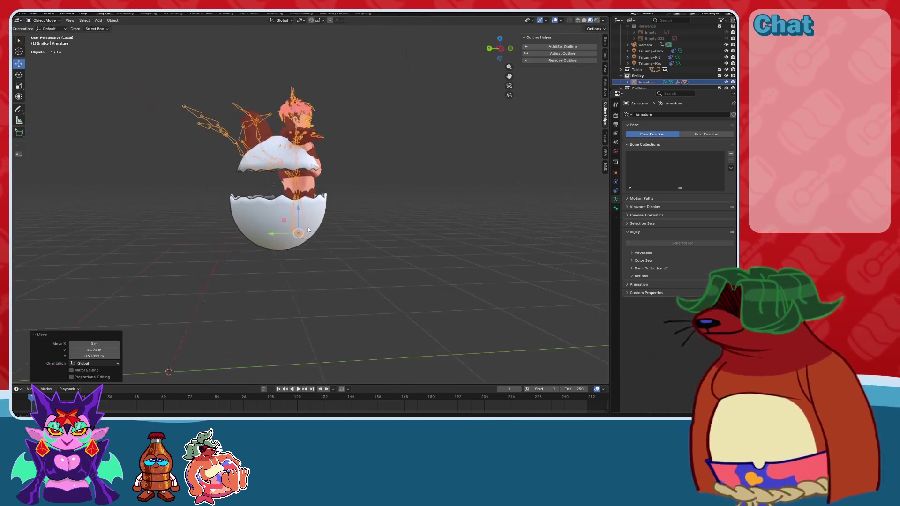
{"action": "middle_click_drag", "start_coordinate": [375, 243], "coordinate": [421, 218]}
Scale the character down to 0.823.
{"action": "key", "text": "s"}
{"action": "left_click", "coordinate": [474, 195]}
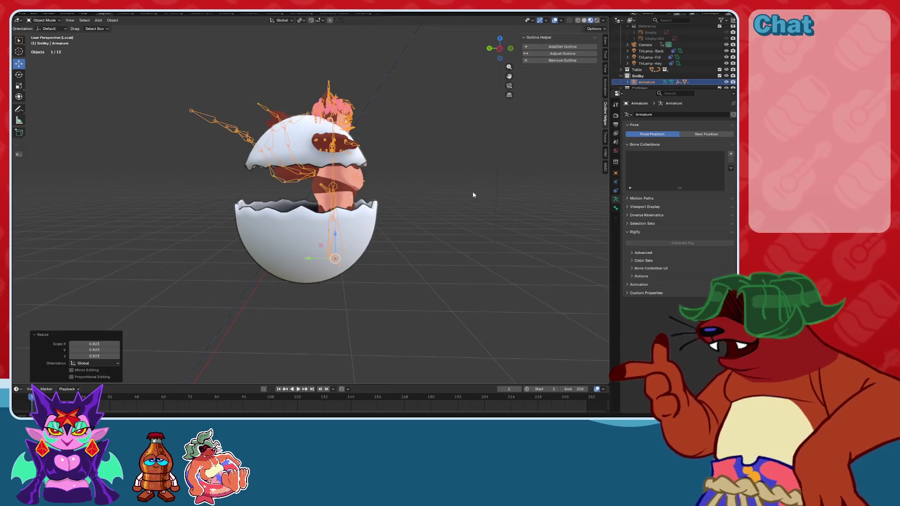
{"action": "middle_click_drag", "start_coordinate": [474, 195], "coordinate": [428, 187]}
{"action": "scroll", "coordinate": [428, 187], "scroll_direction": "up", "scroll_amount": 2}
In Left Ortho view, shift the armature along Y and lower it slightly along Z.
{"action": "left_click", "coordinate": [491, 48]}
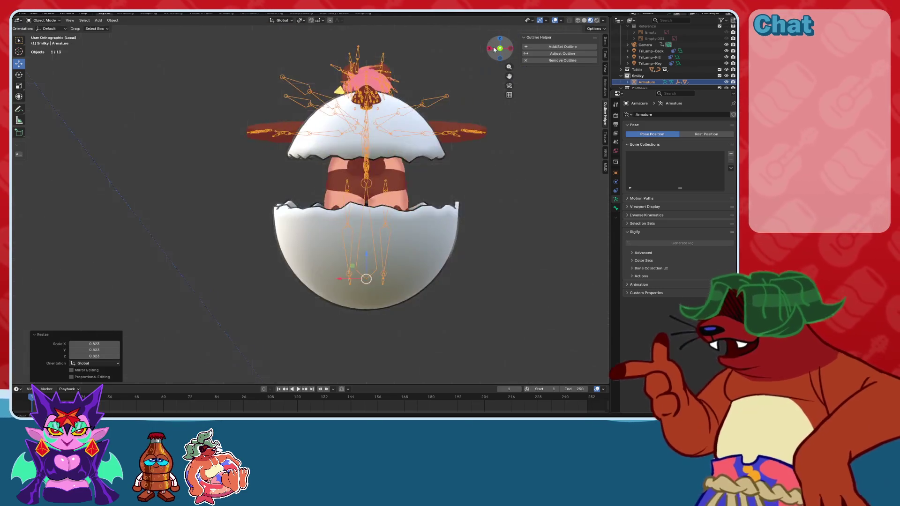
{"action": "left_click", "coordinate": [493, 49]}
{"action": "left_click", "coordinate": [494, 49]}
{"action": "scroll", "coordinate": [342, 214], "scroll_direction": "down", "scroll_amount": 3}
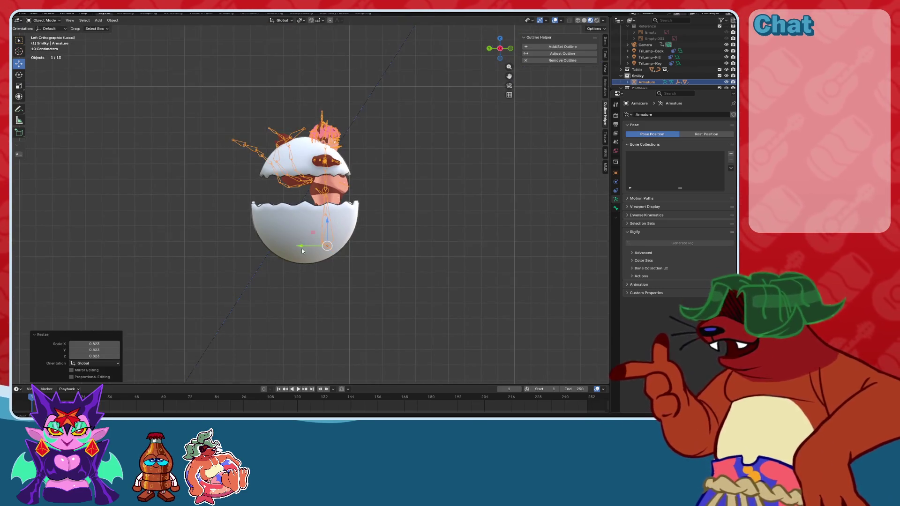
{"action": "key", "text": "g"}
{"action": "key", "text": "y"}
{"action": "left_click", "coordinate": [382, 189]}
{"action": "key", "text": "g"}
{"action": "key", "text": "z"}
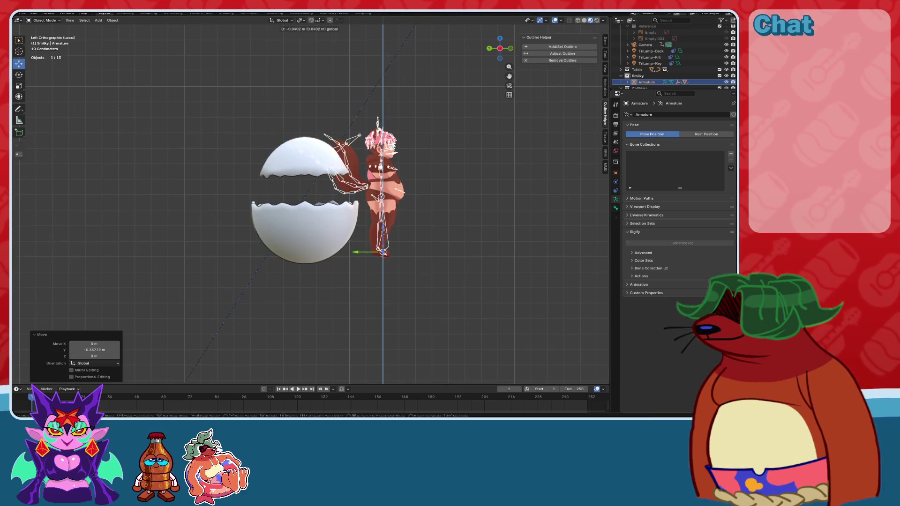
{"action": "left_click", "coordinate": [382, 240]}
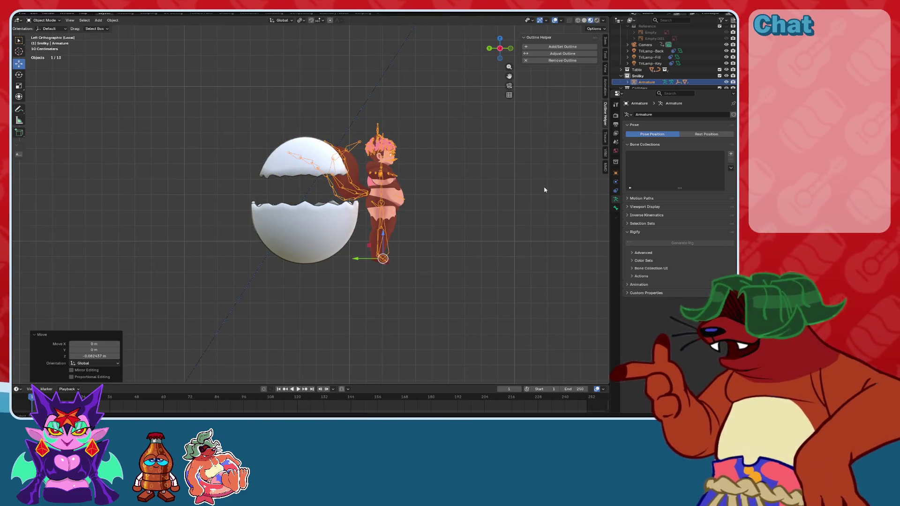
Slide the armature along Y to seat the character inside the egg, then select Cracked Egg Top in Object Mode.
{"action": "mouse_move", "coordinate": [543, 189]}
{"action": "middle_mouse_down"}
{"action": "mouse_move", "coordinate": [484, 201]}
{"action": "mouse_move", "coordinate": [472, 221]}
{"action": "middle_mouse_up"}
{"action": "key", "text": "g"}
{"action": "key", "text": "y"}
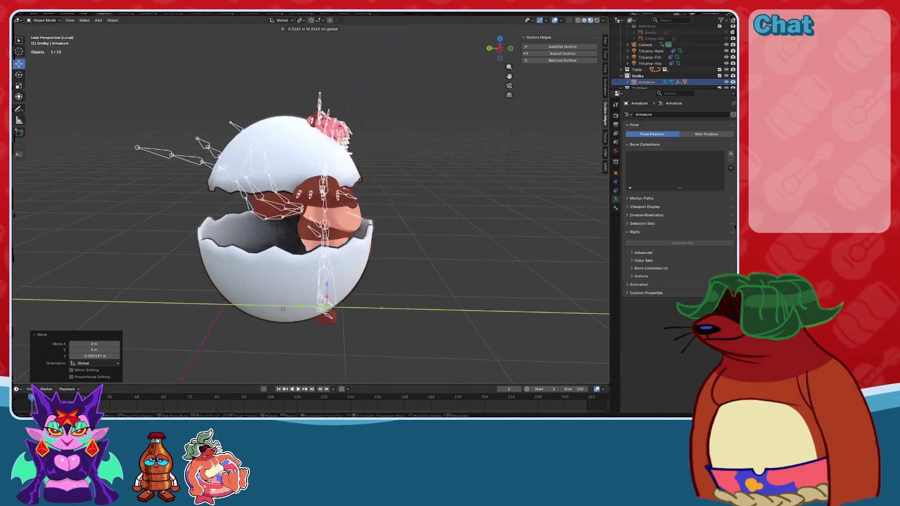
{"action": "left_click", "coordinate": [300, 307]}
{"action": "middle_click_drag", "start_coordinate": [300, 307], "coordinate": [372, 261]}
{"action": "scroll", "coordinate": [359, 219], "scroll_direction": "up", "scroll_amount": 2}
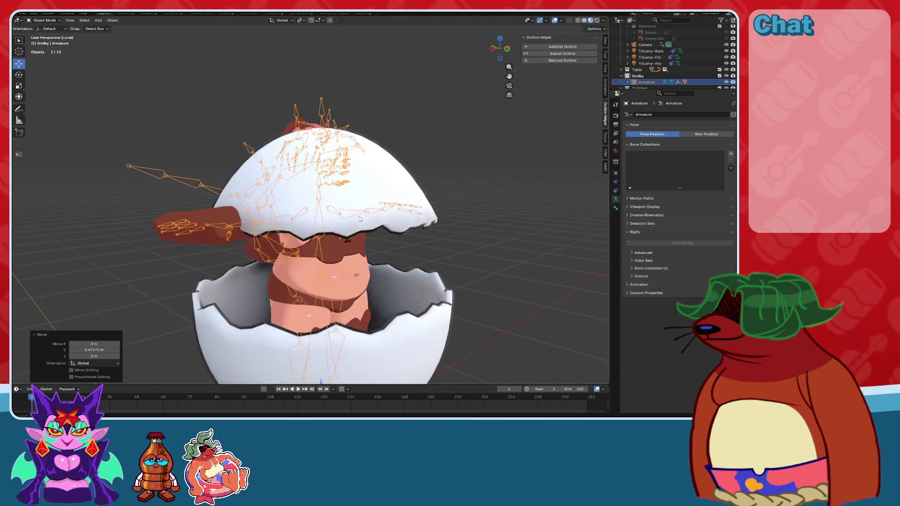
{"action": "middle_click_drag", "start_coordinate": [359, 218], "coordinate": [349, 210]}
{"action": "left_click", "coordinate": [40, 28]}
{"action": "left_click", "coordinate": [387, 183]}
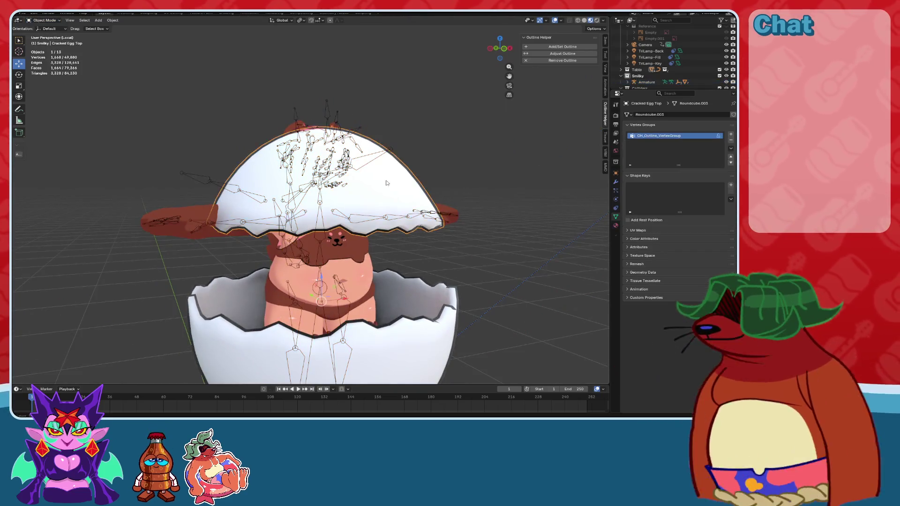
Enlarge the armature to 1.208 scale in Left view and nudge it along Y.
{"action": "scroll", "coordinate": [281, 178], "scroll_direction": "down", "scroll_amount": 3}
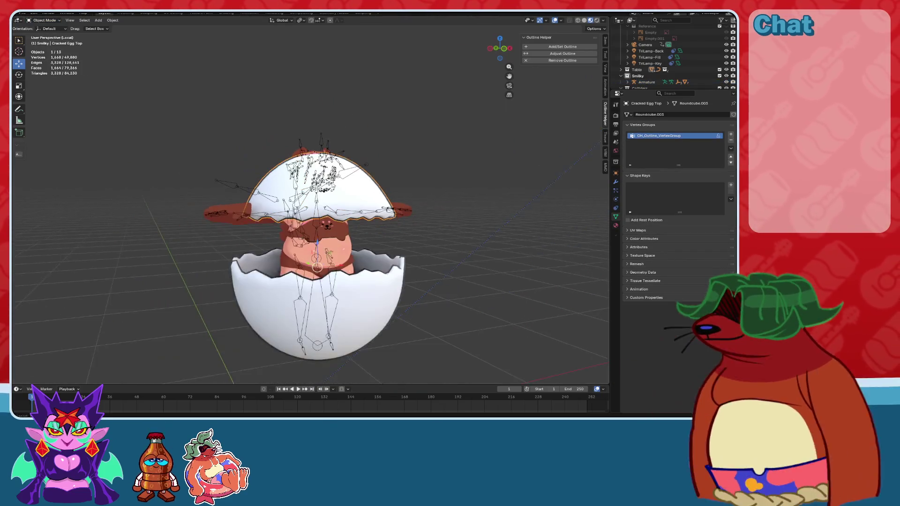
{"action": "middle_click_drag", "start_coordinate": [281, 178], "coordinate": [360, 241]}
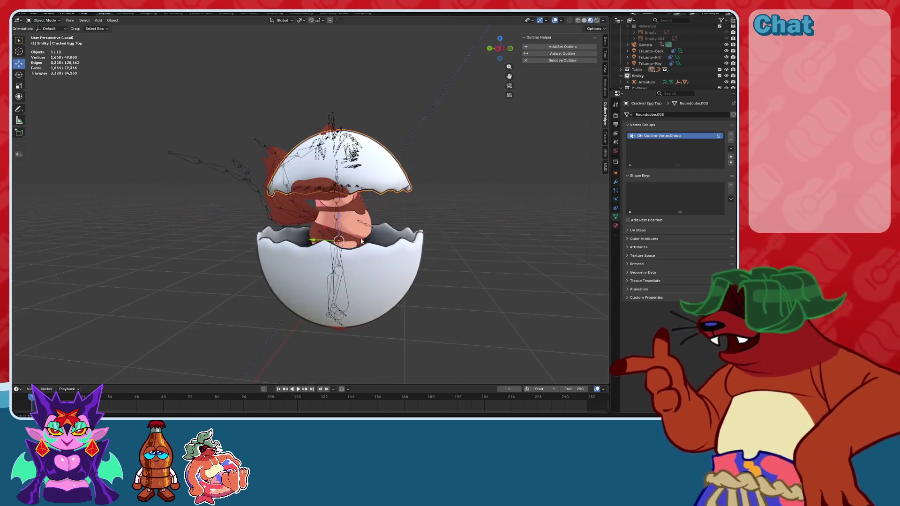
{"action": "left_click", "coordinate": [330, 258]}
{"action": "left_click", "coordinate": [498, 48]}
{"action": "key", "text": "s"}
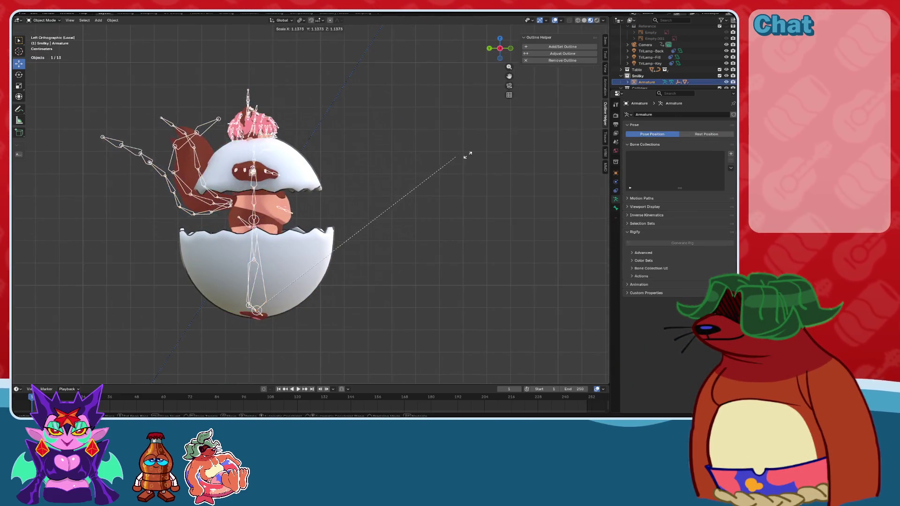
{"action": "left_click", "coordinate": [463, 151]}
{"action": "left_click_drag", "start_coordinate": [231, 311], "coordinate": [243, 310]}
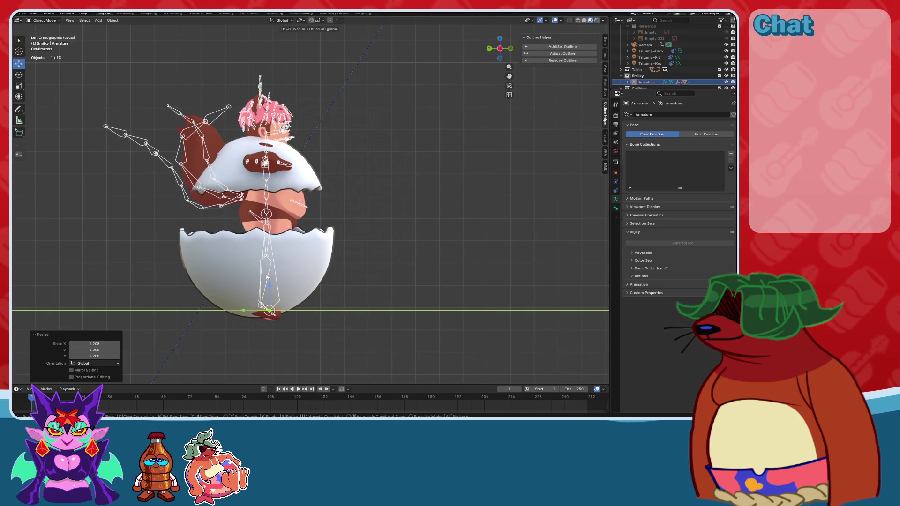
{"action": "mouse_move", "coordinate": [244, 311]}
{"action": "middle_mouse_down"}
{"action": "mouse_move", "coordinate": [349, 231]}
{"action": "mouse_move", "coordinate": [356, 206]}
{"action": "middle_mouse_up"}
Raise Cracked Egg Top along Z, trying and undoing a 27° tilt about X.
{"action": "left_click", "coordinate": [370, 209]}
{"action": "scroll", "coordinate": [375, 215], "scroll_direction": "up", "scroll_amount": 3}
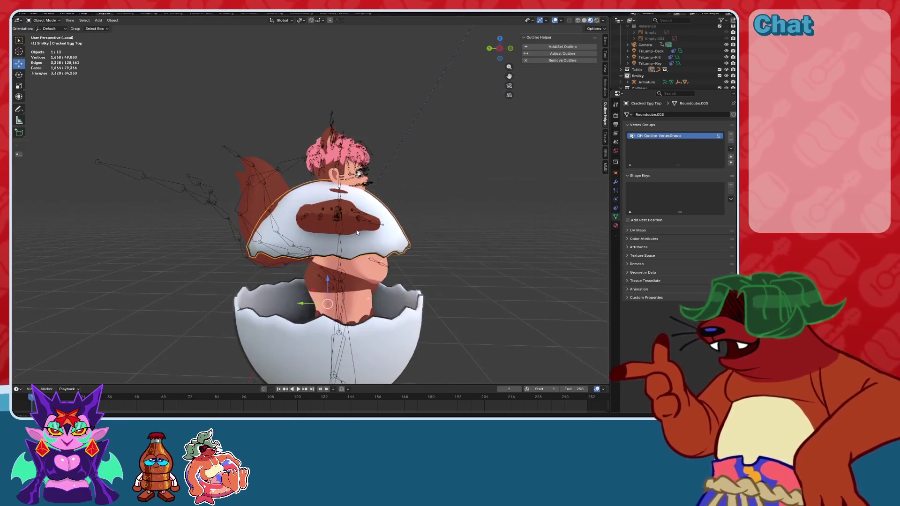
{"action": "key", "text": "g"}
{"action": "key", "text": "z"}
{"action": "left_click", "coordinate": [346, 176]}
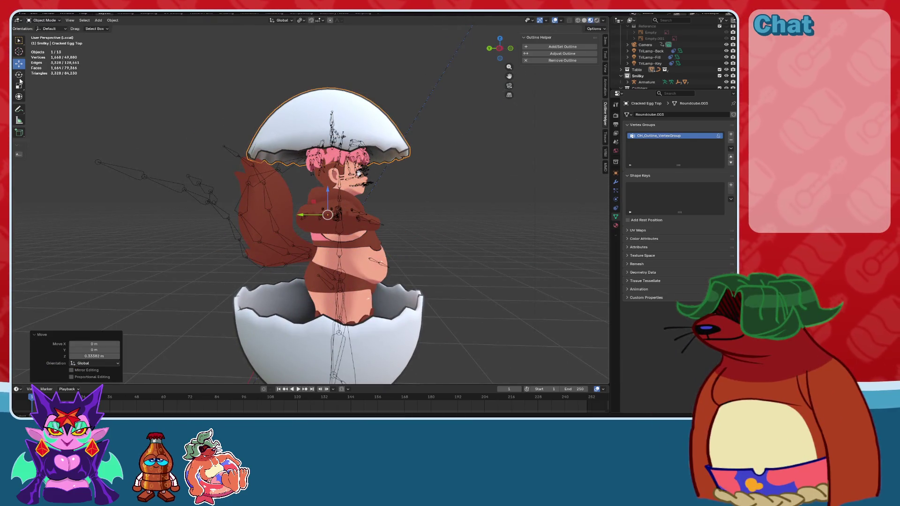
{"action": "key", "text": "r"}
{"action": "key", "text": "x"}
{"action": "key", "text": "Return"}
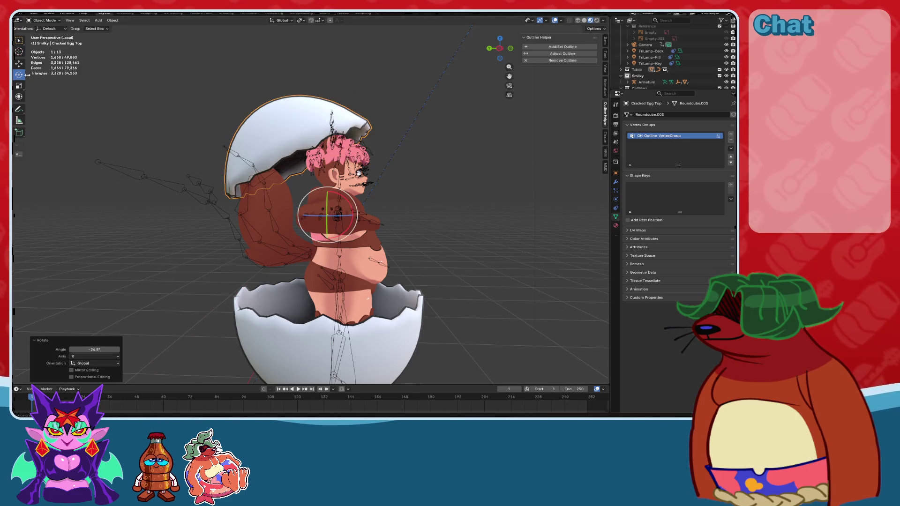
{"action": "key", "text": "ctrl+z"}
{"action": "key", "text": "ctrl+z"}
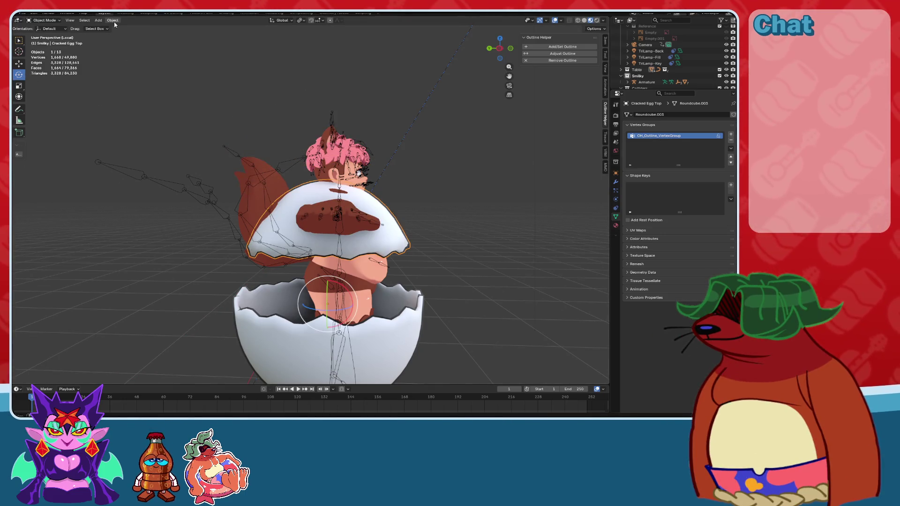
Set the egg top's origin to its geometry and lift it above the character's head.
{"action": "left_click", "coordinate": [112, 20]}
{"action": "mouse_move", "coordinate": [140, 36]}
{"action": "left_click", "coordinate": [233, 44]}
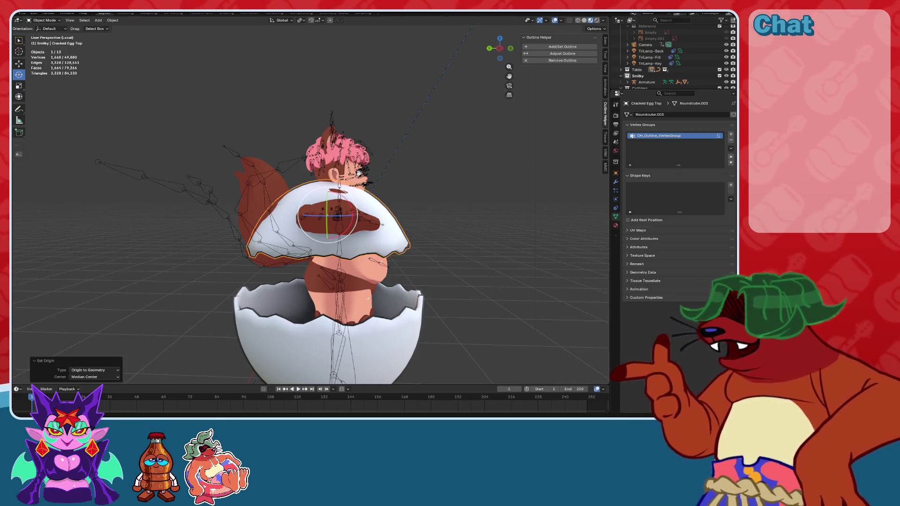
{"action": "left_click_drag", "start_coordinate": [325, 202], "coordinate": [325, 136]}
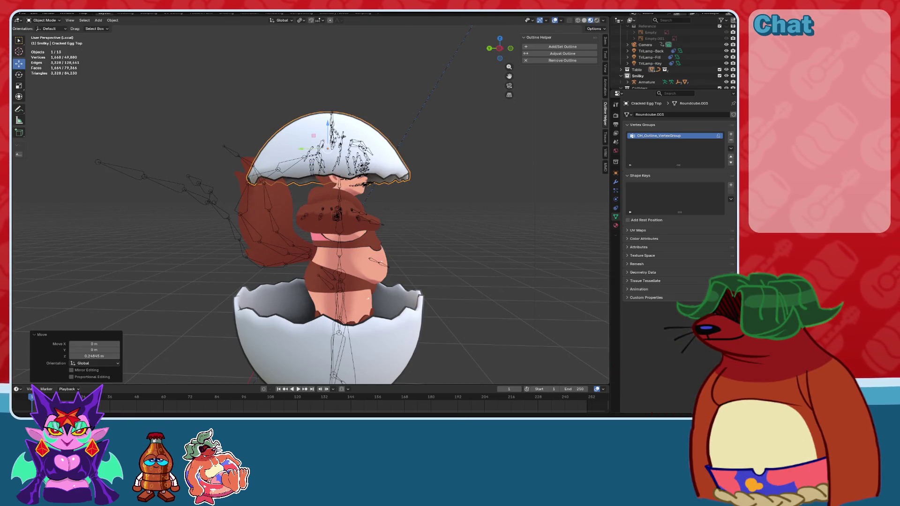
Give the egg top a slight trackball rotation, then reselect the armature.
{"action": "middle_click_drag", "start_coordinate": [309, 211], "coordinate": [256, 213]}
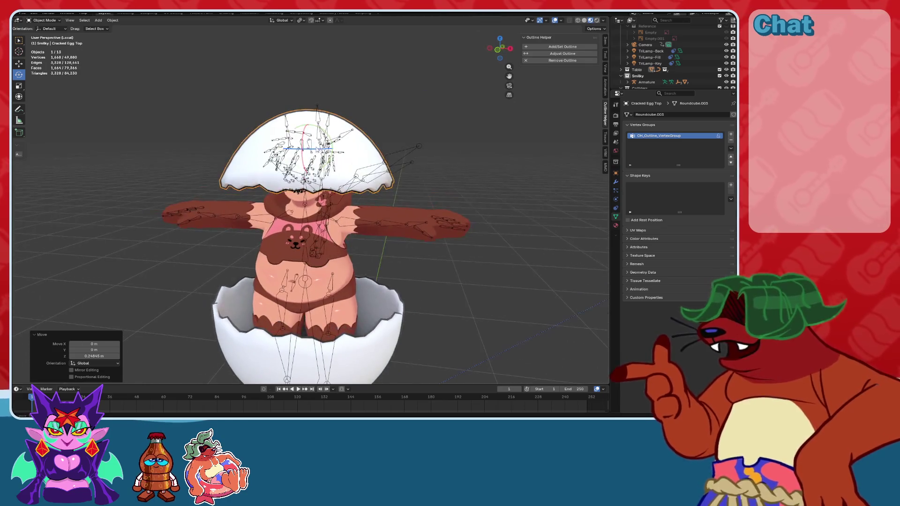
{"action": "key", "text": "r"}
{"action": "key", "text": "r"}
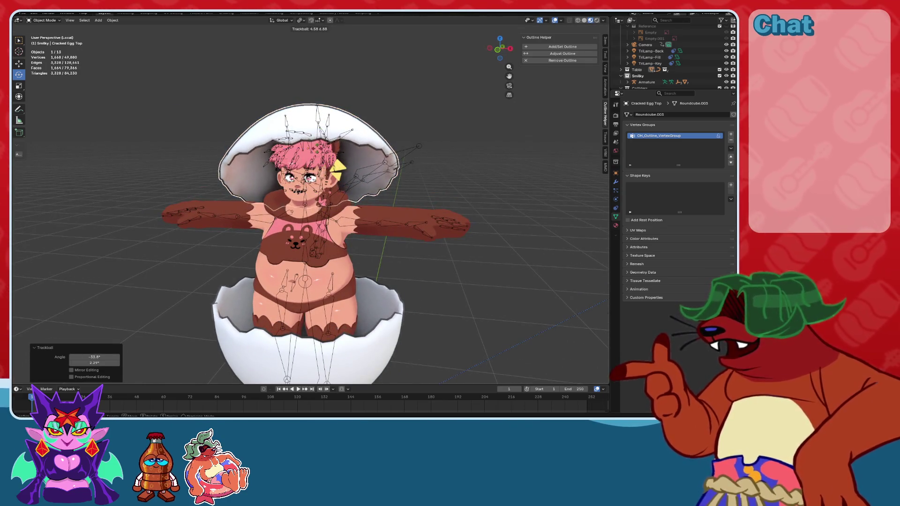
{"action": "left_click", "coordinate": [339, 151]}
{"action": "mouse_move", "coordinate": [339, 151]}
{"action": "middle_mouse_down"}
{"action": "mouse_move", "coordinate": [381, 196]}
{"action": "mouse_move", "coordinate": [328, 208]}
{"action": "middle_mouse_up"}
{"action": "left_click", "coordinate": [325, 209]}
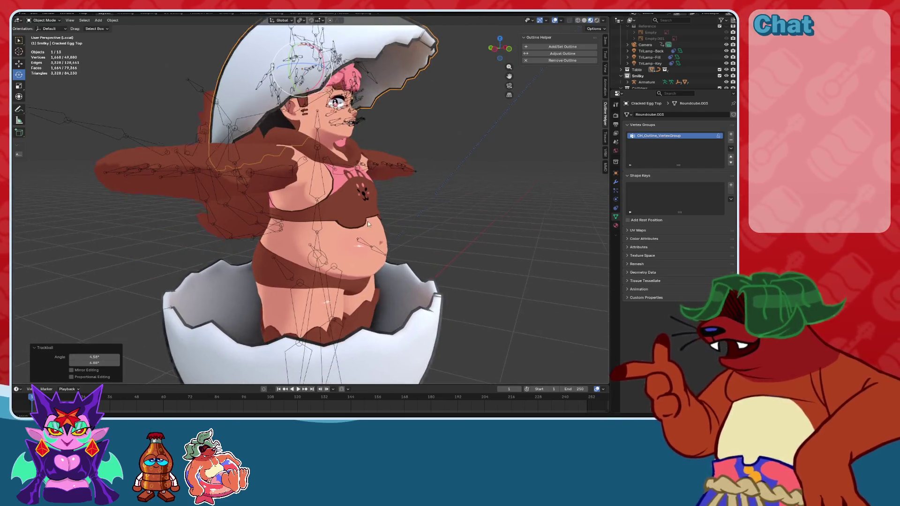
{"action": "scroll", "coordinate": [326, 210], "scroll_direction": "up", "scroll_amount": 2}
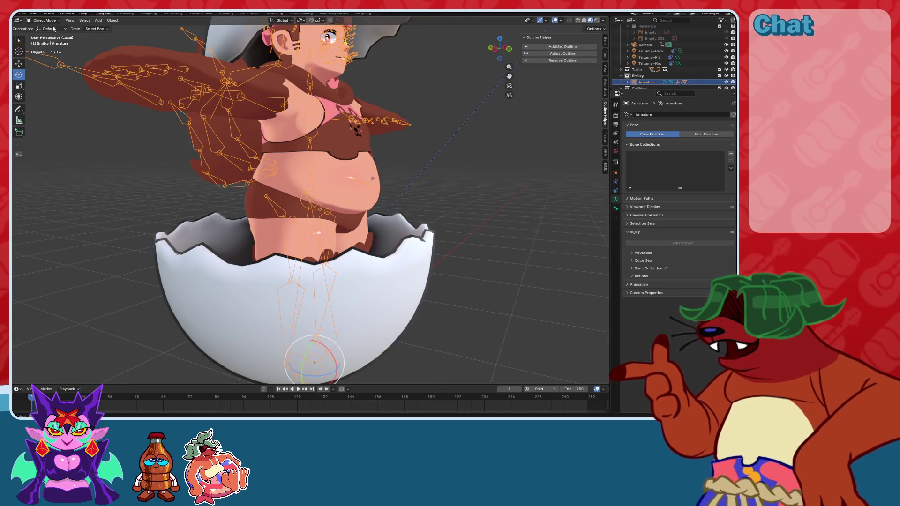
Enter Pose Mode and bend the thigh bone down.
{"action": "left_click", "coordinate": [45, 41]}
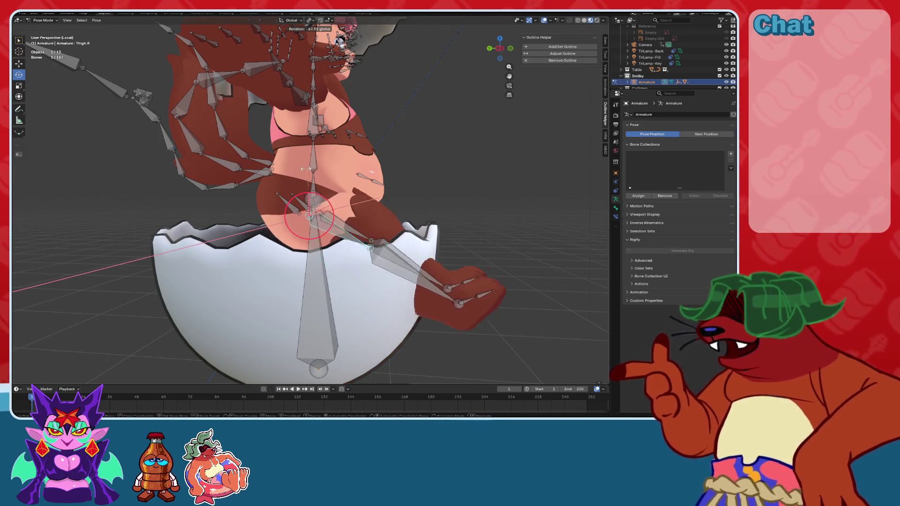
{"action": "left_click", "coordinate": [366, 236]}
{"action": "mouse_move", "coordinate": [366, 236]}
{"action": "middle_mouse_down"}
{"action": "mouse_move", "coordinate": [281, 234]}
{"action": "mouse_move", "coordinate": [365, 236]}
{"action": "middle_mouse_up"}
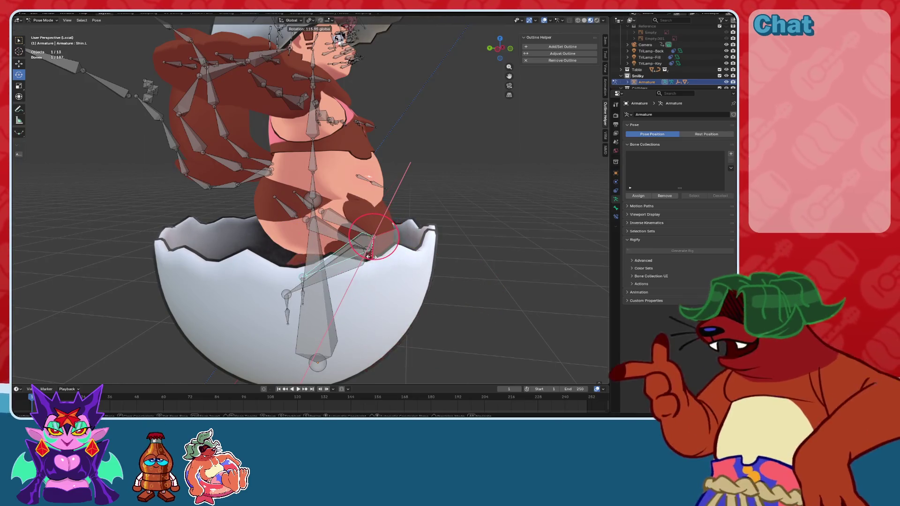
{"action": "scroll", "coordinate": [368, 239], "scroll_direction": "up", "scroll_amount": 5}
{"action": "middle_click_drag", "start_coordinate": [368, 239], "coordinate": [480, 43]}
In Left Ortho with X-ray on, move the root bone down into the egg.
{"action": "key", "text": "ctrl+z"}
{"action": "scroll", "coordinate": [377, 215], "scroll_direction": "down", "scroll_amount": 6}
{"action": "left_click", "coordinate": [491, 45]}
{"action": "key", "text": "alt+z"}
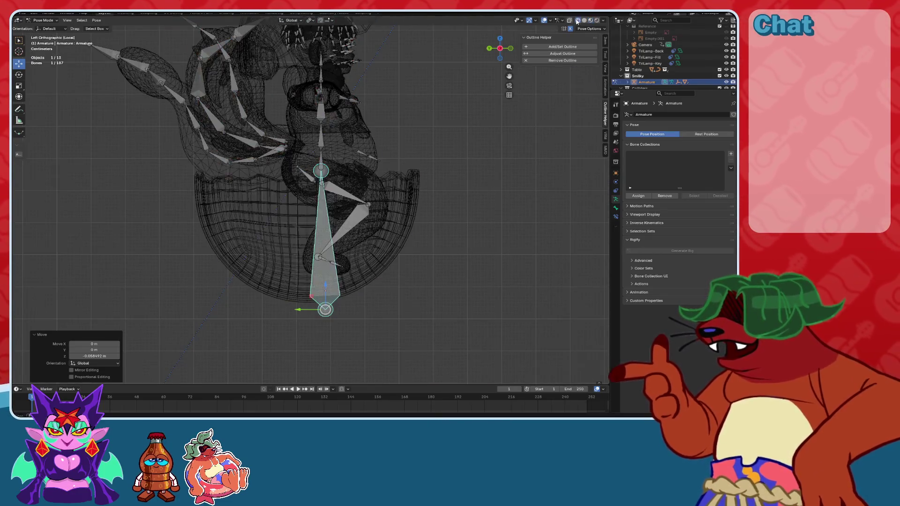
{"action": "scroll", "coordinate": [369, 262], "scroll_direction": "up", "scroll_amount": 4}
{"action": "scroll", "coordinate": [369, 262], "scroll_direction": "down", "scroll_amount": 3}
{"action": "key", "text": "g"}
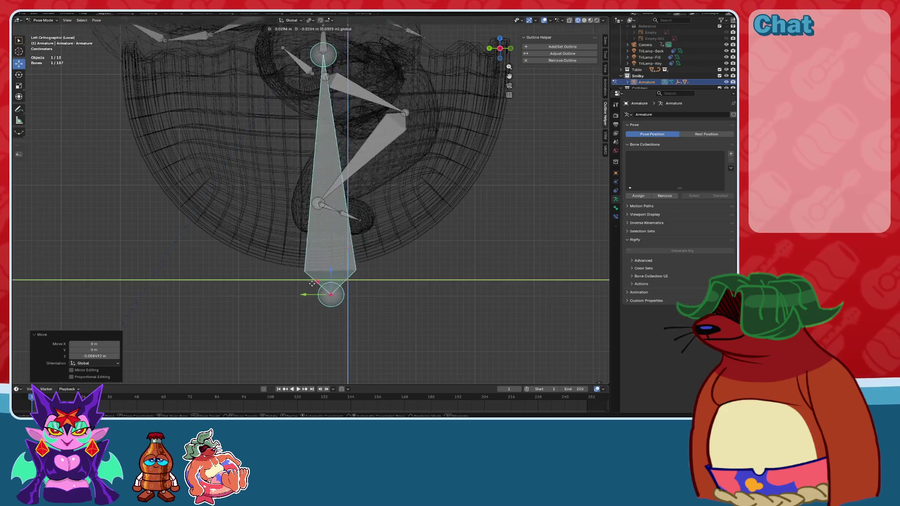
{"action": "left_click", "coordinate": [340, 230]}
{"action": "scroll", "coordinate": [340, 229], "scroll_direction": "down", "scroll_amount": 3}
{"action": "scroll", "coordinate": [416, 197], "scroll_direction": "up", "scroll_amount": 5, "text": "shift"}
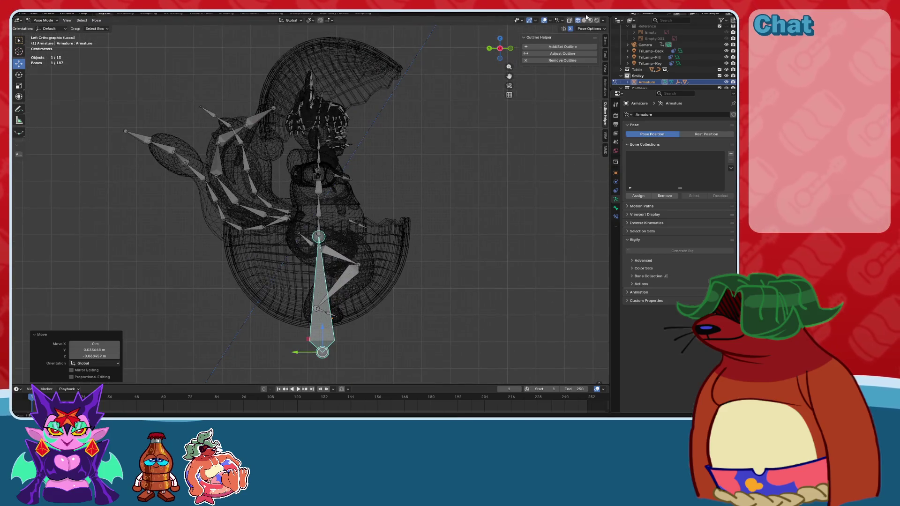
Back in solid shading, finish the bone move so the character sits low in the shell.
{"action": "left_click", "coordinate": [584, 20]}
{"action": "mouse_move", "coordinate": [446, 134]}
{"action": "middle_mouse_down"}
{"action": "mouse_move", "coordinate": [419, 161]}
{"action": "mouse_move", "coordinate": [411, 200]}
{"action": "middle_mouse_up"}
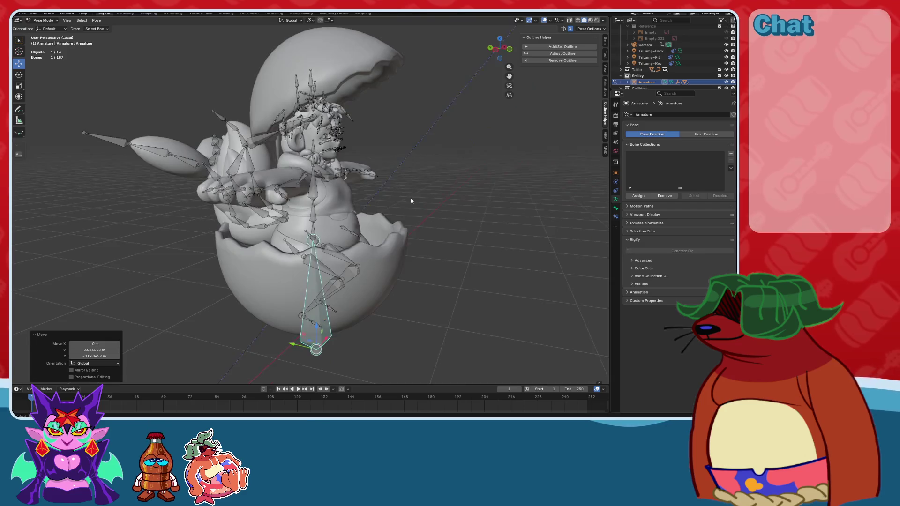
{"action": "scroll", "coordinate": [384, 202], "scroll_direction": "up", "scroll_amount": 3}
{"action": "mouse_move", "coordinate": [281, 371]}
{"action": "middle_mouse_down"}
{"action": "mouse_move", "coordinate": [323, 356]}
{"action": "mouse_move", "coordinate": [372, 311]}
{"action": "mouse_move", "coordinate": [380, 286]}
{"action": "middle_mouse_up"}
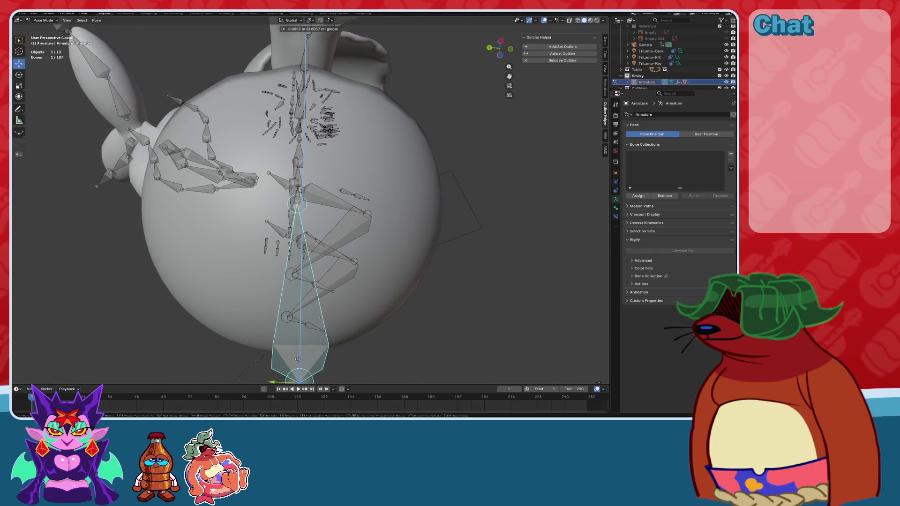
{"action": "left_click", "coordinate": [297, 359]}
{"action": "mouse_move", "coordinate": [298, 359]}
{"action": "middle_mouse_down"}
{"action": "mouse_move", "coordinate": [357, 294]}
{"action": "mouse_move", "coordinate": [306, 302]}
{"action": "mouse_move", "coordinate": [288, 224]}
{"action": "mouse_move", "coordinate": [264, 224]}
{"action": "middle_mouse_up"}
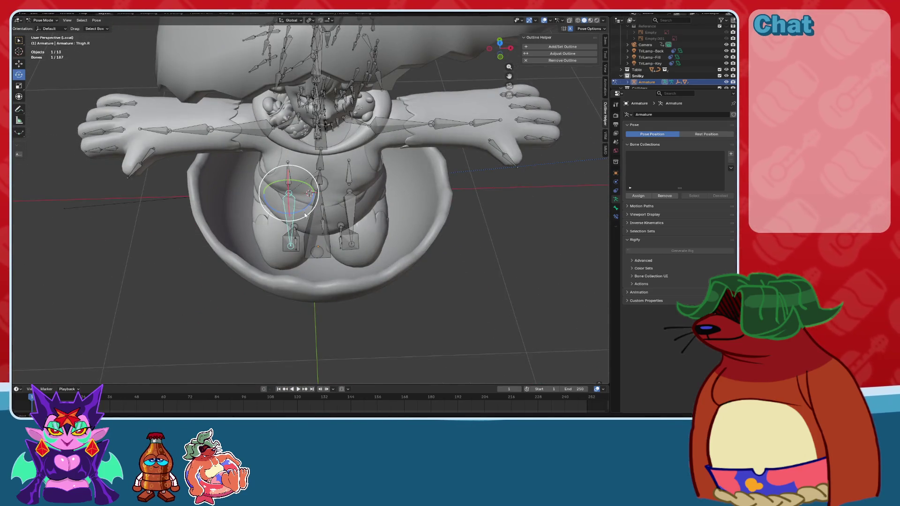
{"action": "mouse_move", "coordinate": [309, 239]}
{"action": "middle_mouse_down"}
{"action": "mouse_move", "coordinate": [381, 195]}
{"action": "mouse_move", "coordinate": [383, 174]}
{"action": "mouse_move", "coordinate": [299, 227]}
{"action": "mouse_move", "coordinate": [306, 192]}
{"action": "middle_mouse_up"}
Check the leg pose with overlays toggled, then return to Object Mode selecting Cracked Egg Top.
{"action": "left_click", "coordinate": [18, 64]}
{"action": "middle_click_drag", "start_coordinate": [244, 225], "coordinate": [281, 223]}
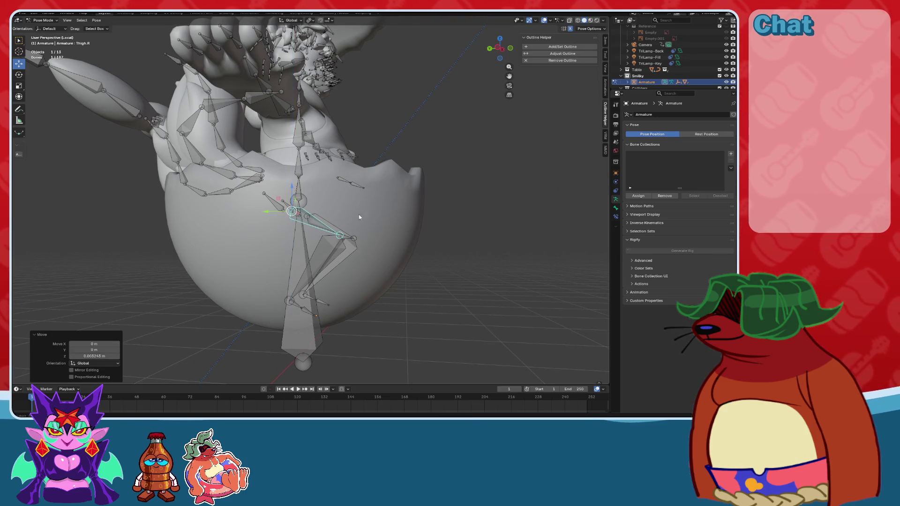
{"action": "left_click", "coordinate": [543, 20]}
{"action": "left_click", "coordinate": [543, 20]}
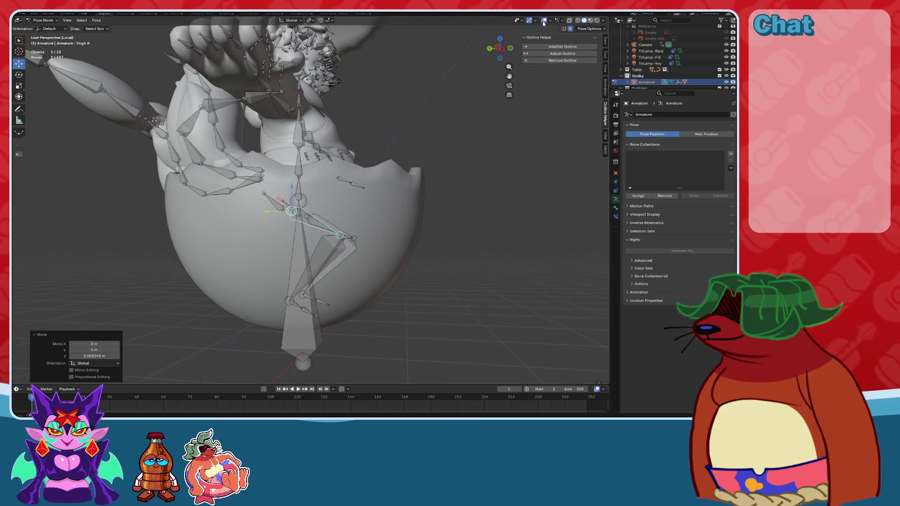
{"action": "middle_click_drag", "start_coordinate": [421, 207], "coordinate": [300, 202]}
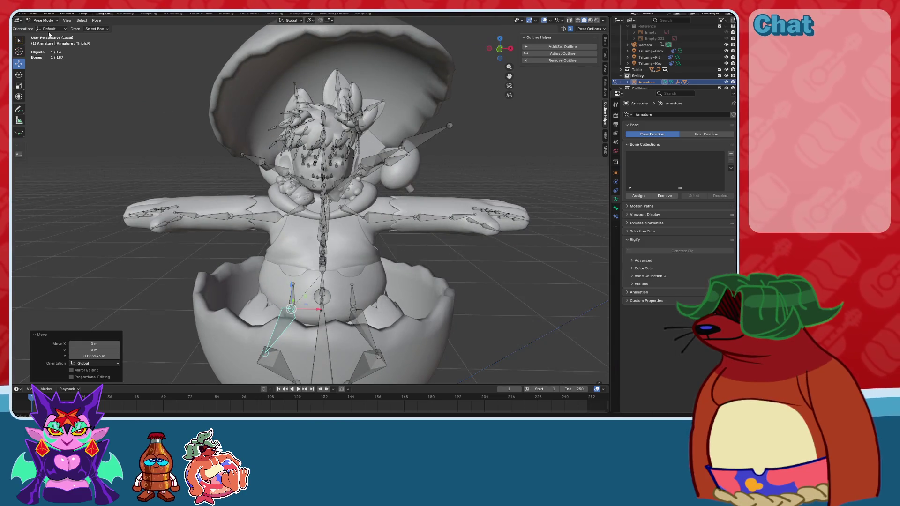
{"action": "left_click", "coordinate": [38, 29]}
{"action": "left_click", "coordinate": [356, 51]}
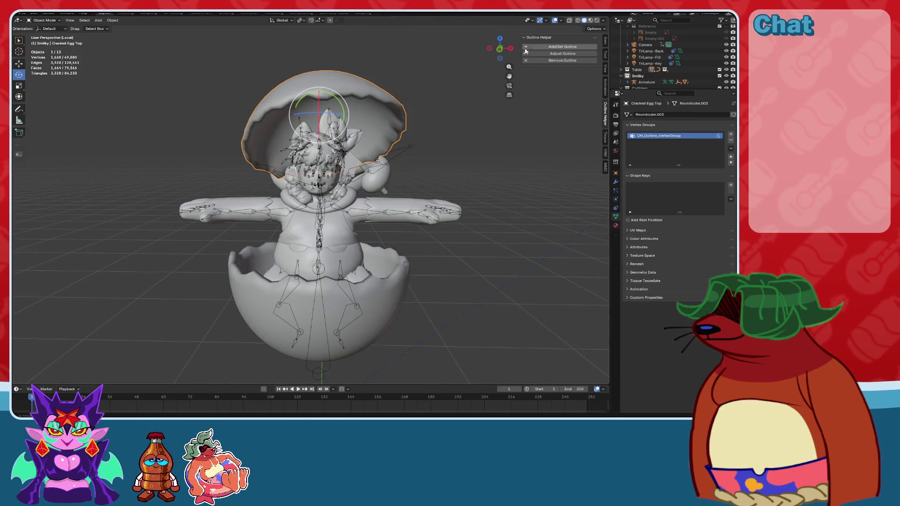
In Front Ortho, lower Cracked Egg Top about 0.091 m over the head, then select the armature.
{"action": "left_click", "coordinate": [494, 55]}
{"action": "left_click", "coordinate": [578, 20]}
{"action": "scroll", "coordinate": [336, 46], "scroll_direction": "up", "scroll_amount": 2}
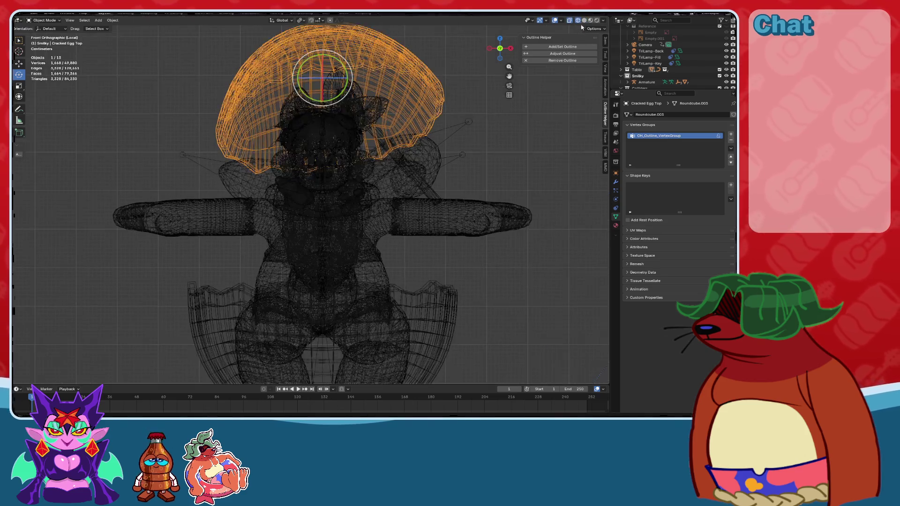
{"action": "key", "text": "shift+z"}
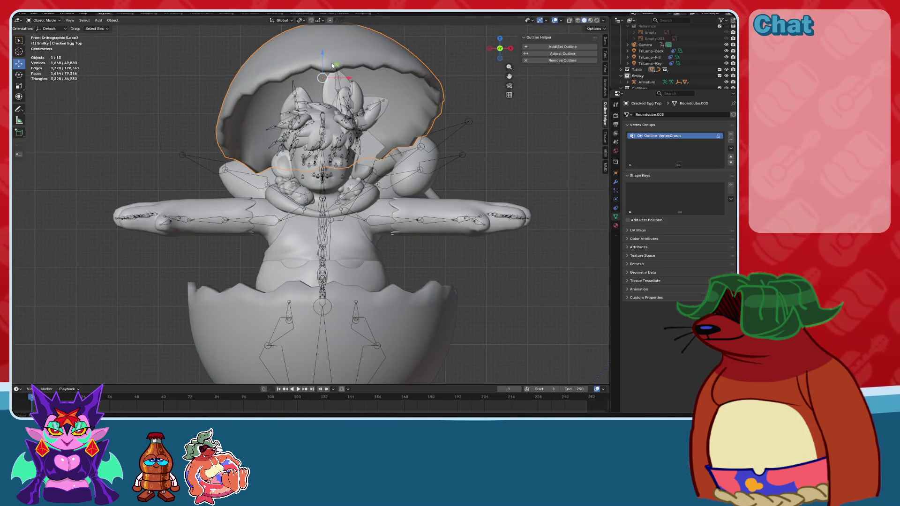
{"action": "left_click_drag", "start_coordinate": [332, 66], "coordinate": [322, 101]}
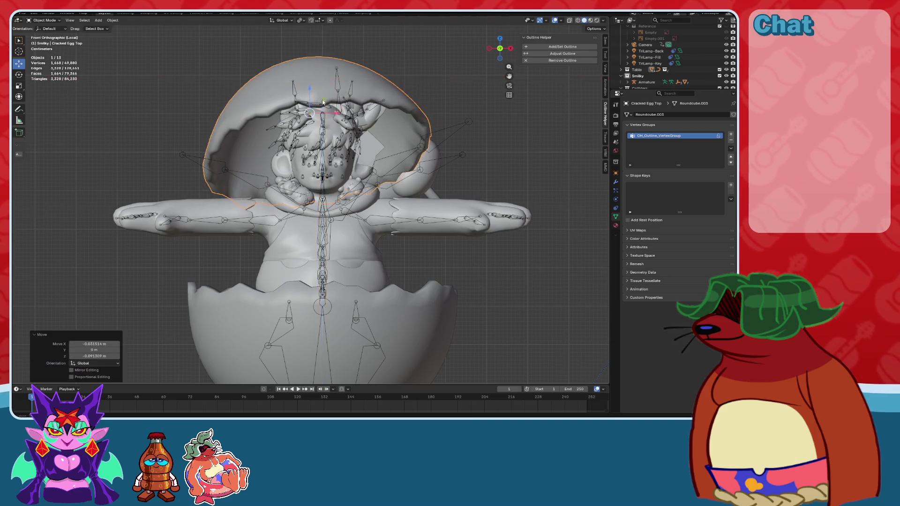
{"action": "mouse_move", "coordinate": [322, 101]}
{"action": "middle_mouse_down"}
{"action": "mouse_move", "coordinate": [290, 149]}
{"action": "mouse_move", "coordinate": [307, 177]}
{"action": "mouse_move", "coordinate": [281, 140]}
{"action": "middle_mouse_up"}
{"action": "left_click", "coordinate": [307, 177]}
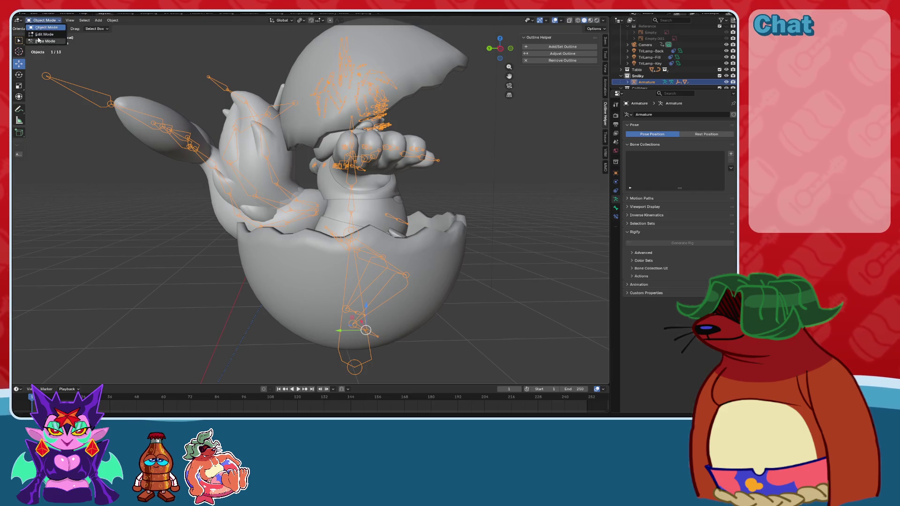
Enter Pose Mode and rotate the first tail bone.
{"action": "left_click", "coordinate": [37, 41]}
{"action": "mouse_move", "coordinate": [281, 197]}
{"action": "middle_mouse_down"}
{"action": "mouse_move", "coordinate": [320, 221]}
{"action": "mouse_move", "coordinate": [124, 191]}
{"action": "middle_mouse_up"}
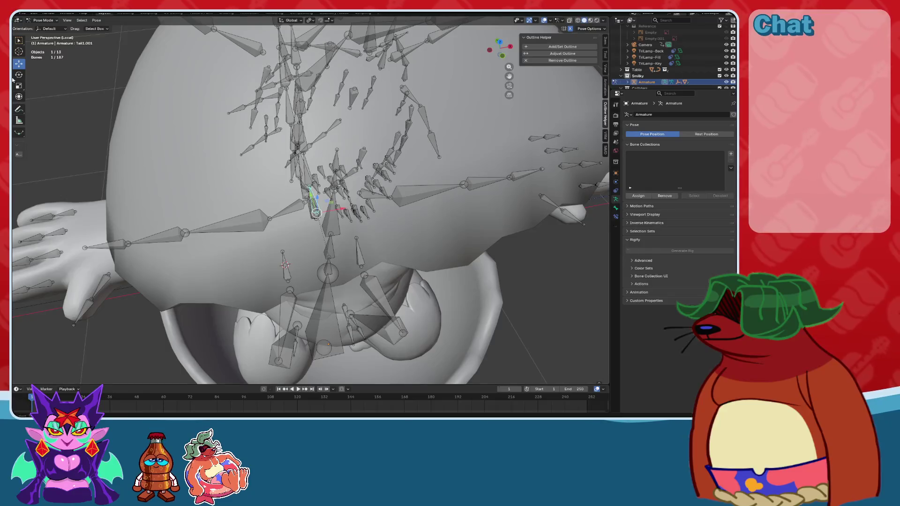
{"action": "middle_click_drag", "start_coordinate": [19, 75], "coordinate": [312, 175]}
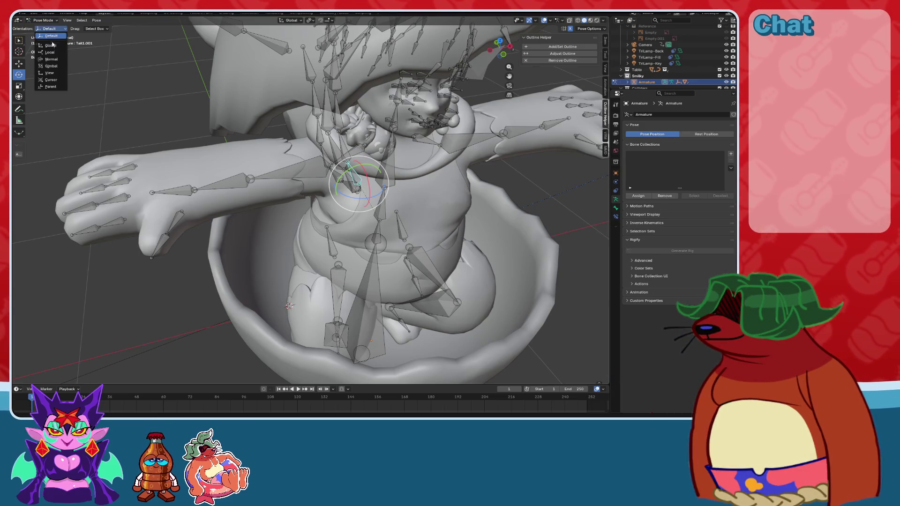
{"action": "middle_click_drag", "start_coordinate": [56, 65], "coordinate": [290, 172]}
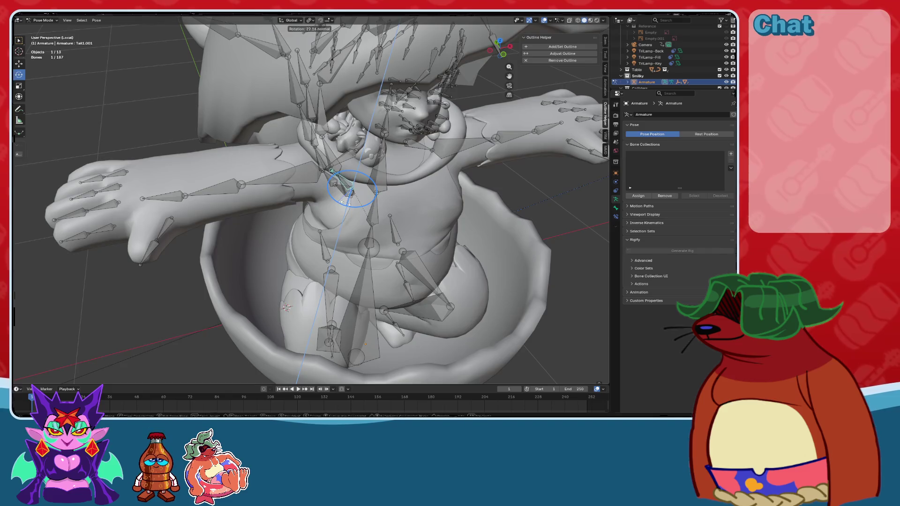
{"action": "left_click", "coordinate": [345, 202]}
{"action": "mouse_move", "coordinate": [345, 203]}
{"action": "middle_mouse_down"}
{"action": "mouse_move", "coordinate": [334, 178]}
{"action": "mouse_move", "coordinate": [297, 195]}
{"action": "middle_mouse_up"}
{"action": "left_click_drag", "start_coordinate": [285, 212], "coordinate": [287, 205]}
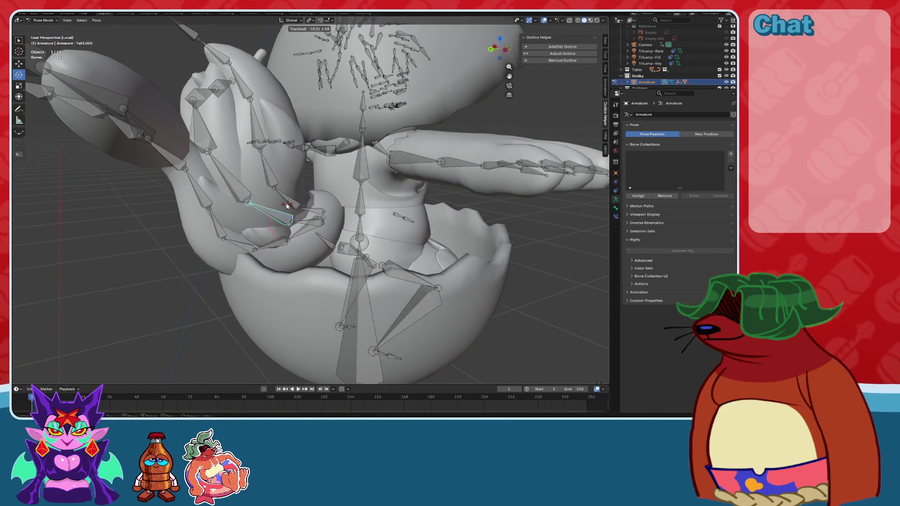
{"action": "middle_click_drag", "start_coordinate": [258, 210], "coordinate": [345, 206]}
Select Tail1.001 and the next tail bone and rotate them 17.4° around Z.
{"action": "left_click", "coordinate": [334, 212]}
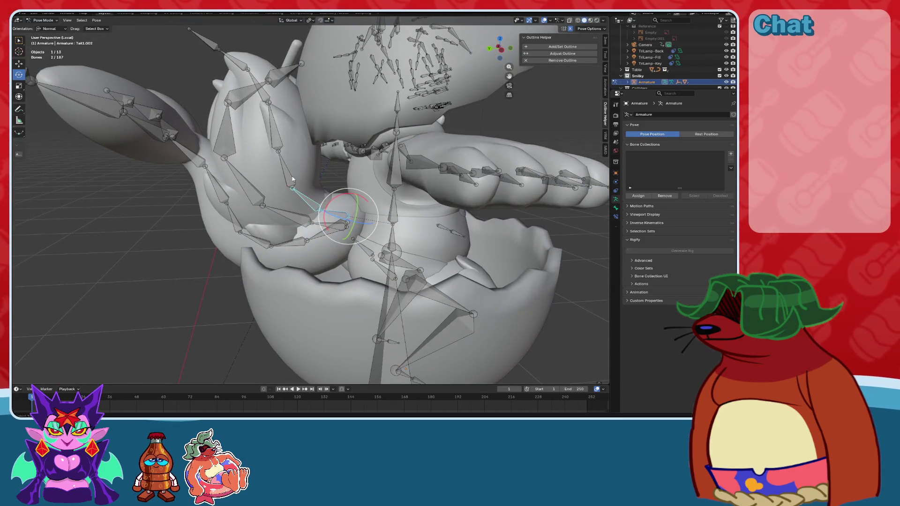
{"action": "left_click", "coordinate": [279, 135], "text": "shift"}
{"action": "middle_click_drag", "start_coordinate": [280, 135], "coordinate": [313, 152]}
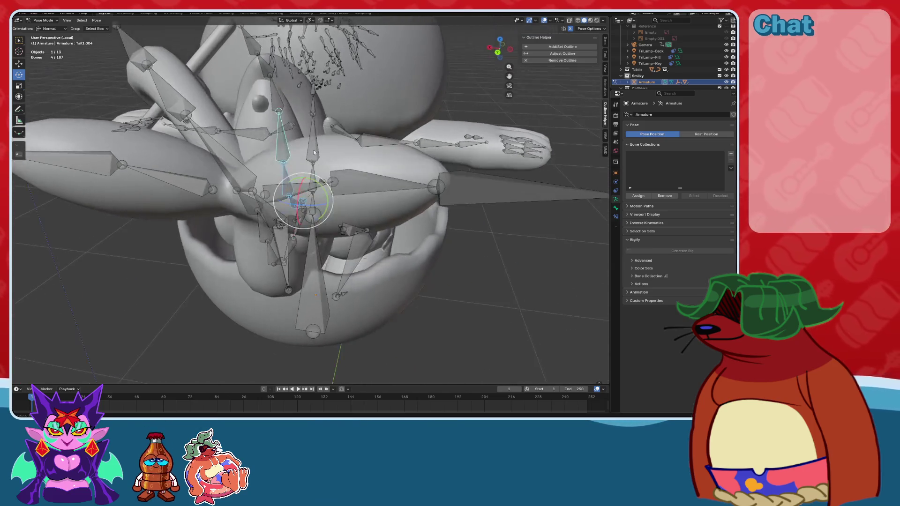
{"action": "middle_click_drag", "start_coordinate": [291, 121], "coordinate": [269, 125]}
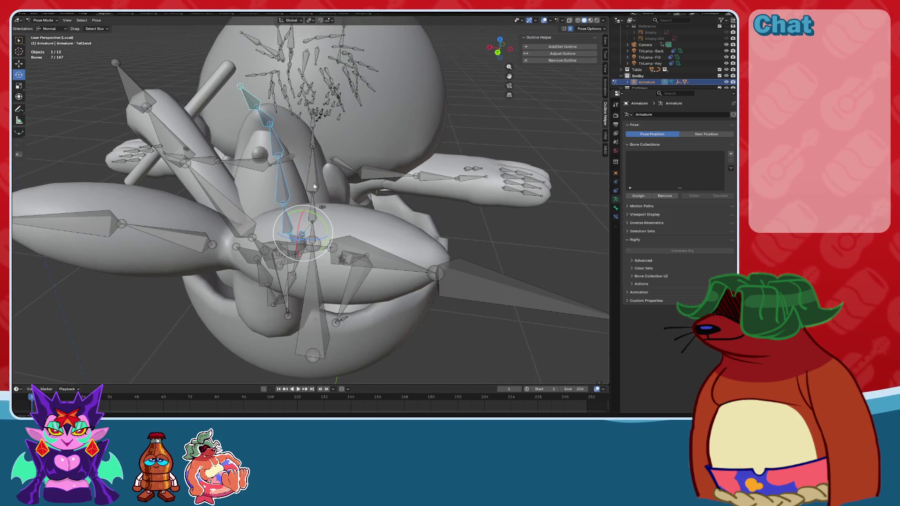
{"action": "middle_click_drag", "start_coordinate": [314, 187], "coordinate": [287, 142]}
{"action": "middle_click_drag", "start_coordinate": [303, 203], "coordinate": [346, 215]}
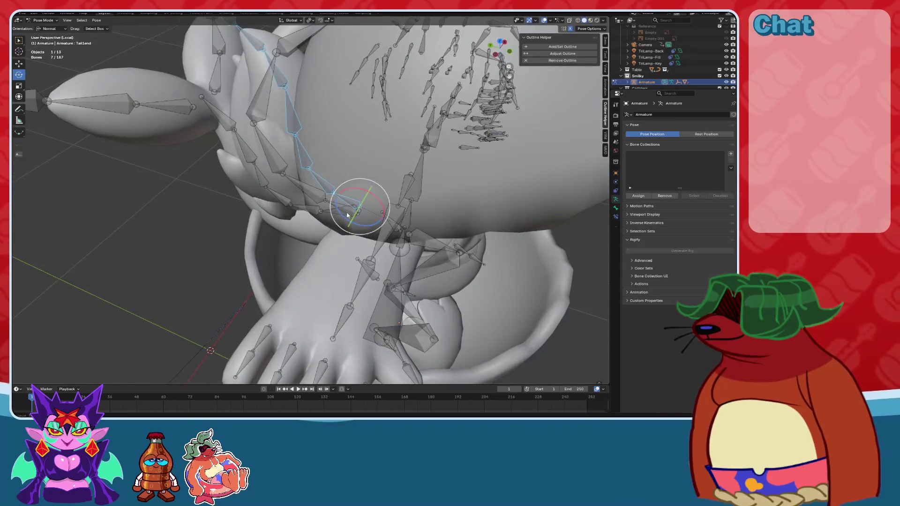
{"action": "left_click_drag", "start_coordinate": [344, 217], "coordinate": [328, 204]}
{"action": "mouse_move", "coordinate": [328, 204]}
{"action": "middle_mouse_down"}
{"action": "mouse_move", "coordinate": [372, 189]}
{"action": "mouse_move", "coordinate": [361, 190]}
{"action": "mouse_move", "coordinate": [340, 239]}
{"action": "mouse_move", "coordinate": [345, 208]}
{"action": "mouse_move", "coordinate": [329, 219]}
{"action": "mouse_move", "coordinate": [334, 210]}
{"action": "mouse_move", "coordinate": [286, 210]}
{"action": "middle_mouse_up"}
Rotate the tail bones further around their normal axis to curl the tail, then leave Pose Mode.
{"action": "key", "text": "r"}
{"action": "key", "text": "z"}
{"action": "left_click", "coordinate": [352, 211]}
{"action": "left_click", "coordinate": [344, 207]}
{"action": "key", "text": "r"}
{"action": "left_click", "coordinate": [350, 206]}
{"action": "key", "text": "r"}
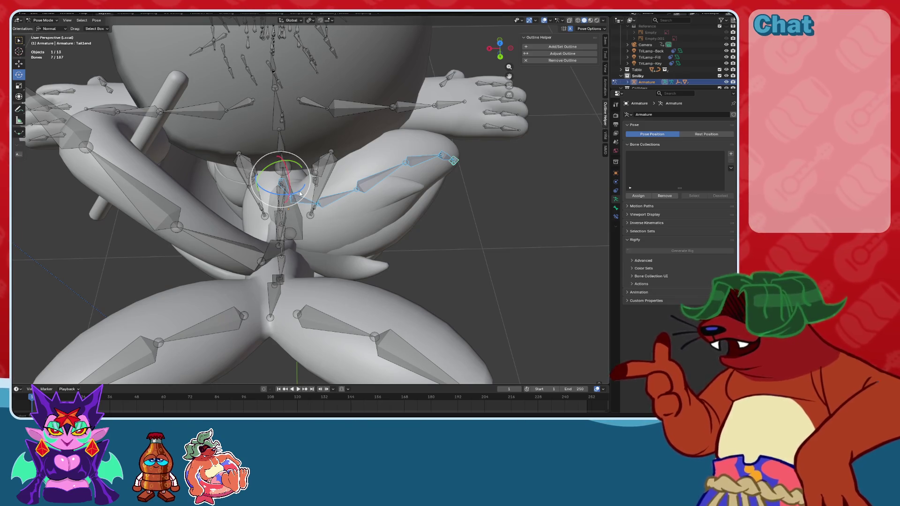
{"action": "left_click_drag", "start_coordinate": [287, 205], "coordinate": [297, 190]}
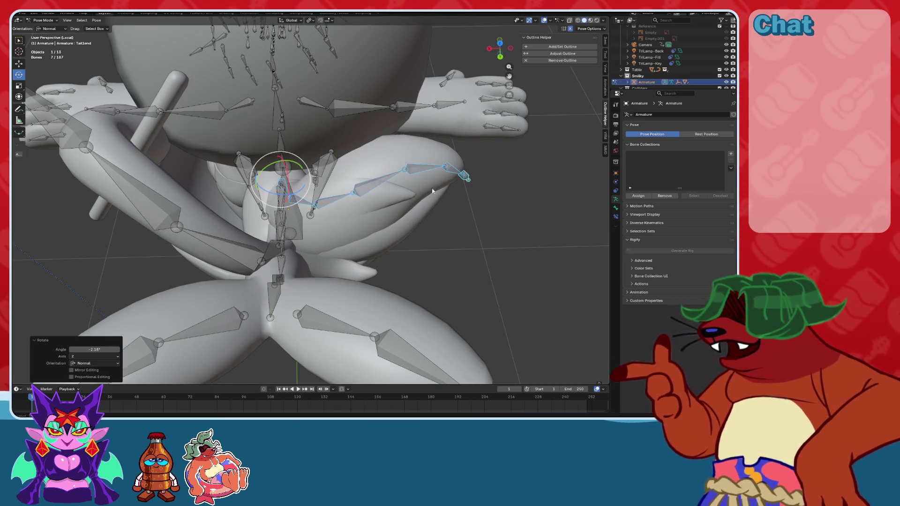
{"action": "mouse_move", "coordinate": [432, 190]}
{"action": "middle_mouse_down"}
{"action": "mouse_move", "coordinate": [302, 175]}
{"action": "mouse_move", "coordinate": [337, 179]}
{"action": "mouse_move", "coordinate": [374, 162]}
{"action": "middle_mouse_up"}
{"action": "left_click", "coordinate": [55, 28]}
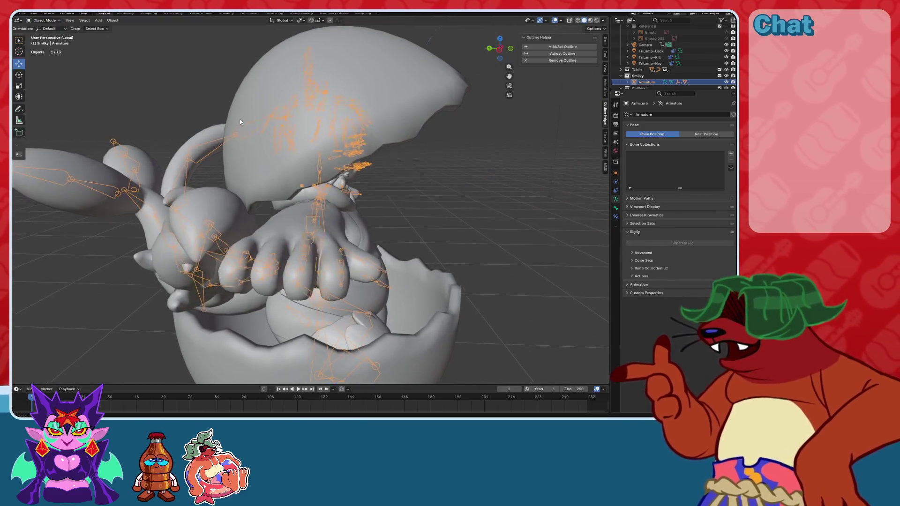
Nudge the Cracked Egg Top along Y to -0.041 m over the character's head.
{"action": "left_click", "coordinate": [262, 94]}
{"action": "middle_click_drag", "start_coordinate": [203, 110], "coordinate": [253, 137]}
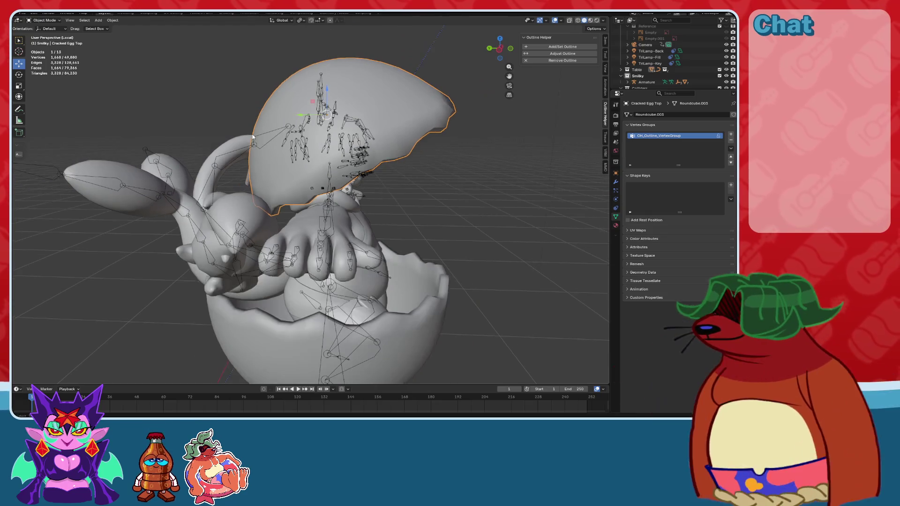
{"action": "left_click_drag", "start_coordinate": [304, 120], "coordinate": [279, 117]}
{"action": "mouse_move", "coordinate": [278, 117]}
{"action": "middle_mouse_down"}
{"action": "mouse_move", "coordinate": [248, 136]}
{"action": "mouse_move", "coordinate": [257, 148]}
{"action": "mouse_move", "coordinate": [237, 124]}
{"action": "middle_mouse_up"}
{"action": "left_click_drag", "start_coordinate": [237, 123], "coordinate": [249, 125]}
{"action": "mouse_move", "coordinate": [248, 125]}
{"action": "middle_mouse_down"}
{"action": "mouse_move", "coordinate": [237, 162]}
{"action": "mouse_move", "coordinate": [403, 169]}
{"action": "middle_mouse_up"}
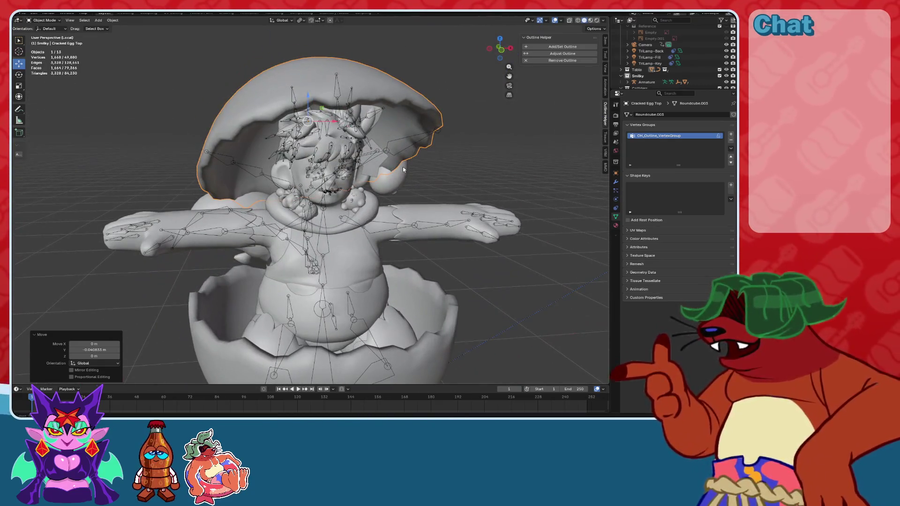
Select the character's armature and return it to Pose Mode.
{"action": "left_click", "coordinate": [254, 223]}
{"action": "left_click", "coordinate": [256, 218]}
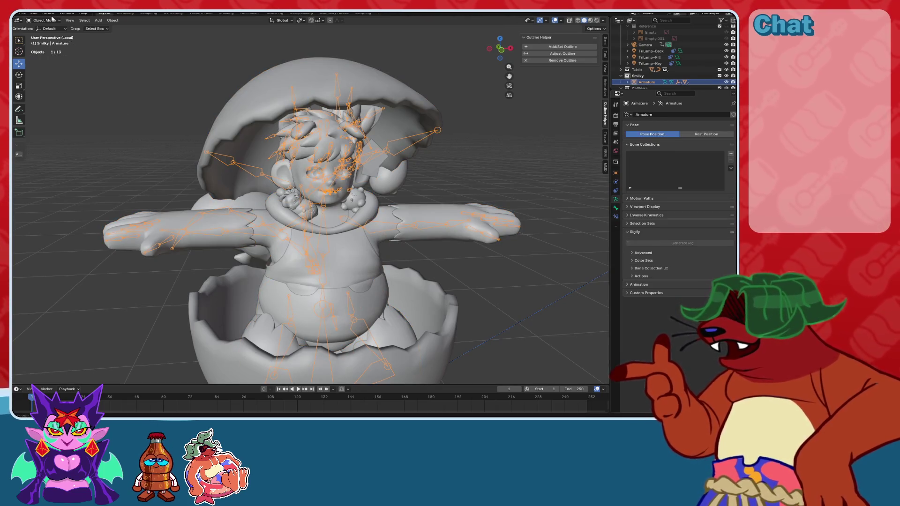
{"action": "left_click", "coordinate": [45, 41]}
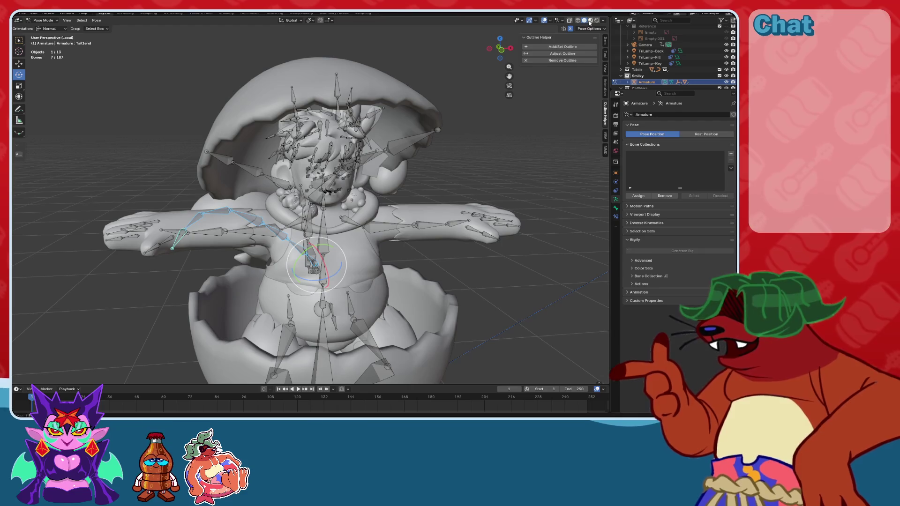
Switch to Material Preview shading and rotate the Chest bone to lean the torso.
{"action": "left_click", "coordinate": [590, 20]}
{"action": "scroll", "coordinate": [320, 226], "scroll_direction": "up", "scroll_amount": 5}
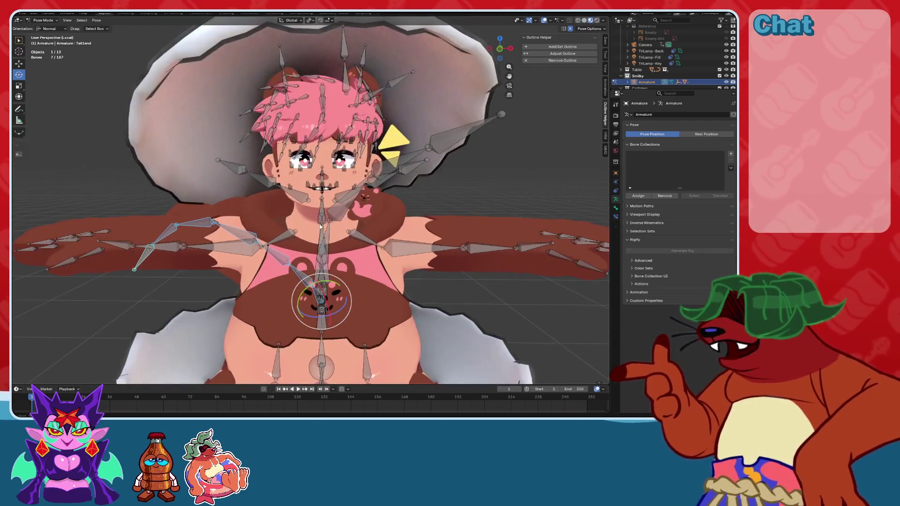
{"action": "middle_click_drag", "start_coordinate": [320, 226], "coordinate": [356, 201]}
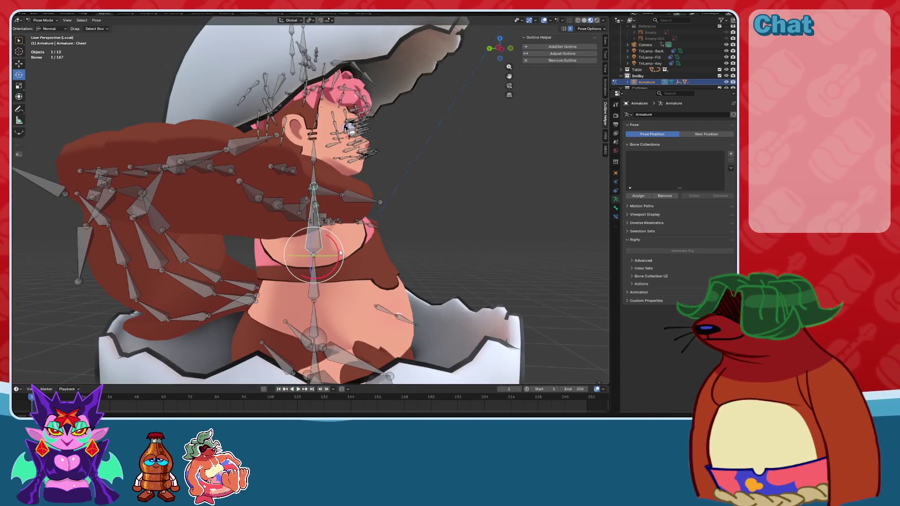
{"action": "left_click", "coordinate": [338, 247]}
{"action": "mouse_move", "coordinate": [338, 247]}
{"action": "middle_mouse_down"}
{"action": "mouse_move", "coordinate": [275, 206]}
{"action": "mouse_move", "coordinate": [307, 202]}
{"action": "mouse_move", "coordinate": [311, 178]}
{"action": "middle_mouse_up"}
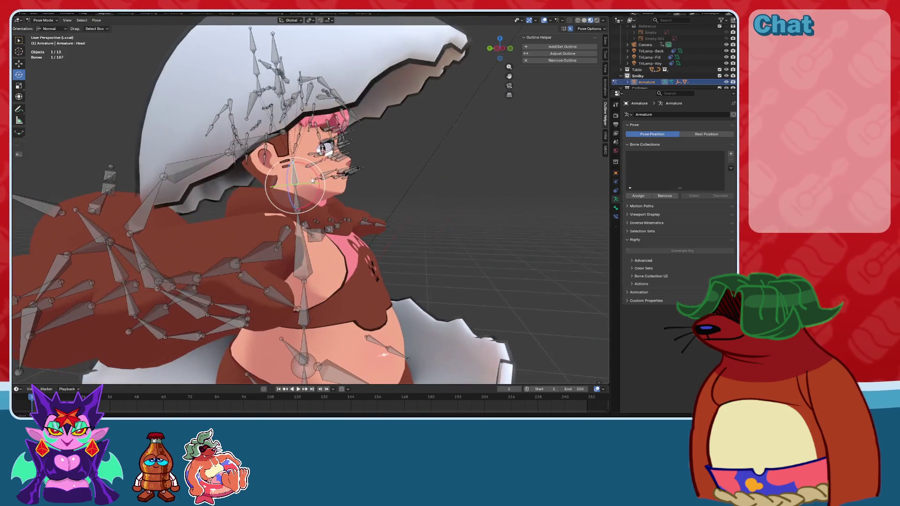
{"action": "mouse_move", "coordinate": [388, 179]}
{"action": "middle_mouse_down"}
{"action": "mouse_move", "coordinate": [356, 201]}
{"action": "mouse_move", "coordinate": [373, 256]}
{"action": "mouse_move", "coordinate": [394, 243]}
{"action": "middle_mouse_up"}
Try swinging the right bicep bone across the body, then undo that arm rotation.
{"action": "left_click", "coordinate": [374, 257]}
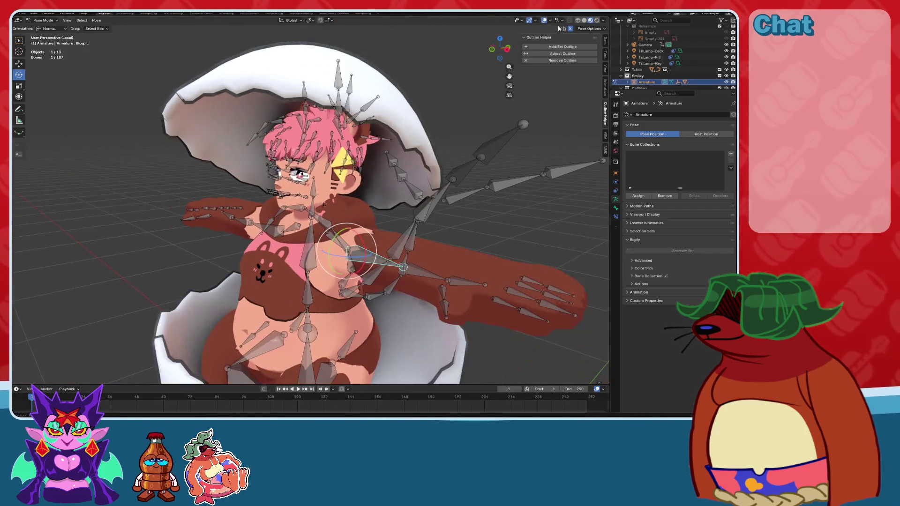
{"action": "mouse_move", "coordinate": [383, 191]}
{"action": "middle_mouse_down"}
{"action": "mouse_move", "coordinate": [276, 194]}
{"action": "mouse_move", "coordinate": [262, 174]}
{"action": "mouse_move", "coordinate": [271, 167]}
{"action": "middle_mouse_up"}
{"action": "left_click", "coordinate": [270, 167]}
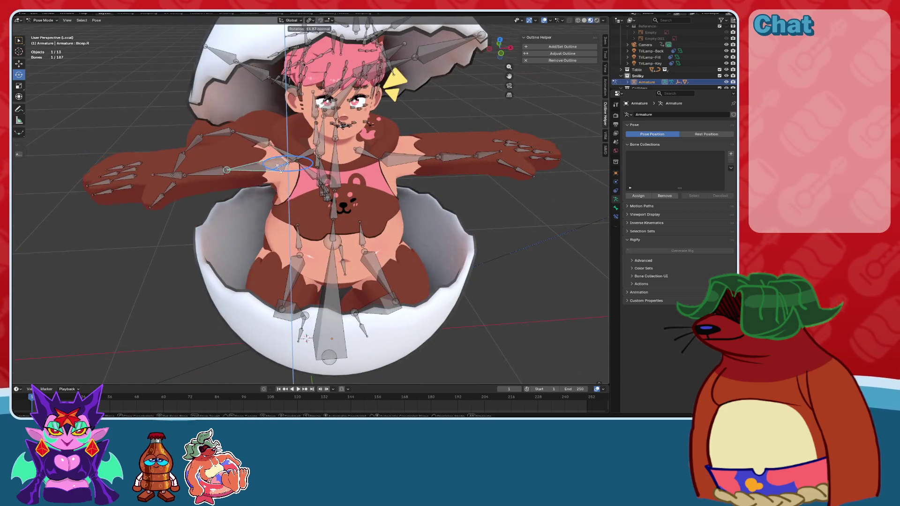
{"action": "left_click_drag", "start_coordinate": [278, 167], "coordinate": [291, 165]}
{"action": "key", "text": "ctrl+z"}
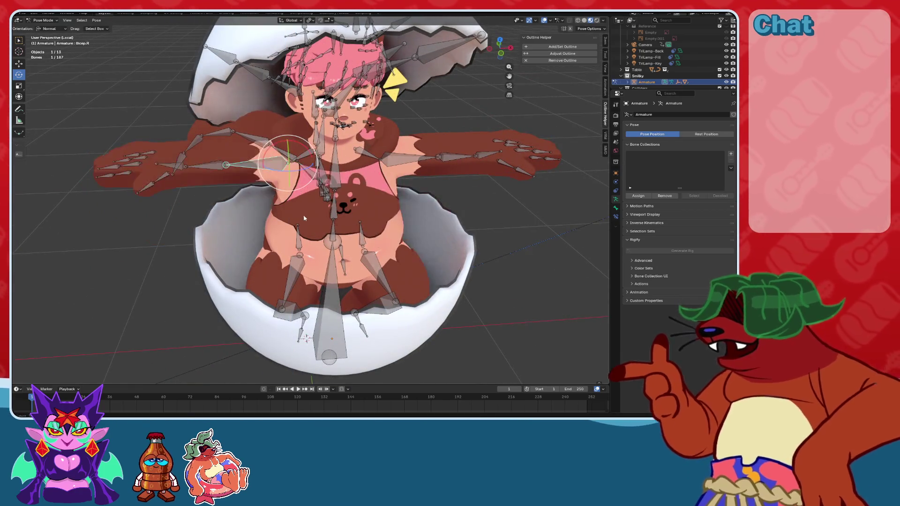
Lean the Spine bone forward by 15.2°.
{"action": "mouse_move", "coordinate": [315, 206]}
{"action": "middle_mouse_down"}
{"action": "mouse_move", "coordinate": [282, 192]}
{"action": "mouse_move", "coordinate": [286, 220]}
{"action": "middle_mouse_up"}
{"action": "left_click", "coordinate": [276, 225], "text": "shift"}
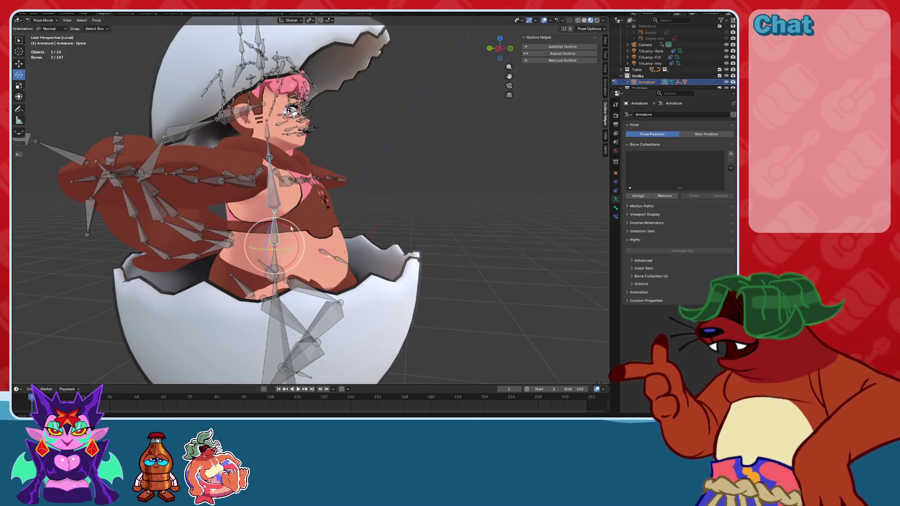
{"action": "left_click_drag", "start_coordinate": [292, 231], "coordinate": [304, 221]}
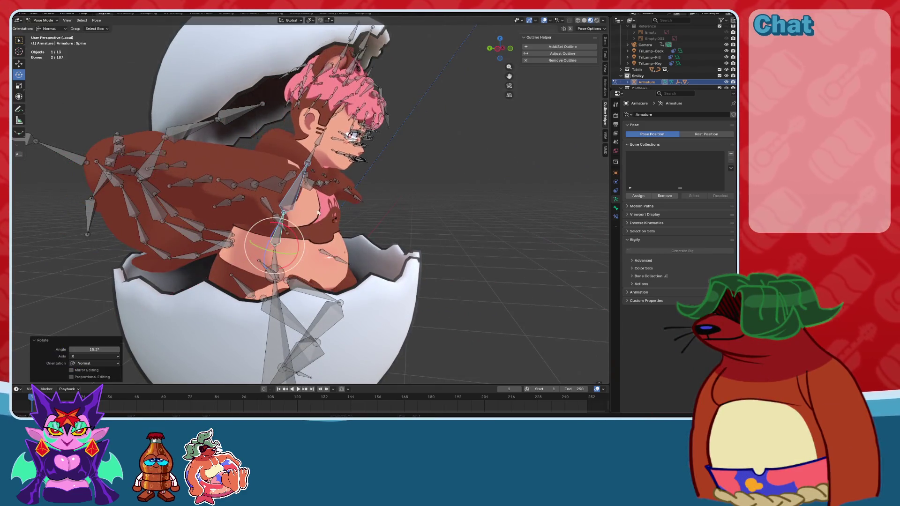
{"action": "middle_click_drag", "start_coordinate": [304, 221], "coordinate": [314, 182]}
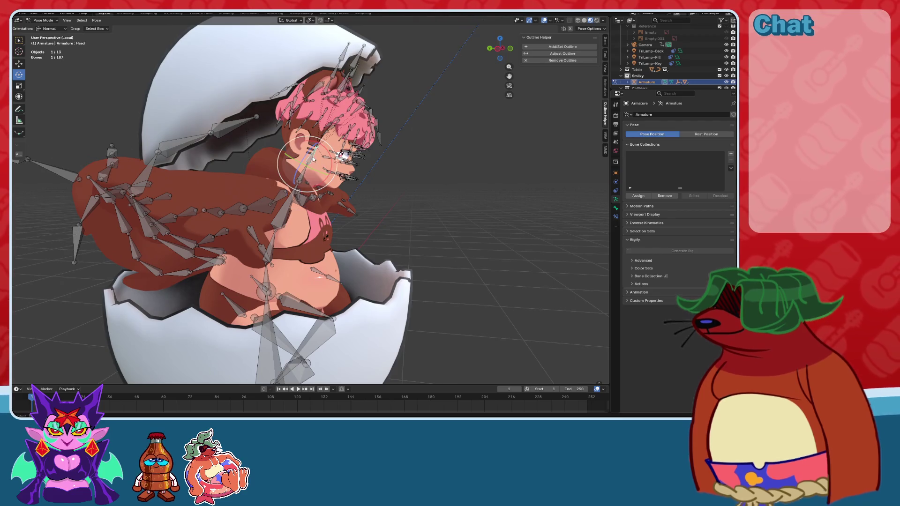
Tilt the Head bone by -23.4°.
{"action": "left_click", "coordinate": [329, 159]}
{"action": "left_click_drag", "start_coordinate": [338, 170], "coordinate": [338, 171]}
{"action": "middle_click_drag", "start_coordinate": [339, 171], "coordinate": [374, 173]}
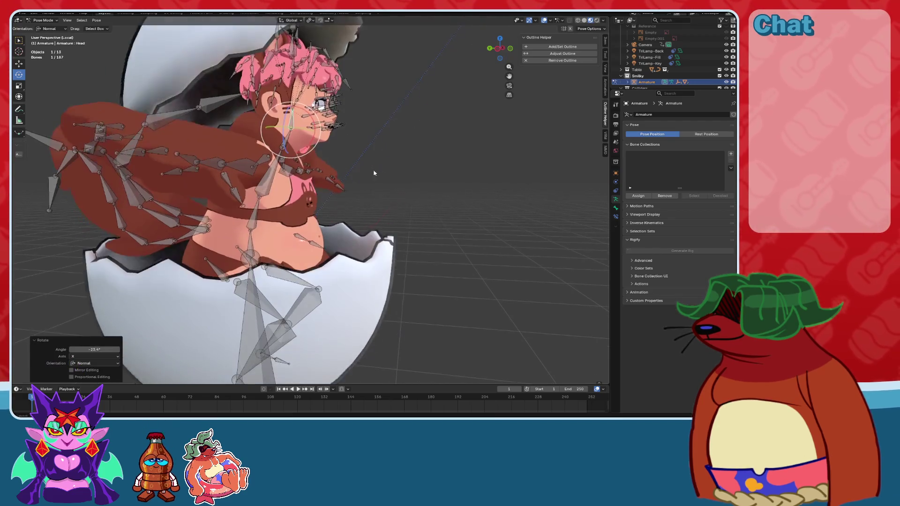
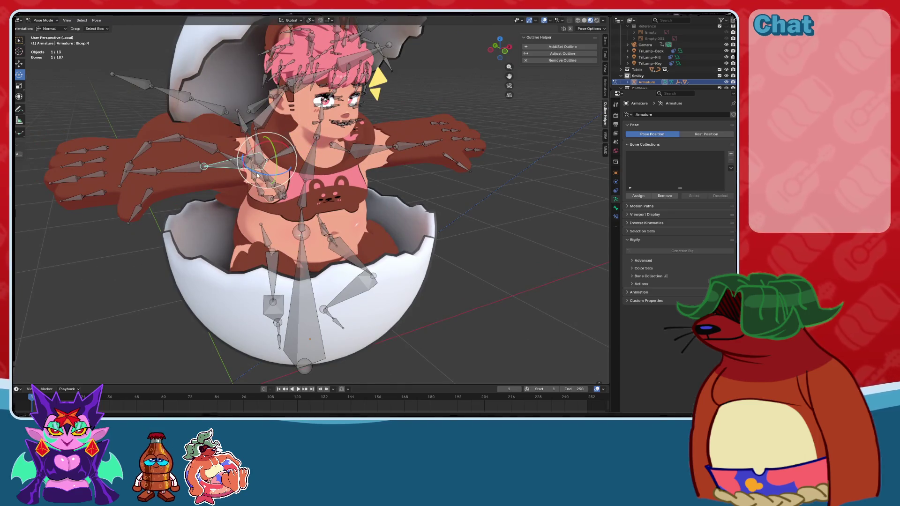
Rotate Bicep.R downward and bend Forearm.R so the right arm hangs beside the egg.
{"action": "left_click_drag", "start_coordinate": [256, 175], "coordinate": [269, 197]}
{"action": "mouse_move", "coordinate": [269, 197]}
{"action": "middle_mouse_down"}
{"action": "mouse_move", "coordinate": [370, 184]}
{"action": "mouse_move", "coordinate": [351, 199]}
{"action": "mouse_move", "coordinate": [341, 181]}
{"action": "mouse_move", "coordinate": [256, 177]}
{"action": "middle_mouse_up"}
{"action": "left_click", "coordinate": [256, 177]}
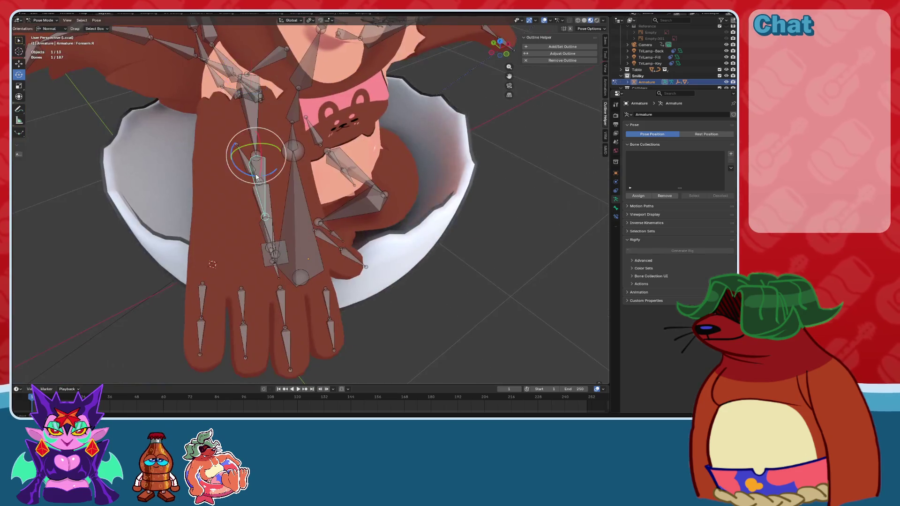
{"action": "left_click_drag", "start_coordinate": [246, 170], "coordinate": [255, 131]}
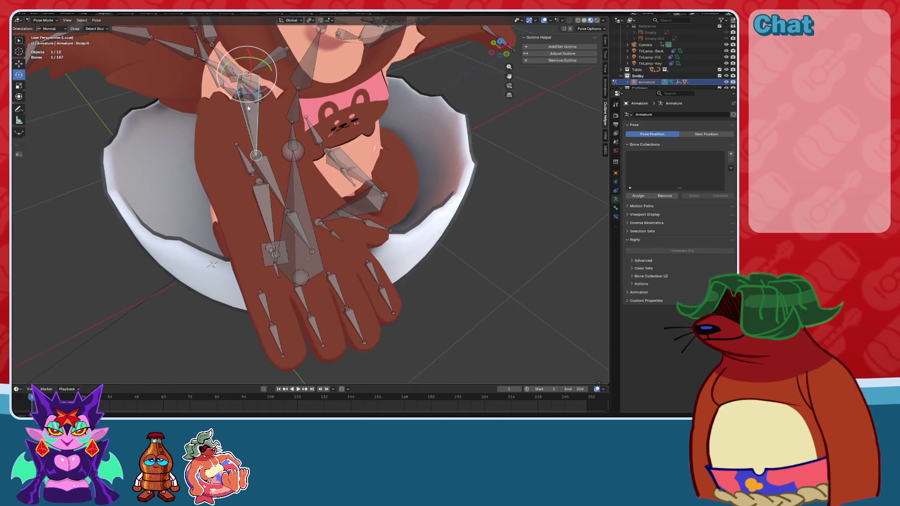
{"action": "left_click_drag", "start_coordinate": [237, 93], "coordinate": [246, 131]}
{"action": "mouse_move", "coordinate": [246, 132]}
{"action": "middle_mouse_down"}
{"action": "mouse_move", "coordinate": [449, 194]}
{"action": "mouse_move", "coordinate": [353, 219]}
{"action": "middle_mouse_up"}
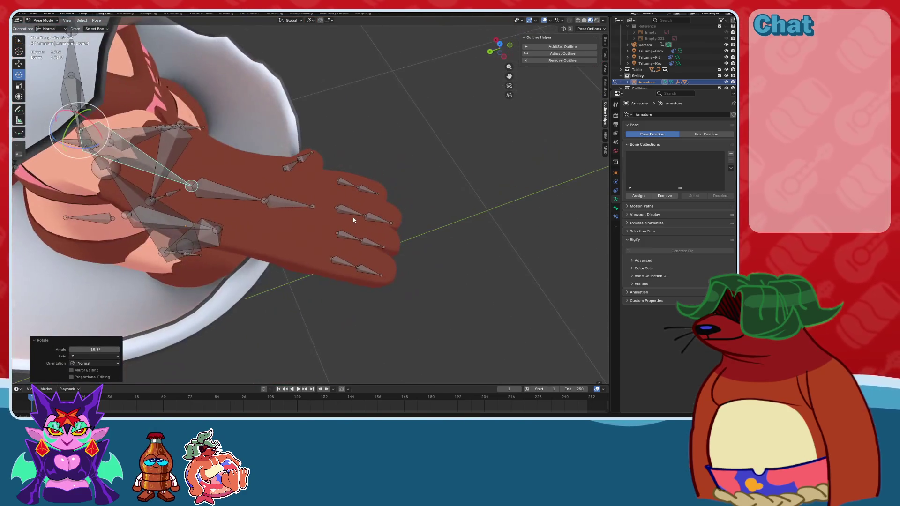
Box-select the eight right finger bones and curl them inward.
{"action": "left_click_drag", "start_coordinate": [350, 194], "coordinate": [350, 194]}
{"action": "mouse_move", "coordinate": [350, 193]}
{"action": "middle_mouse_down"}
{"action": "mouse_move", "coordinate": [327, 192]}
{"action": "mouse_move", "coordinate": [322, 165]}
{"action": "middle_mouse_up"}
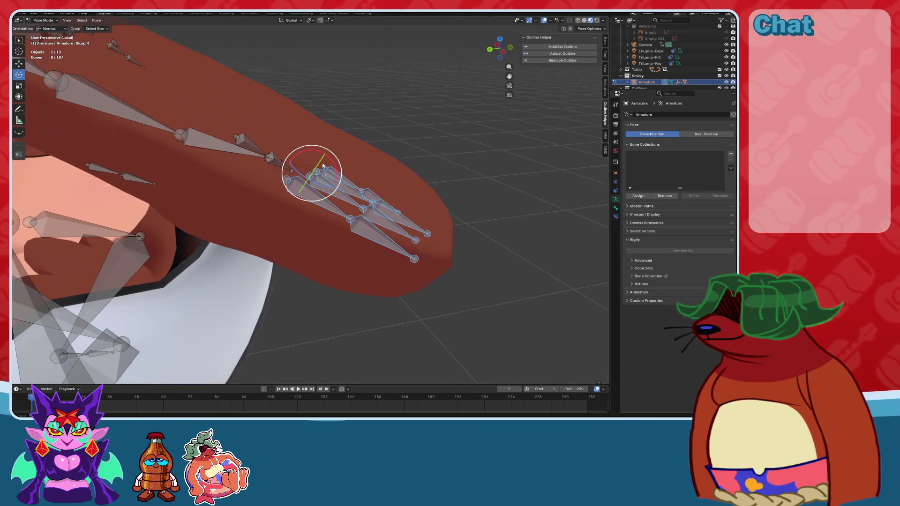
{"action": "left_click_drag", "start_coordinate": [334, 171], "coordinate": [335, 173]}
{"action": "middle_click_drag", "start_coordinate": [335, 173], "coordinate": [367, 220]}
Bend the right thumb bones inward.
{"action": "left_click", "coordinate": [368, 219]}
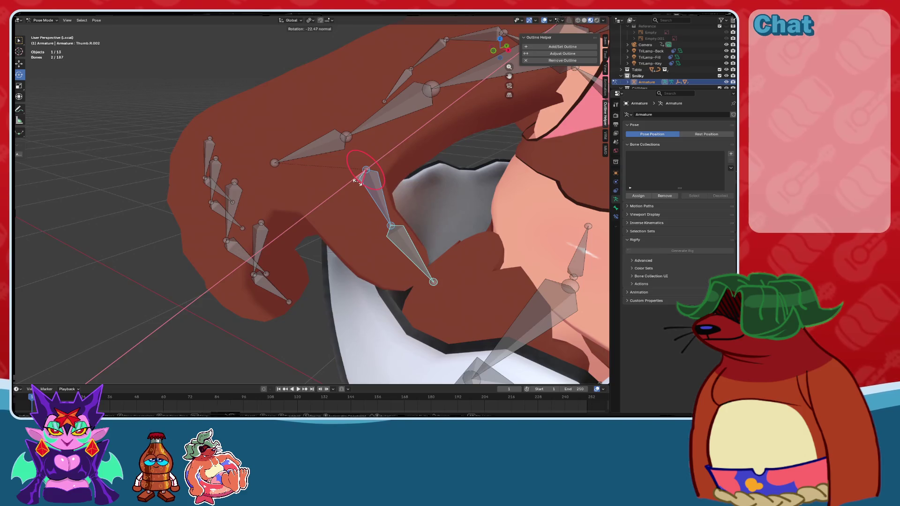
{"action": "left_click", "coordinate": [357, 180]}
{"action": "mouse_move", "coordinate": [356, 180]}
{"action": "middle_mouse_down"}
{"action": "mouse_move", "coordinate": [341, 196]}
{"action": "mouse_move", "coordinate": [328, 192]}
{"action": "mouse_move", "coordinate": [335, 197]}
{"action": "mouse_move", "coordinate": [247, 236]}
{"action": "mouse_move", "coordinate": [341, 163]}
{"action": "mouse_move", "coordinate": [365, 121]}
{"action": "middle_mouse_up"}
{"action": "left_click_drag", "start_coordinate": [365, 121], "coordinate": [367, 126]}
{"action": "mouse_move", "coordinate": [368, 126]}
{"action": "middle_mouse_down"}
{"action": "mouse_move", "coordinate": [401, 157]}
{"action": "mouse_move", "coordinate": [436, 164]}
{"action": "mouse_move", "coordinate": [383, 180]}
{"action": "middle_mouse_up"}
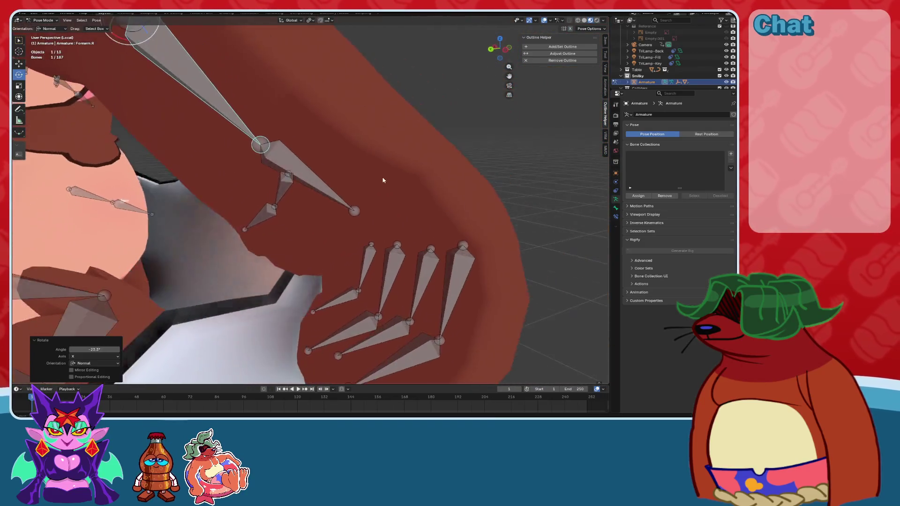
{"action": "scroll", "coordinate": [383, 180], "scroll_direction": "down", "scroll_amount": 5}
{"action": "scroll", "coordinate": [330, 159], "scroll_direction": "up", "scroll_amount": 5}
Tilt Hand.R and curl the right fingers a bit further.
{"action": "left_click", "coordinate": [302, 165]}
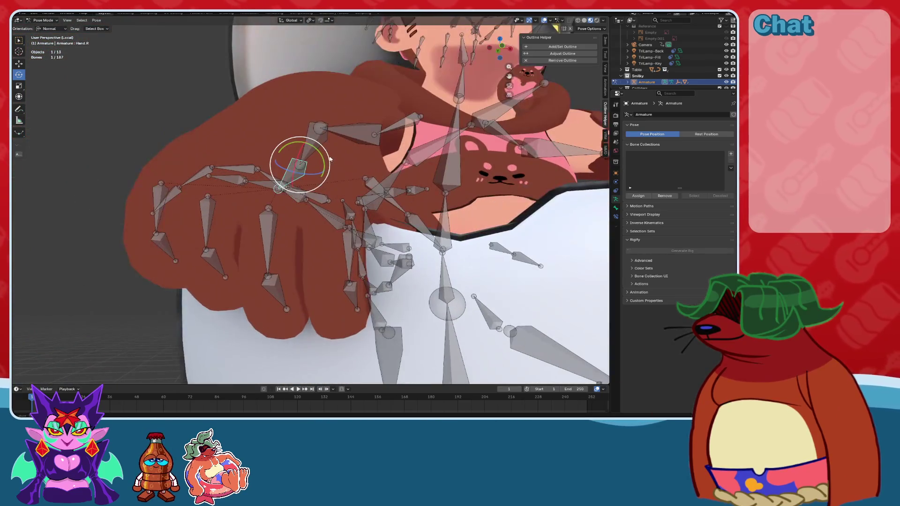
{"action": "left_click_drag", "start_coordinate": [320, 159], "coordinate": [327, 167]}
{"action": "mouse_move", "coordinate": [327, 166]}
{"action": "middle_mouse_down"}
{"action": "mouse_move", "coordinate": [370, 159]}
{"action": "mouse_move", "coordinate": [415, 171]}
{"action": "mouse_move", "coordinate": [323, 163]}
{"action": "mouse_move", "coordinate": [356, 177]}
{"action": "middle_mouse_up"}
{"action": "left_click", "coordinate": [333, 145]}
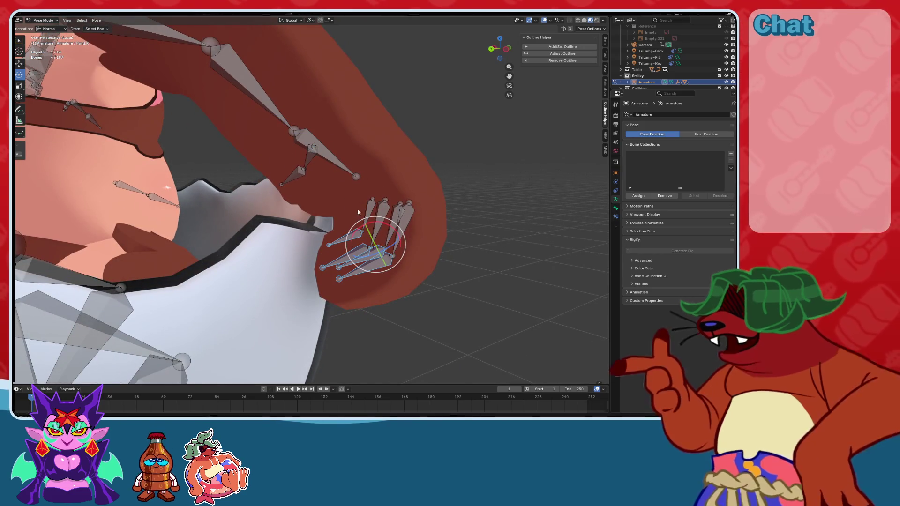
{"action": "left_click_drag", "start_coordinate": [372, 216], "coordinate": [375, 225]}
{"action": "mouse_move", "coordinate": [370, 226]}
{"action": "middle_mouse_down"}
{"action": "mouse_move", "coordinate": [324, 227]}
{"action": "mouse_move", "coordinate": [404, 213]}
{"action": "middle_mouse_up"}
{"action": "scroll", "coordinate": [405, 212], "scroll_direction": "down", "scroll_amount": 10}
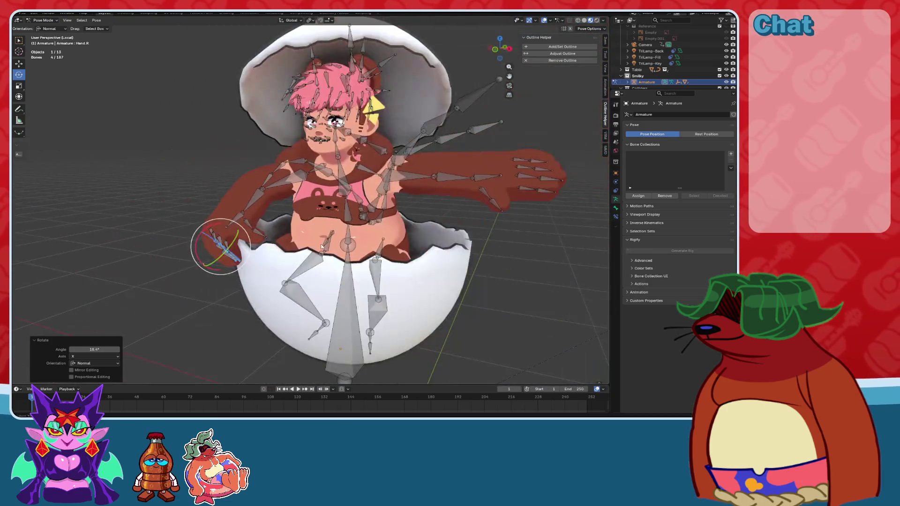
Undo the earlier pose tries with Ctrl+Z and tilt the character's head.
{"action": "middle_click_drag", "start_coordinate": [328, 267], "coordinate": [321, 277]}
{"action": "scroll", "coordinate": [322, 277], "scroll_direction": "up", "scroll_amount": 2}
{"action": "key", "text": "ctrl+z"}
{"action": "key", "text": "ctrl+z"}
{"action": "key", "text": "ctrl+z"}
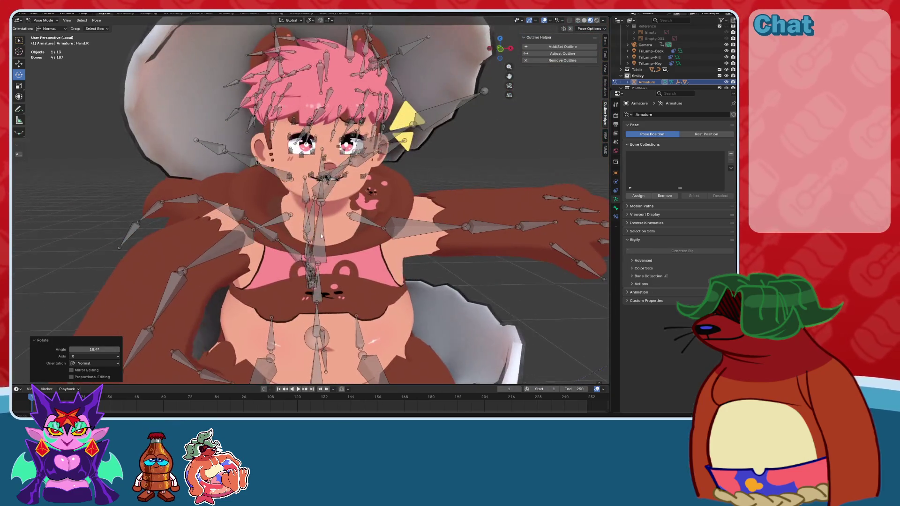
{"action": "mouse_move", "coordinate": [330, 169]}
{"action": "left_mouse_down"}
{"action": "mouse_move", "coordinate": [337, 164]}
{"action": "mouse_move", "coordinate": [330, 170]}
{"action": "left_mouse_up"}
{"action": "mouse_move", "coordinate": [331, 169]}
{"action": "middle_mouse_down"}
{"action": "mouse_move", "coordinate": [387, 237]}
{"action": "mouse_move", "coordinate": [361, 227]}
{"action": "mouse_move", "coordinate": [371, 230]}
{"action": "middle_mouse_up"}
Try raising Bicep.L and bending Forearm.L, then undo and swing the left arm down.
{"action": "left_click", "coordinate": [387, 239]}
{"action": "left_click_drag", "start_coordinate": [371, 230], "coordinate": [357, 206]}
{"action": "mouse_move", "coordinate": [356, 207]}
{"action": "middle_mouse_down"}
{"action": "mouse_move", "coordinate": [374, 220]}
{"action": "mouse_move", "coordinate": [386, 216]}
{"action": "middle_mouse_up"}
{"action": "left_click", "coordinate": [386, 215]}
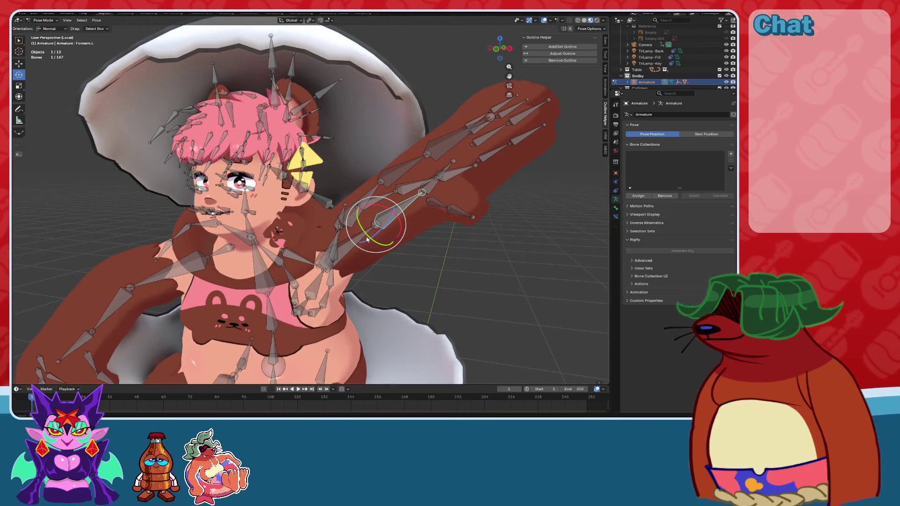
{"action": "left_click_drag", "start_coordinate": [367, 240], "coordinate": [349, 213]}
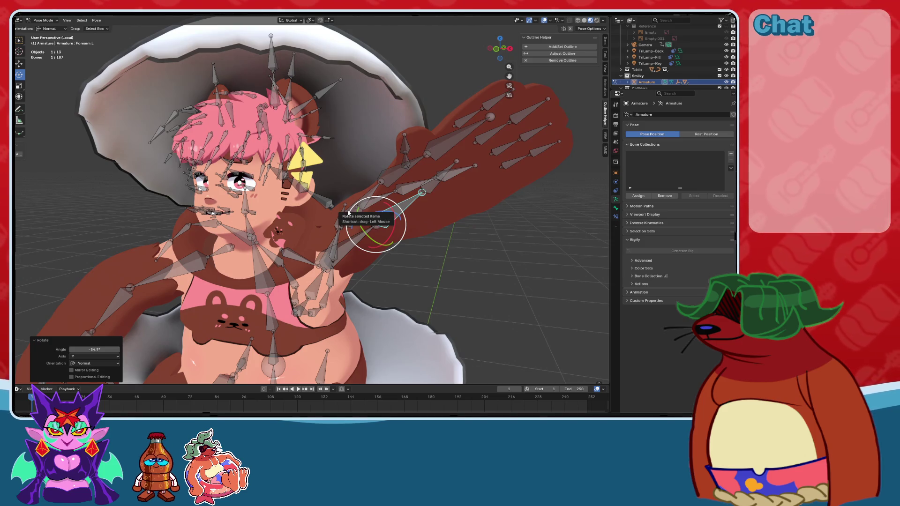
{"action": "key", "text": "ctrl+z"}
{"action": "key", "text": "ctrl+z"}
{"action": "key", "text": "ctrl+z"}
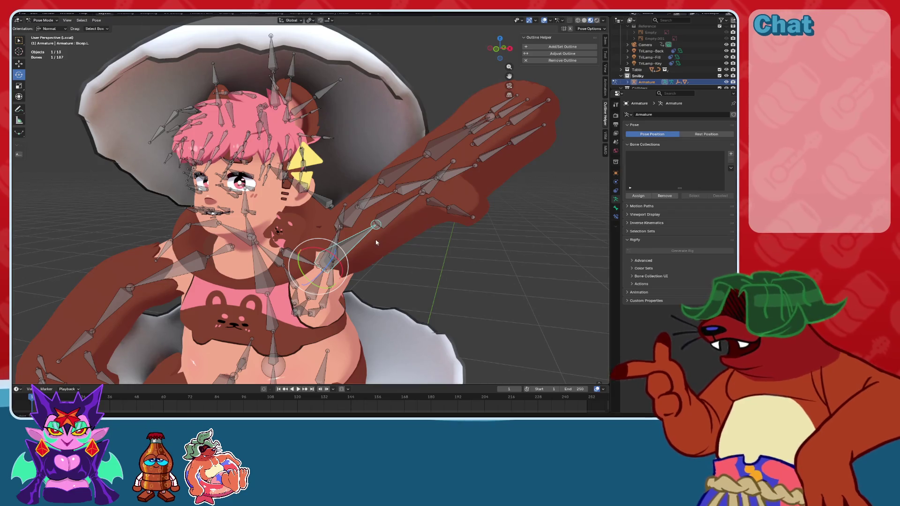
{"action": "left_click_drag", "start_coordinate": [349, 281], "coordinate": [262, 292]}
{"action": "mouse_move", "coordinate": [263, 292]}
{"action": "middle_mouse_down"}
{"action": "mouse_move", "coordinate": [308, 255]}
{"action": "mouse_move", "coordinate": [366, 235]}
{"action": "middle_mouse_up"}
Raise the left arm overhead, twist Forearm.L edge-on and bend Hand.L.
{"action": "left_click_drag", "start_coordinate": [336, 252], "coordinate": [330, 244]}
{"action": "mouse_move", "coordinate": [330, 243]}
{"action": "middle_mouse_down"}
{"action": "mouse_move", "coordinate": [388, 280]}
{"action": "mouse_move", "coordinate": [347, 234]}
{"action": "middle_mouse_up"}
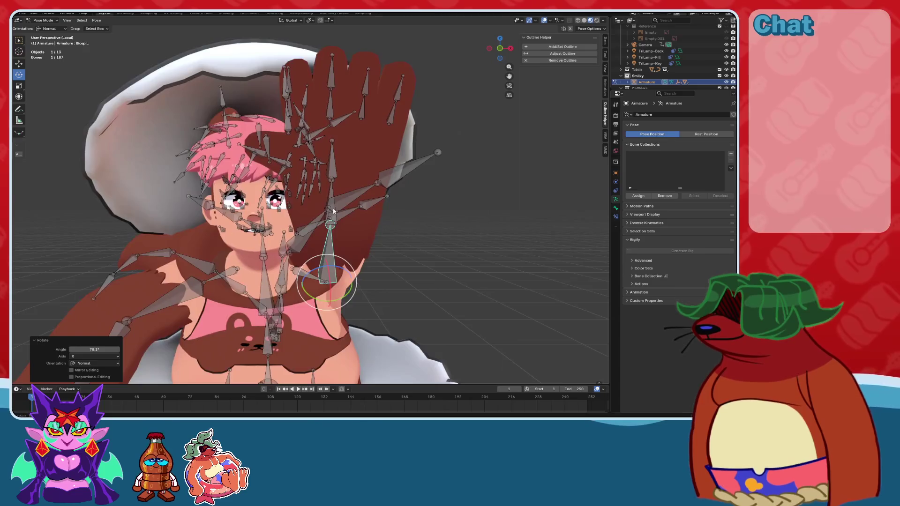
{"action": "left_click", "coordinate": [345, 231]}
{"action": "left_click_drag", "start_coordinate": [345, 238], "coordinate": [352, 227]}
{"action": "left_click", "coordinate": [341, 175]}
{"action": "left_click_drag", "start_coordinate": [333, 192], "coordinate": [335, 190]}
{"action": "mouse_move", "coordinate": [335, 189]}
{"action": "middle_mouse_down"}
{"action": "mouse_move", "coordinate": [358, 222]}
{"action": "mouse_move", "coordinate": [375, 211]}
{"action": "middle_mouse_up"}
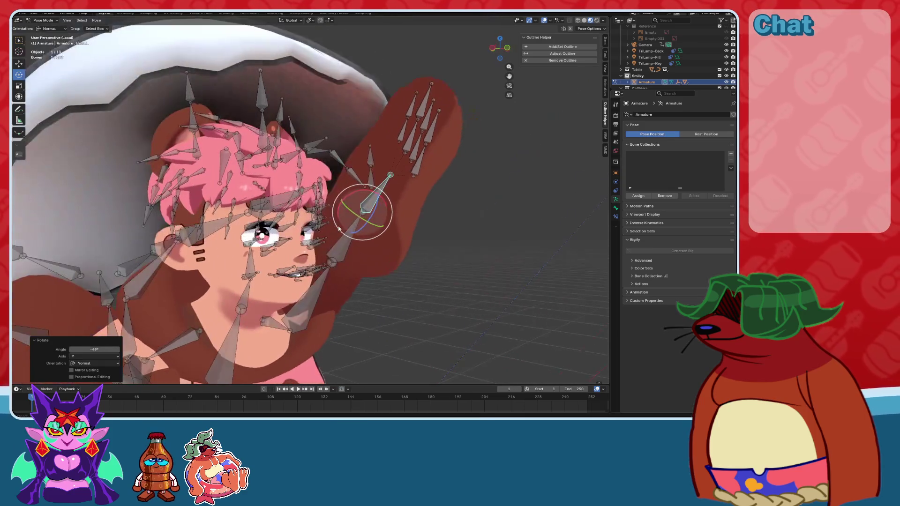
Box-select the left finger bones and curl them.
{"action": "left_click", "coordinate": [461, 166]}
{"action": "left_click_drag", "start_coordinate": [461, 166], "coordinate": [397, 102]}
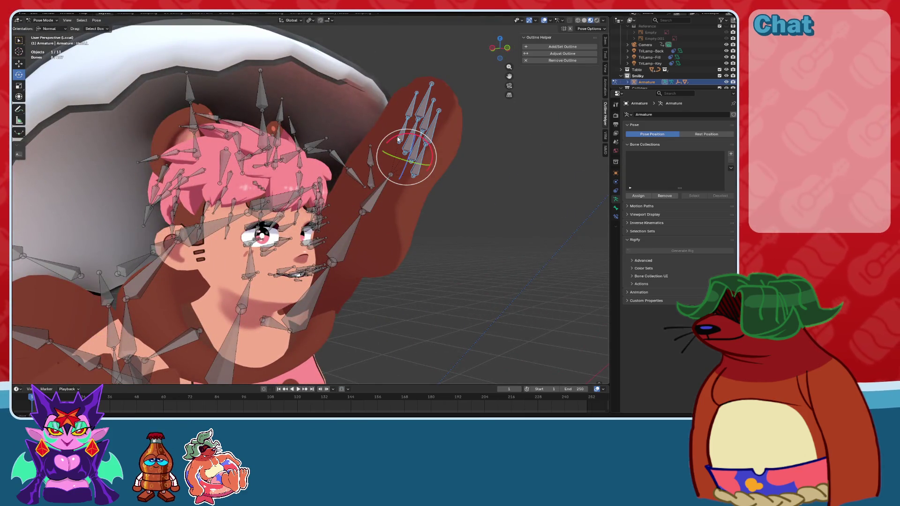
{"action": "left_click_drag", "start_coordinate": [397, 139], "coordinate": [387, 157]}
{"action": "mouse_move", "coordinate": [387, 158]}
{"action": "middle_mouse_down"}
{"action": "mouse_move", "coordinate": [326, 162]}
{"action": "mouse_move", "coordinate": [309, 196]}
{"action": "middle_mouse_up"}
Rotate Forearm.L and raise Bicep.L a little higher.
{"action": "left_click", "coordinate": [277, 228]}
{"action": "middle_click_drag", "start_coordinate": [278, 227], "coordinate": [321, 244]}
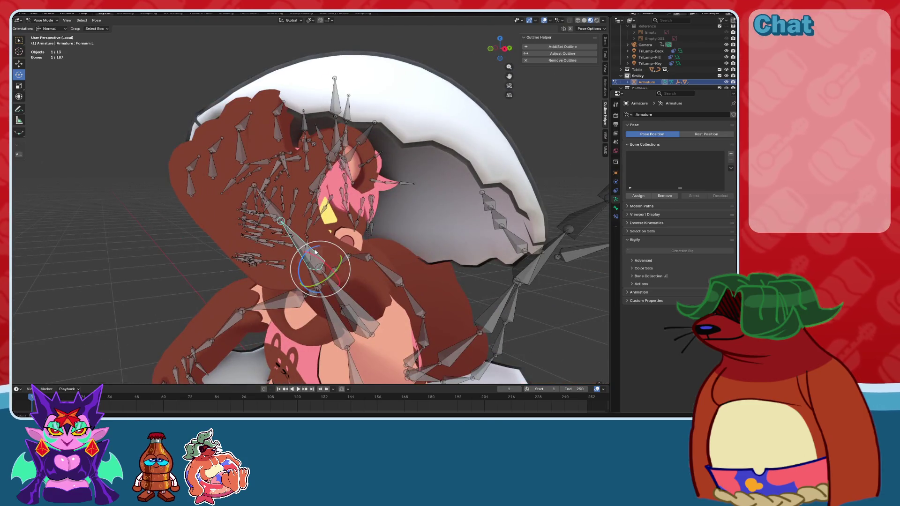
{"action": "left_click_drag", "start_coordinate": [314, 247], "coordinate": [328, 256]}
{"action": "mouse_move", "coordinate": [328, 256]}
{"action": "middle_mouse_down"}
{"action": "mouse_move", "coordinate": [403, 239]}
{"action": "mouse_move", "coordinate": [338, 259]}
{"action": "mouse_move", "coordinate": [344, 271]}
{"action": "mouse_move", "coordinate": [347, 252]}
{"action": "middle_mouse_up"}
{"action": "left_click", "coordinate": [357, 273]}
{"action": "left_click_drag", "start_coordinate": [348, 274], "coordinate": [361, 229]}
{"action": "scroll", "coordinate": [361, 230], "scroll_direction": "up", "scroll_amount": 5}
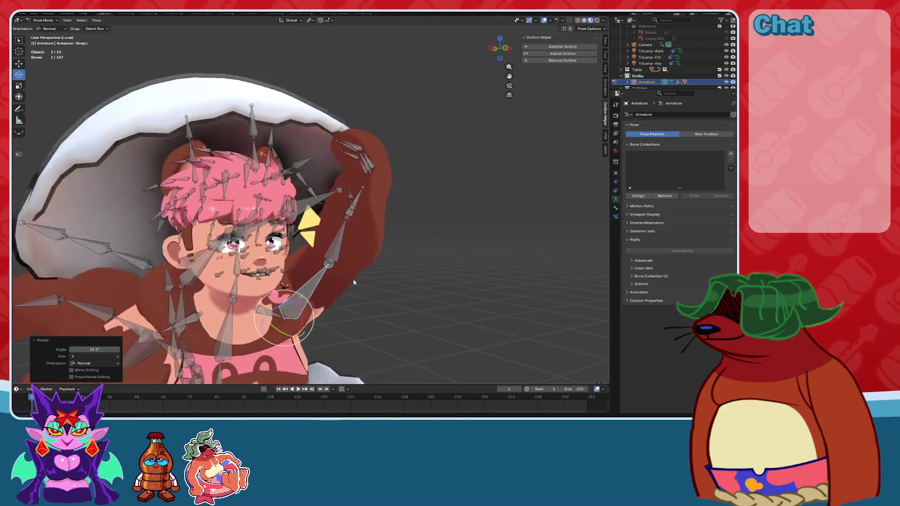
Tilt Hand.L forward and readjust the left forearm angle.
{"action": "left_click", "coordinate": [359, 225]}
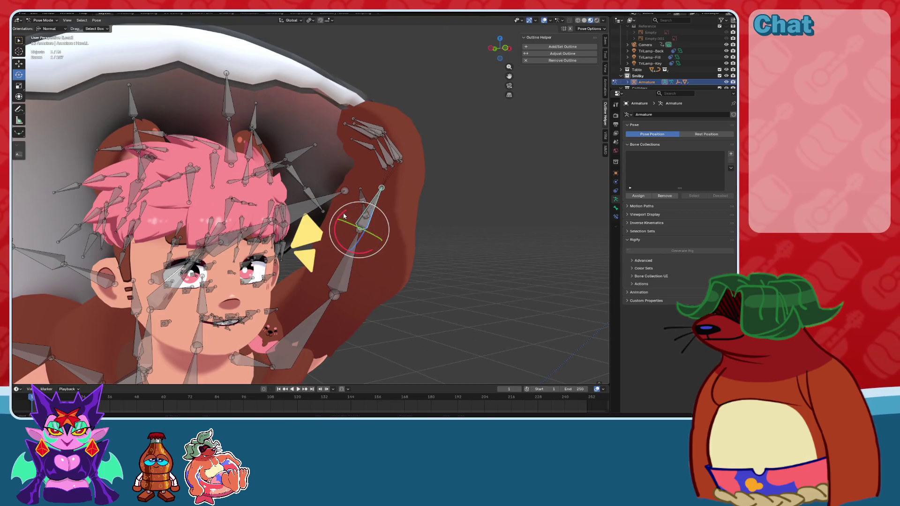
{"action": "left_click_drag", "start_coordinate": [343, 216], "coordinate": [354, 208]}
{"action": "mouse_move", "coordinate": [353, 209]}
{"action": "middle_mouse_down"}
{"action": "mouse_move", "coordinate": [347, 220]}
{"action": "mouse_move", "coordinate": [359, 234]}
{"action": "middle_mouse_up"}
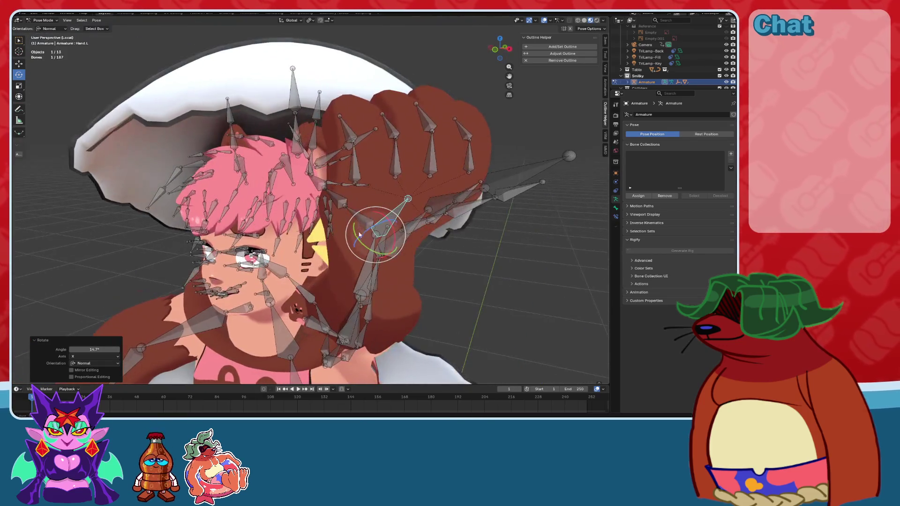
{"action": "scroll", "coordinate": [359, 234], "scroll_direction": "down", "scroll_amount": 3}
{"action": "left_click", "coordinate": [334, 307]}
{"action": "left_click", "coordinate": [351, 270]}
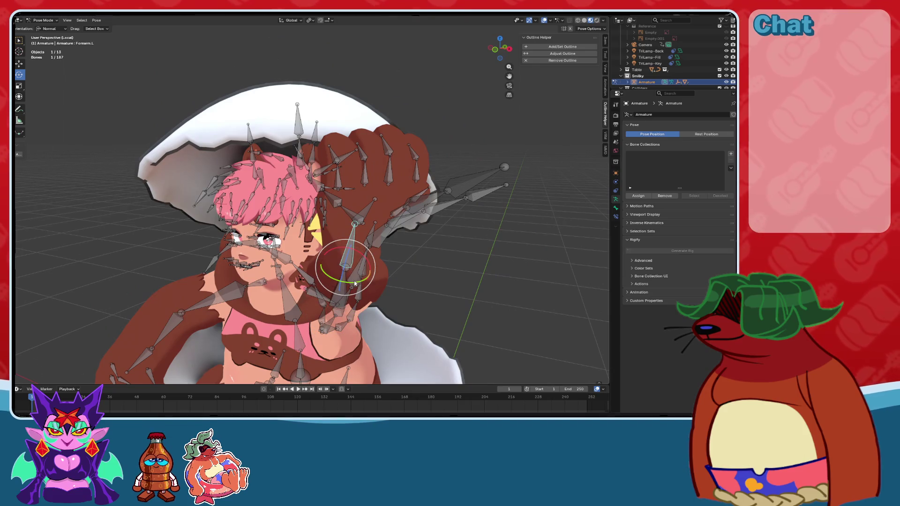
{"action": "left_click_drag", "start_coordinate": [354, 283], "coordinate": [346, 277]}
{"action": "mouse_move", "coordinate": [347, 276]}
{"action": "middle_mouse_down"}
{"action": "mouse_move", "coordinate": [364, 239]}
{"action": "mouse_move", "coordinate": [40, 55]}
{"action": "middle_mouse_up"}
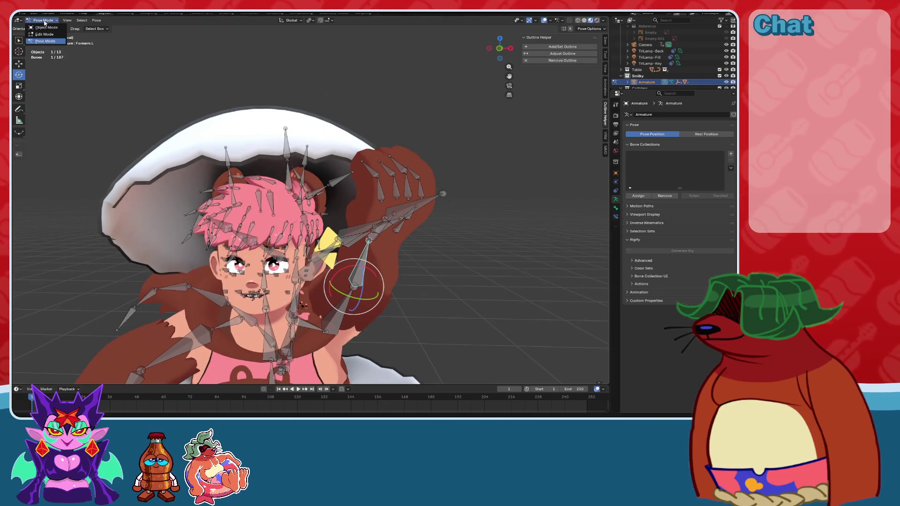
In Object Mode, tilt Cracked Egg Top slightly and move it down and right.
{"action": "left_click", "coordinate": [46, 27]}
{"action": "left_click", "coordinate": [369, 186]}
{"action": "left_click", "coordinate": [498, 56]}
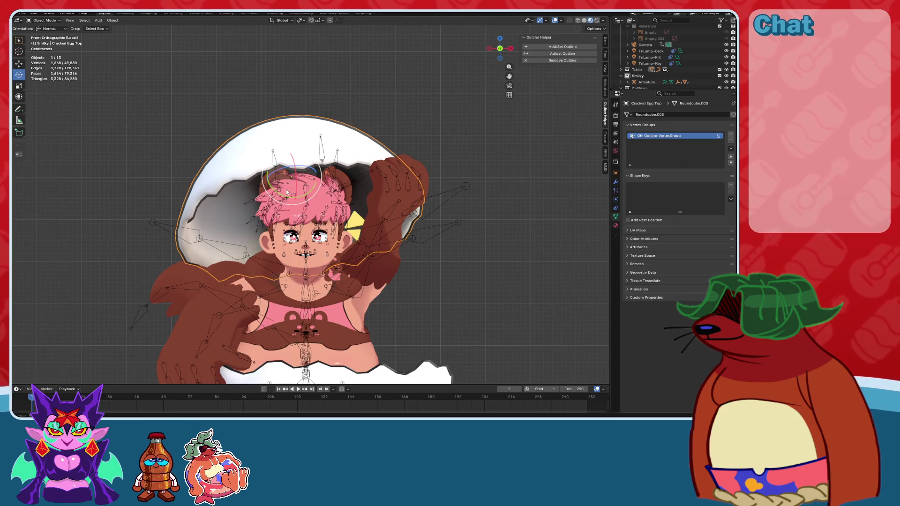
{"action": "left_click_drag", "start_coordinate": [287, 192], "coordinate": [289, 187]}
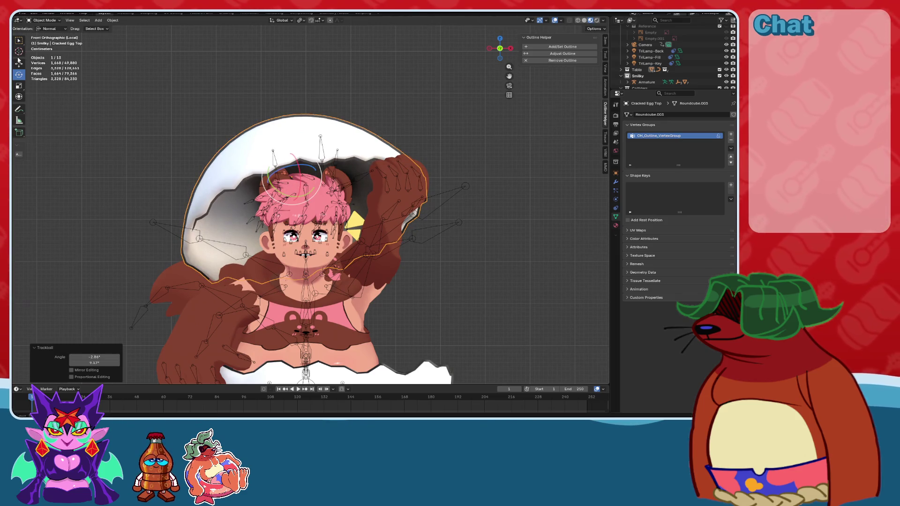
{"action": "left_click_drag", "start_coordinate": [306, 156], "coordinate": [317, 188]}
{"action": "mouse_move", "coordinate": [317, 188]}
{"action": "middle_mouse_down"}
{"action": "mouse_move", "coordinate": [387, 209]}
{"action": "mouse_move", "coordinate": [269, 189]}
{"action": "mouse_move", "coordinate": [260, 224]}
{"action": "mouse_move", "coordinate": [397, 205]}
{"action": "mouse_move", "coordinate": [444, 212]}
{"action": "mouse_move", "coordinate": [437, 221]}
{"action": "middle_mouse_up"}
Select the Armature, return to Pose Mode and pick a tail bone.
{"action": "left_click", "coordinate": [397, 206]}
{"action": "scroll", "coordinate": [442, 217], "scroll_direction": "up", "scroll_amount": 4}
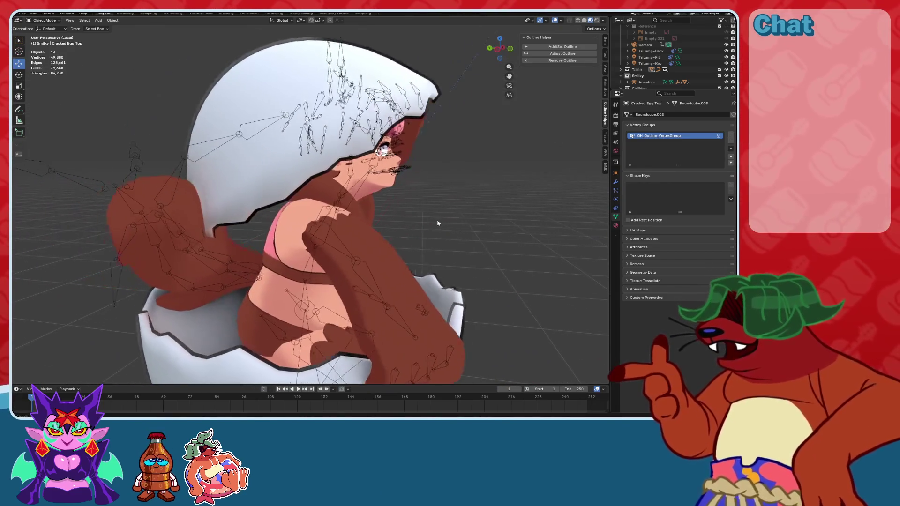
{"action": "middle_click_drag", "start_coordinate": [251, 230], "coordinate": [271, 230]}
{"action": "left_click", "coordinate": [270, 230]}
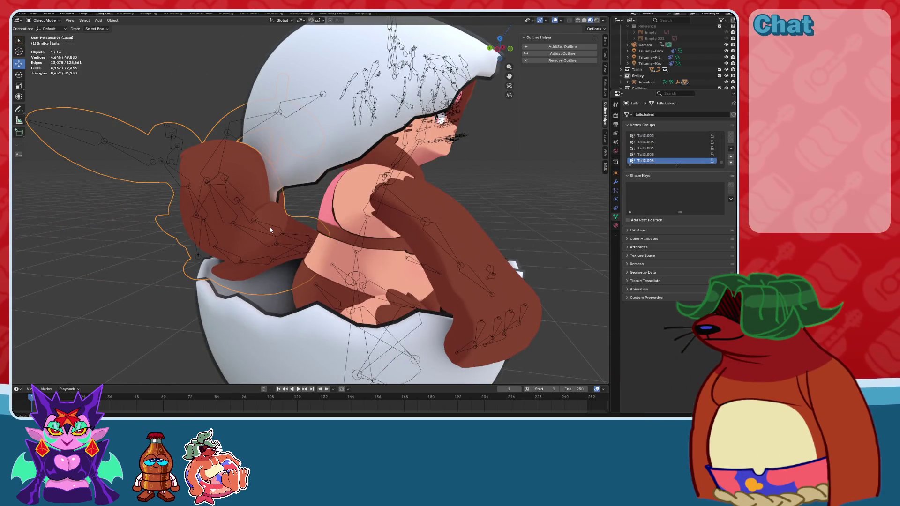
{"action": "left_click", "coordinate": [273, 229]}
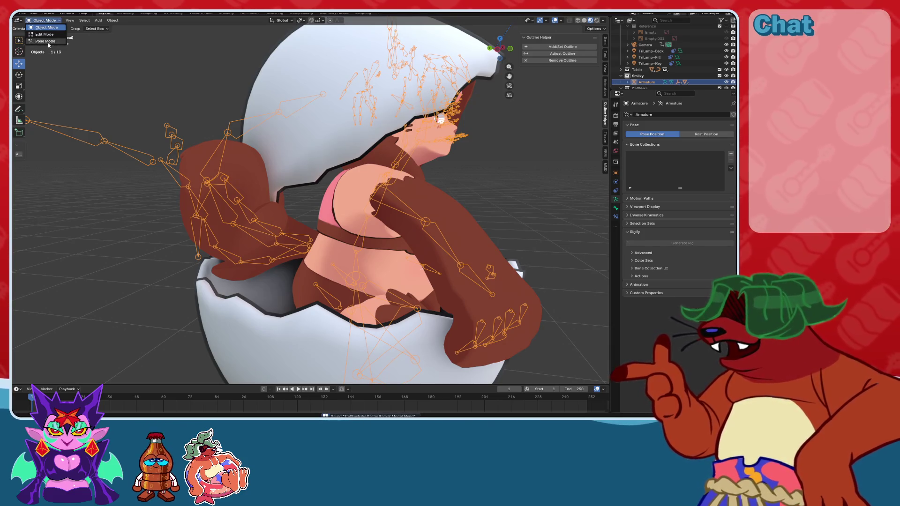
{"action": "left_click", "coordinate": [45, 41]}
{"action": "left_click", "coordinate": [19, 75]}
{"action": "left_click", "coordinate": [301, 231]}
{"action": "scroll", "coordinate": [352, 241], "scroll_direction": "up", "scroll_amount": 5}
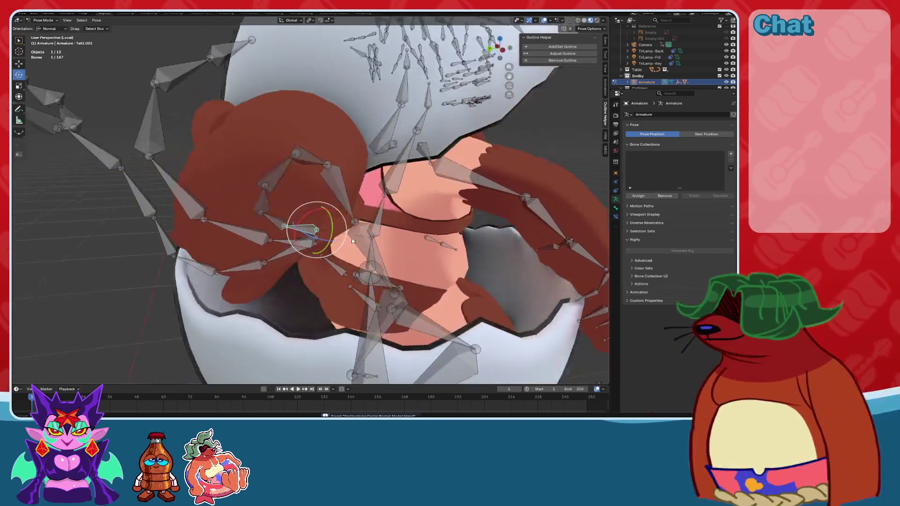
Bend the tail bone with the red rotate ring, then deselect all bones.
{"action": "mouse_move", "coordinate": [352, 241]}
{"action": "middle_mouse_down"}
{"action": "mouse_move", "coordinate": [357, 235]}
{"action": "mouse_move", "coordinate": [347, 237]}
{"action": "middle_mouse_up"}
{"action": "left_click_drag", "start_coordinate": [346, 224], "coordinate": [343, 222]}
{"action": "mouse_move", "coordinate": [343, 222]}
{"action": "middle_mouse_down"}
{"action": "mouse_move", "coordinate": [370, 230]}
{"action": "mouse_move", "coordinate": [356, 234]}
{"action": "mouse_move", "coordinate": [349, 218]}
{"action": "middle_mouse_up"}
{"action": "left_click_drag", "start_coordinate": [348, 216], "coordinate": [347, 213]}
{"action": "mouse_move", "coordinate": [347, 213]}
{"action": "middle_mouse_down"}
{"action": "mouse_move", "coordinate": [385, 253]}
{"action": "mouse_move", "coordinate": [446, 207]}
{"action": "middle_mouse_up"}
{"action": "left_click", "coordinate": [447, 205]}
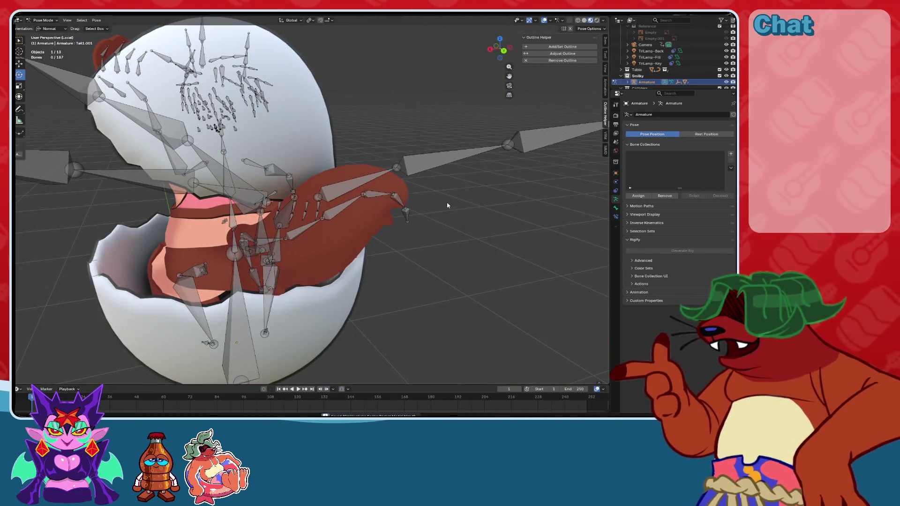
Turn the character to face forward and hide overlays with Shift+Alt+Z to preview the basket.
{"action": "mouse_move", "coordinate": [488, 229]}
{"action": "middle_mouse_down"}
{"action": "mouse_move", "coordinate": [356, 246]}
{"action": "mouse_move", "coordinate": [388, 210]}
{"action": "mouse_move", "coordinate": [361, 198]}
{"action": "mouse_move", "coordinate": [429, 205]}
{"action": "middle_mouse_up"}
{"action": "scroll", "coordinate": [346, 247], "scroll_direction": "up", "scroll_amount": 5}
{"action": "scroll", "coordinate": [388, 211], "scroll_direction": "down", "scroll_amount": 3}
{"action": "scroll", "coordinate": [382, 209], "scroll_direction": "up", "scroll_amount": 3}
{"action": "key", "text": "shift+alt+z"}
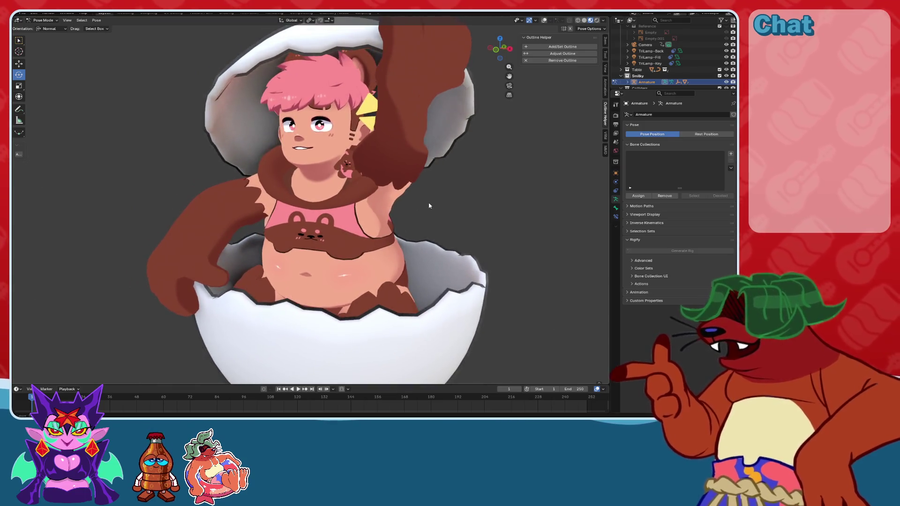
{"action": "key", "text": "KP_3"}
{"action": "middle_click_drag", "start_coordinate": [360, 216], "coordinate": [427, 200]}
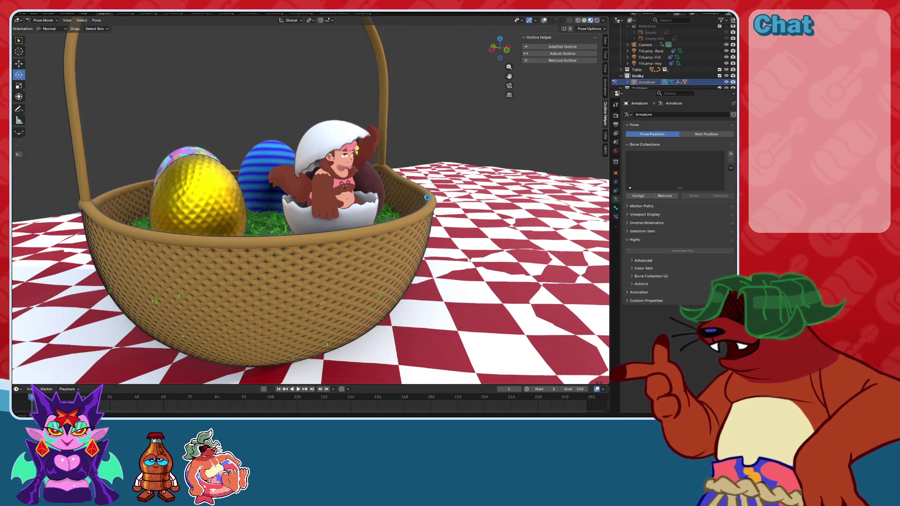
From the camera view, show the bones, tilt the head back, then hide them again.
{"action": "left_click", "coordinate": [509, 87]}
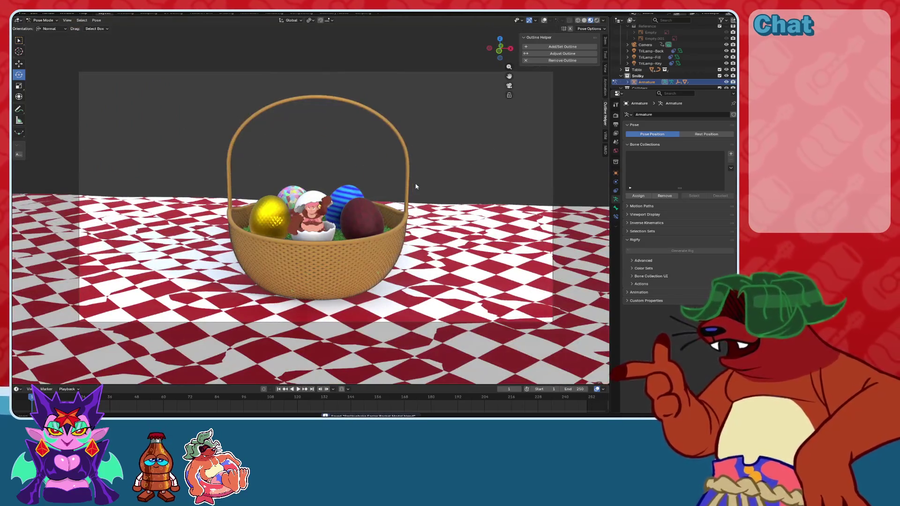
{"action": "scroll", "coordinate": [405, 197], "scroll_direction": "up", "scroll_amount": 5}
{"action": "scroll", "coordinate": [403, 198], "scroll_direction": "up", "scroll_amount": 8}
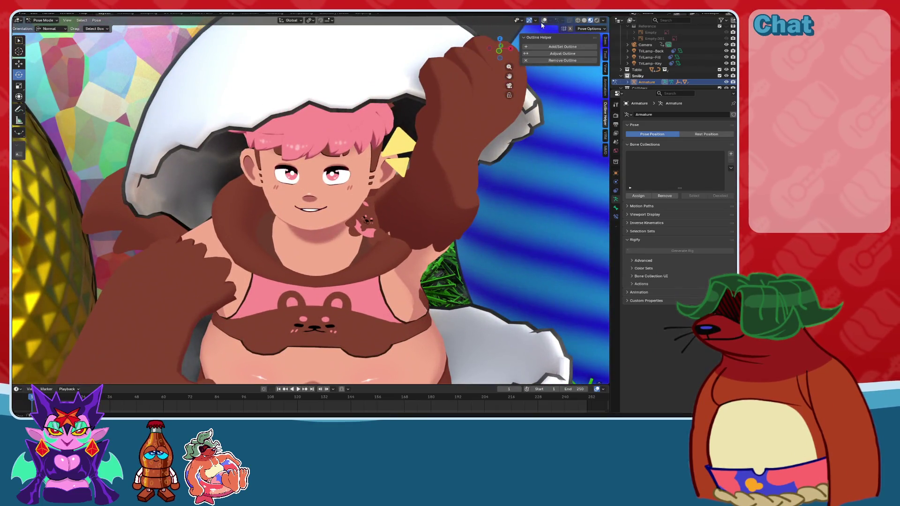
{"action": "left_click", "coordinate": [543, 21]}
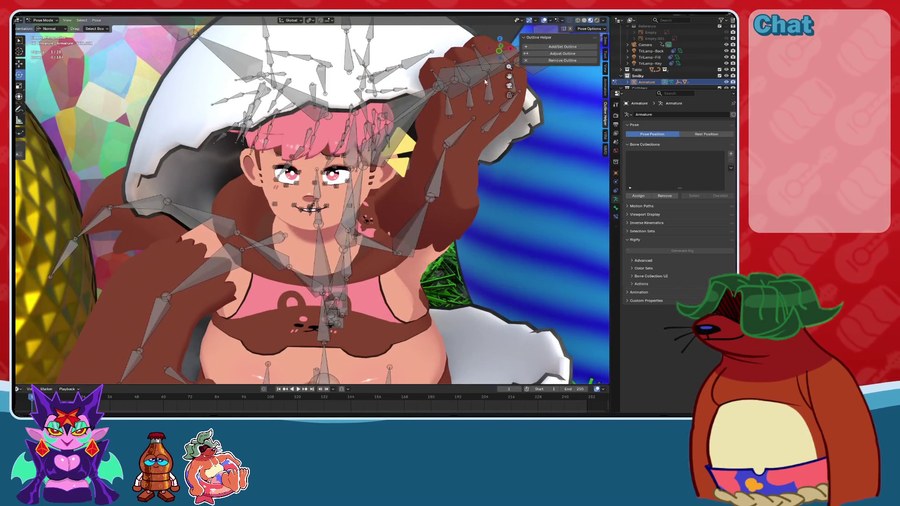
{"action": "left_click_drag", "start_coordinate": [332, 193], "coordinate": [335, 184]}
{"action": "left_click", "coordinate": [542, 20]}
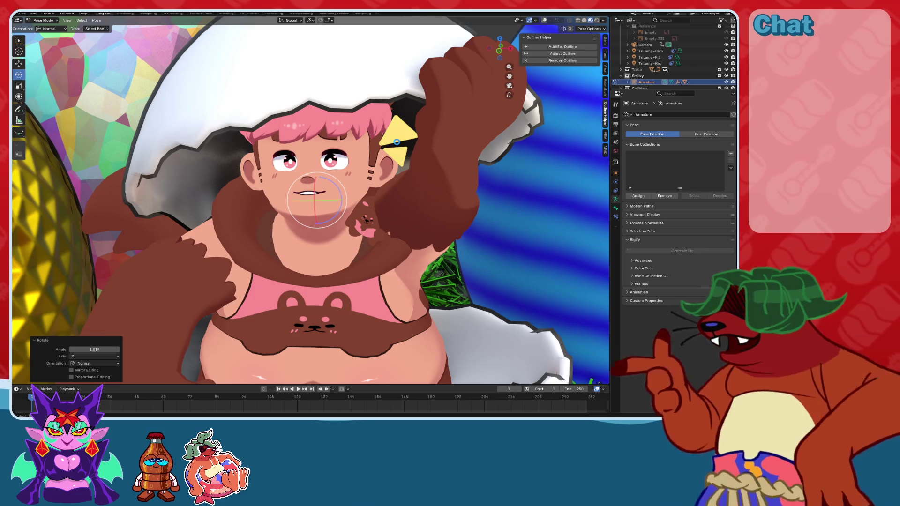
Save the scene with Ctrl+S, check the basket framing and show the bones again.
{"action": "key", "text": "ctrl+s"}
{"action": "key", "text": "KP_0"}
{"action": "middle_click_drag", "start_coordinate": [367, 113], "coordinate": [370, 149]}
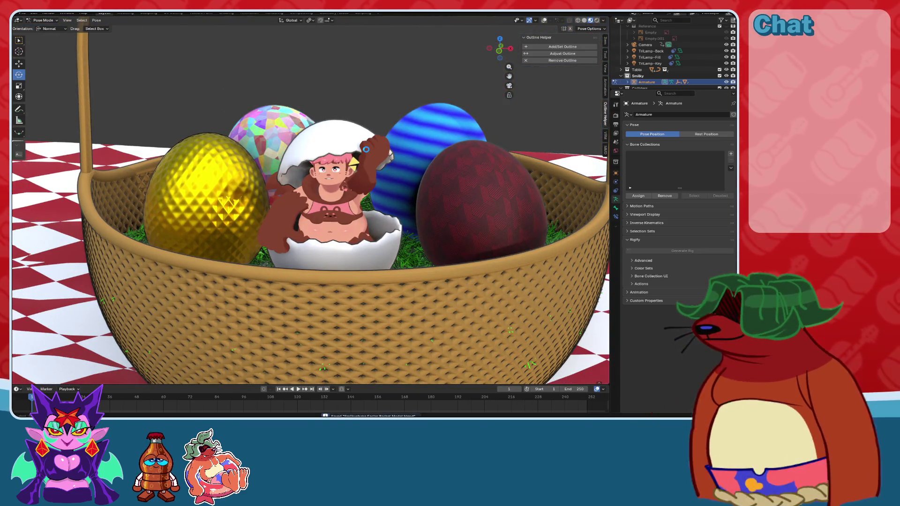
{"action": "scroll", "coordinate": [314, 168], "scroll_direction": "down", "scroll_amount": 3}
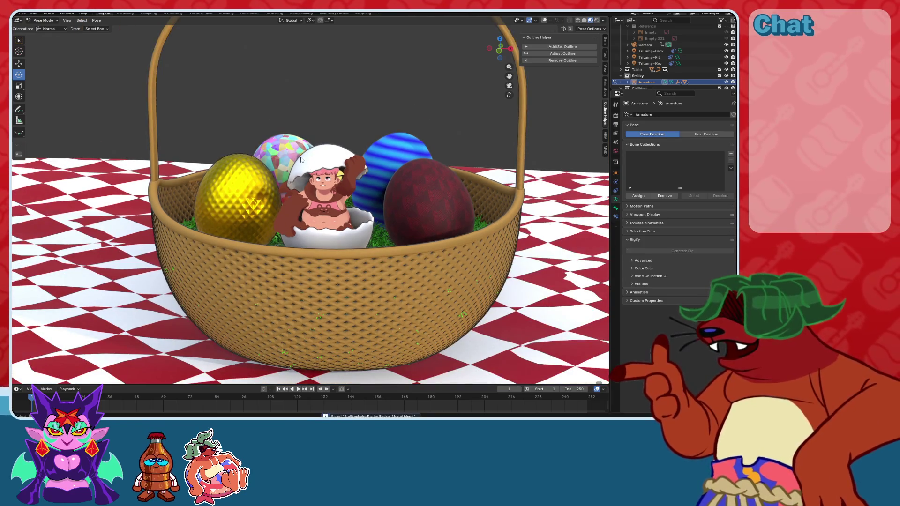
{"action": "scroll", "coordinate": [313, 172], "scroll_direction": "down", "scroll_amount": 3}
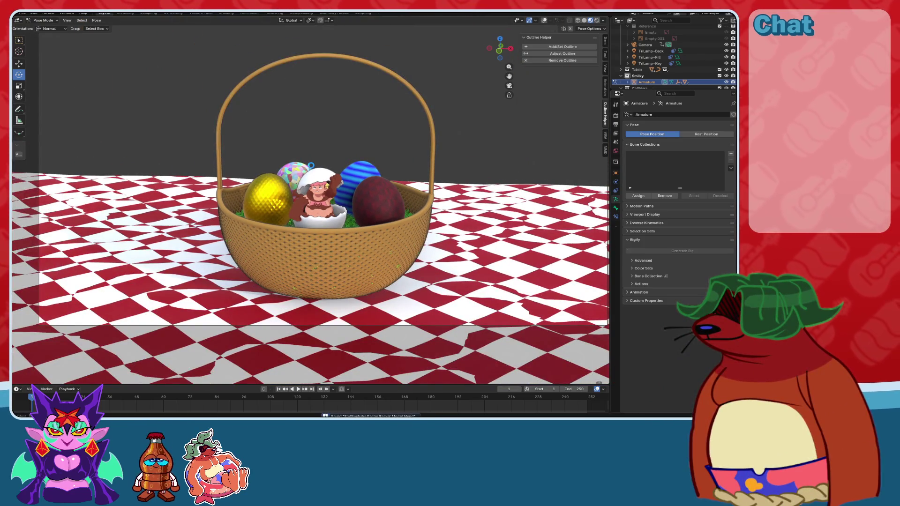
{"action": "scroll", "coordinate": [312, 168], "scroll_direction": "up", "scroll_amount": 6}
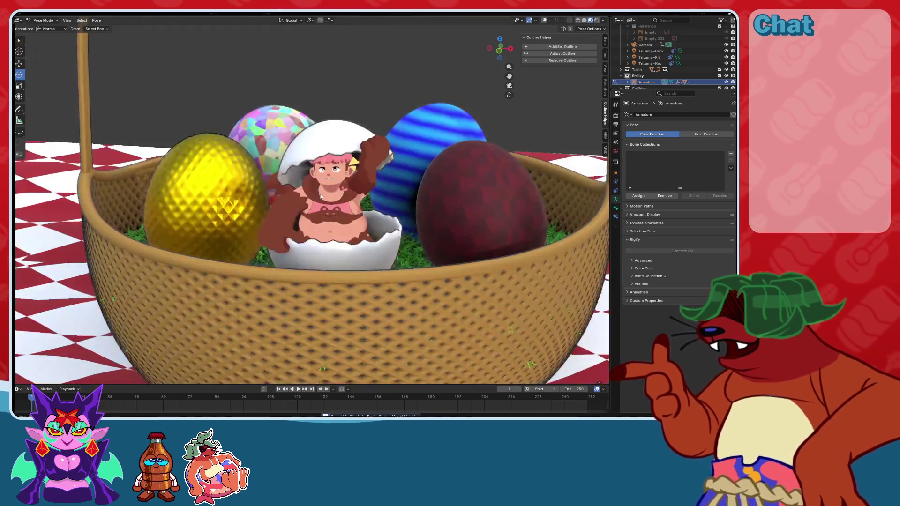
{"action": "left_click", "coordinate": [544, 20]}
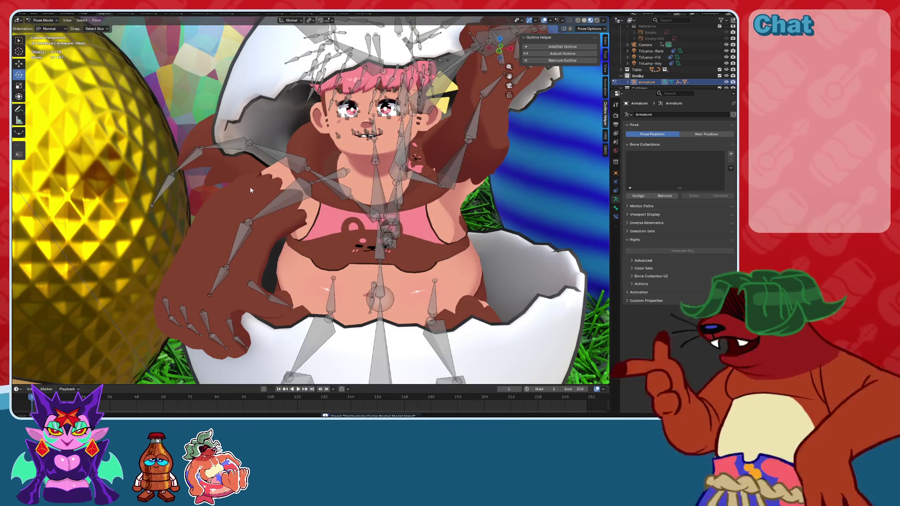
{"action": "key", "text": "KP_0"}
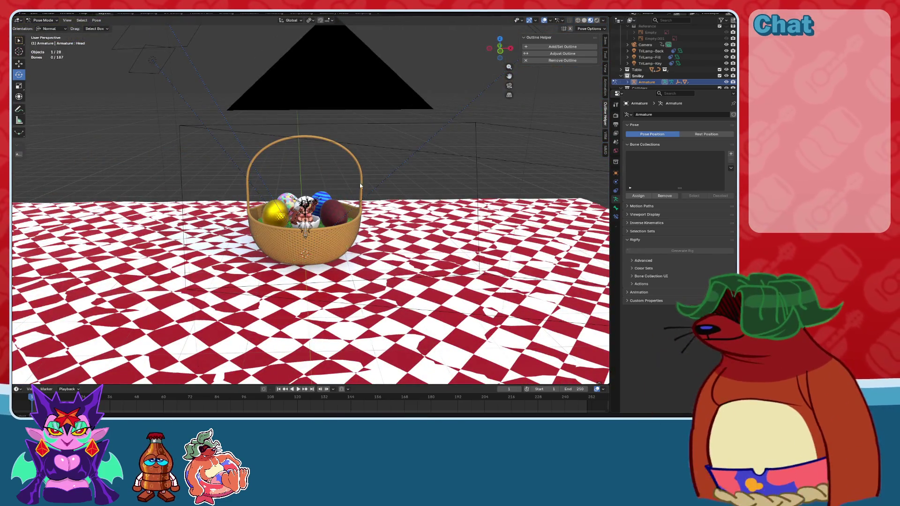
{"action": "scroll", "coordinate": [360, 186], "scroll_direction": "up", "scroll_amount": 3}
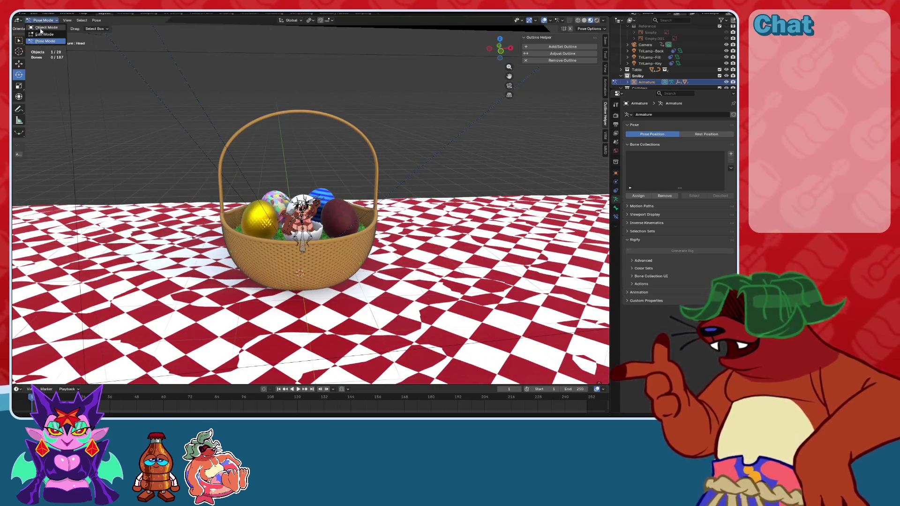
In Object Mode, select and frame the outfit, then apply Add/Set Outline to it.
{"action": "left_click", "coordinate": [42, 28]}
{"action": "left_click", "coordinate": [628, 82]}
{"action": "scroll", "coordinate": [646, 66], "scroll_direction": "down", "scroll_amount": 3}
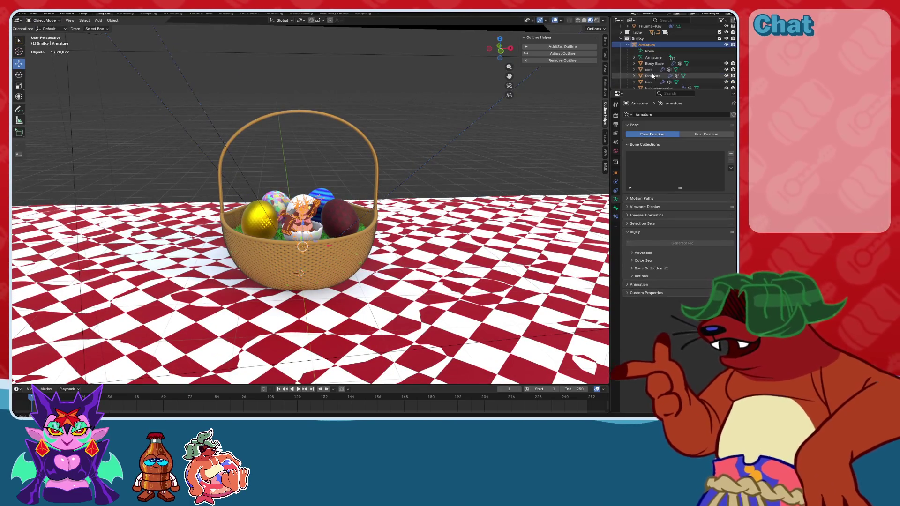
{"action": "left_click", "coordinate": [656, 63]}
{"action": "key", "text": "KP_Decimal"}
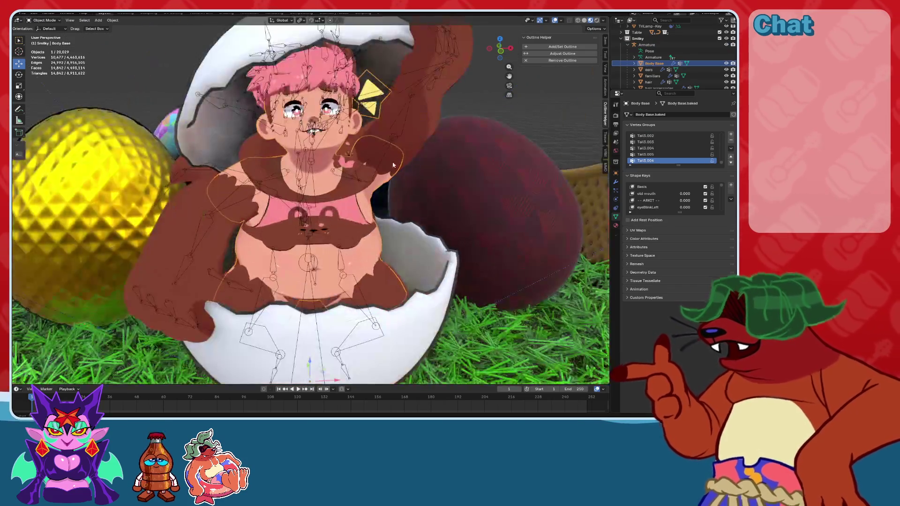
{"action": "left_click", "coordinate": [554, 20]}
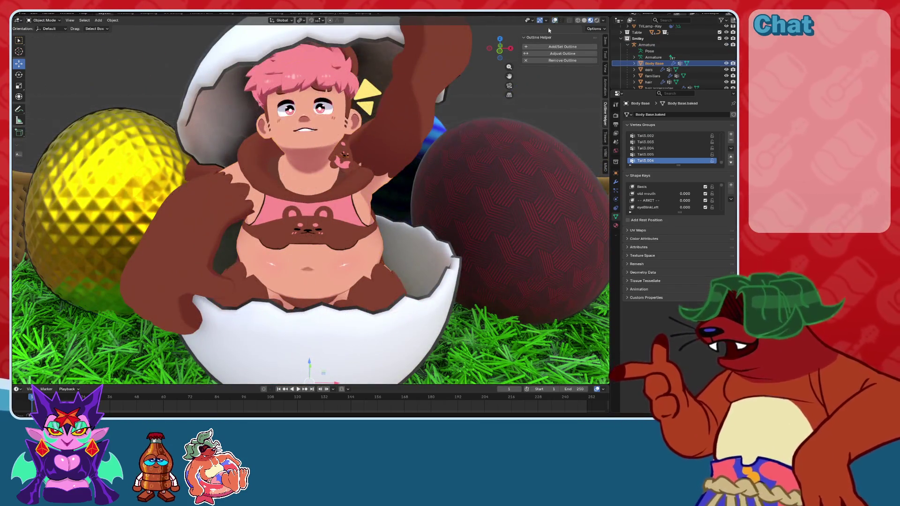
{"action": "scroll", "coordinate": [368, 152], "scroll_direction": "up", "scroll_amount": 2}
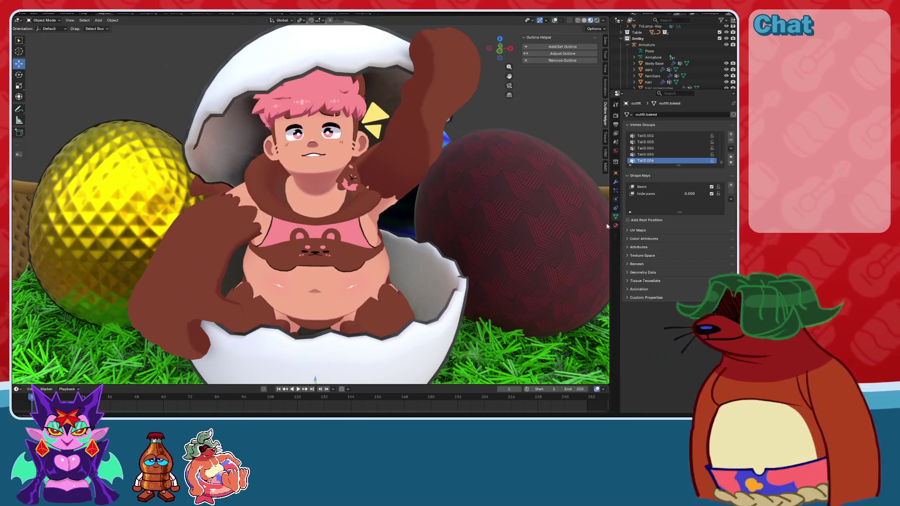
{"action": "left_click", "coordinate": [557, 48]}
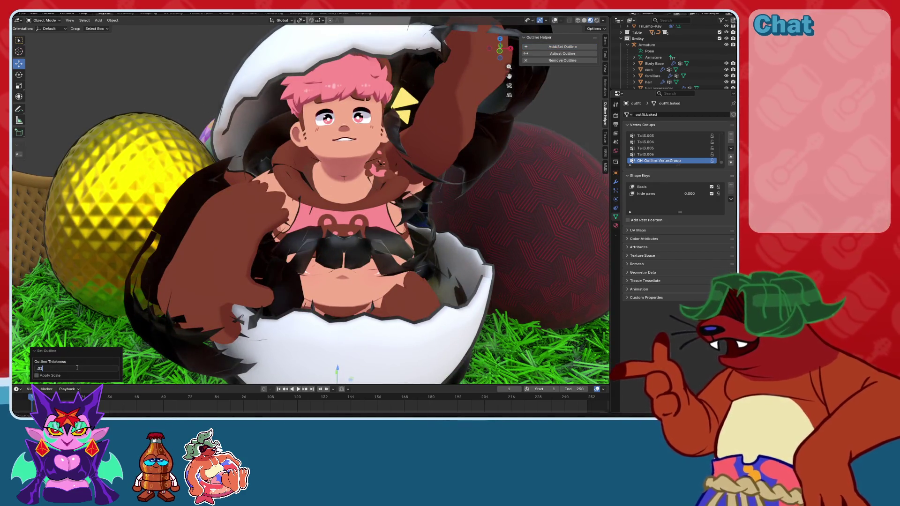
Thin the outfit's outline thickness from .01 down to .005.
{"action": "key", "text": "Return"}
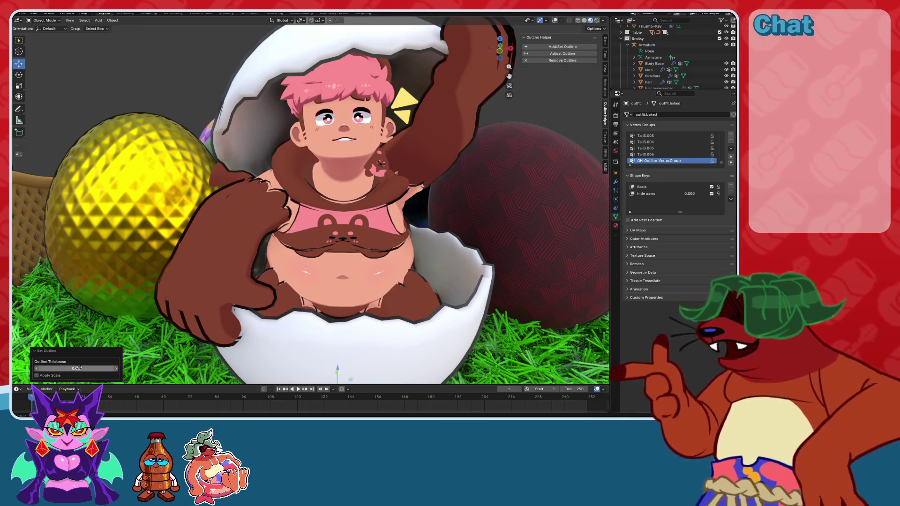
{"action": "middle_click_drag", "start_coordinate": [294, 187], "coordinate": [293, 206], "text": "shift"}
{"action": "type", "text": ".005"}
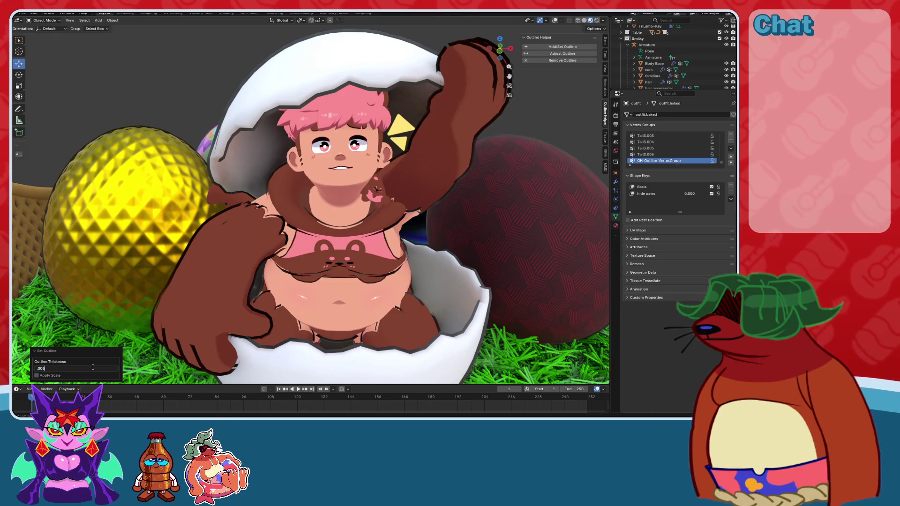
{"action": "key", "text": "Return"}
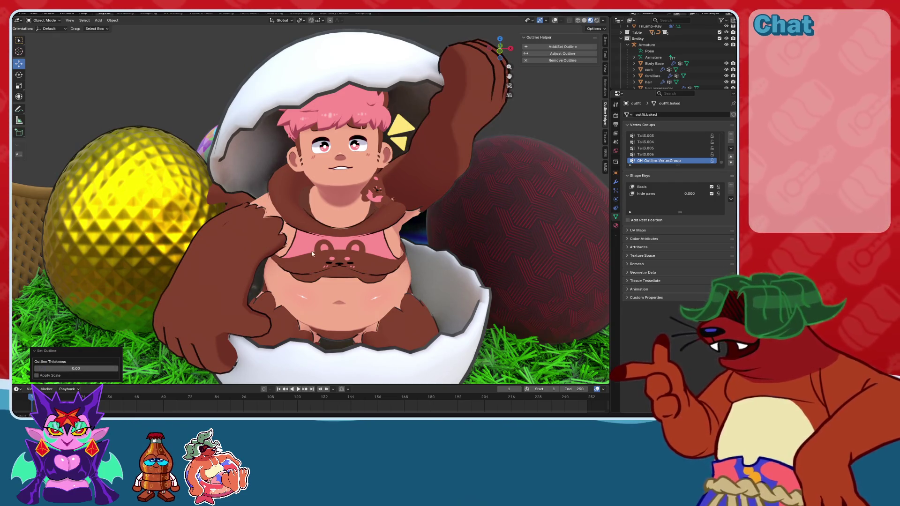
{"action": "scroll", "coordinate": [671, 76], "scroll_direction": "down", "scroll_amount": 5}
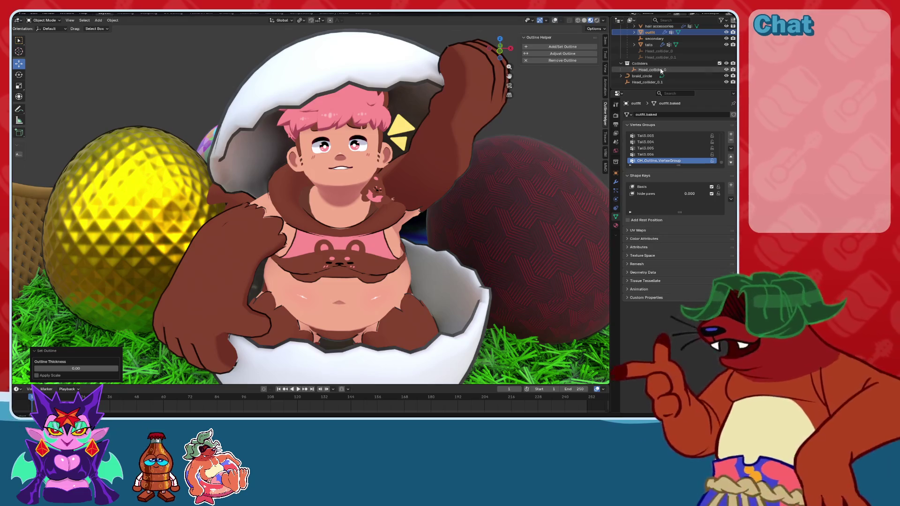
{"action": "scroll", "coordinate": [663, 57], "scroll_direction": "up", "scroll_amount": 4}
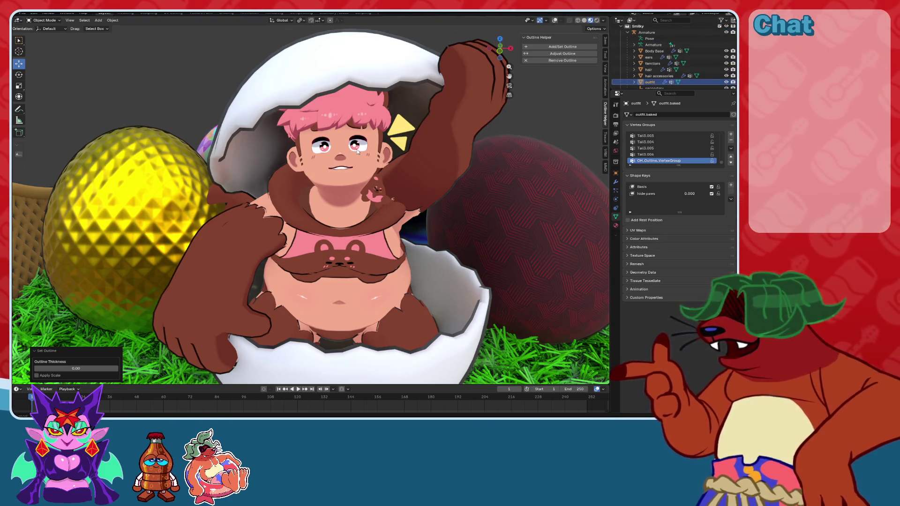
Add an outline to the Body Base mesh, then undo it.
{"action": "left_click", "coordinate": [654, 51]}
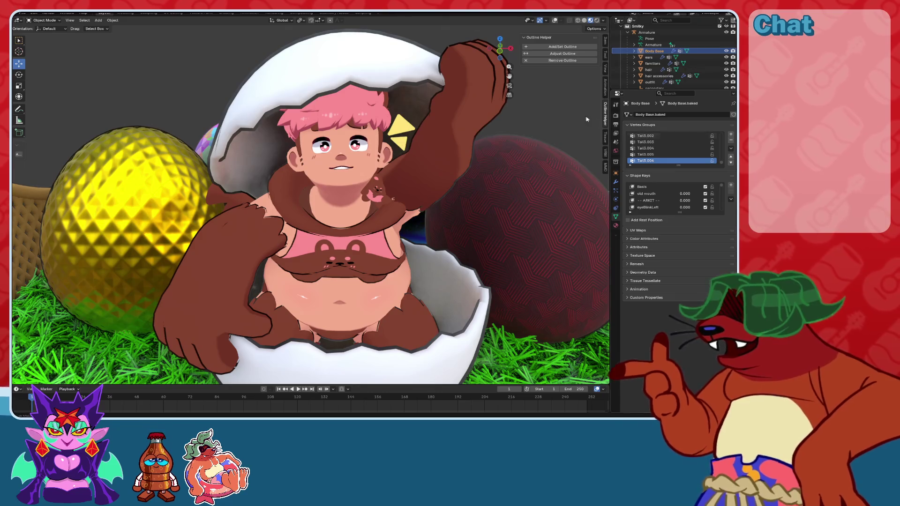
{"action": "left_click", "coordinate": [551, 47]}
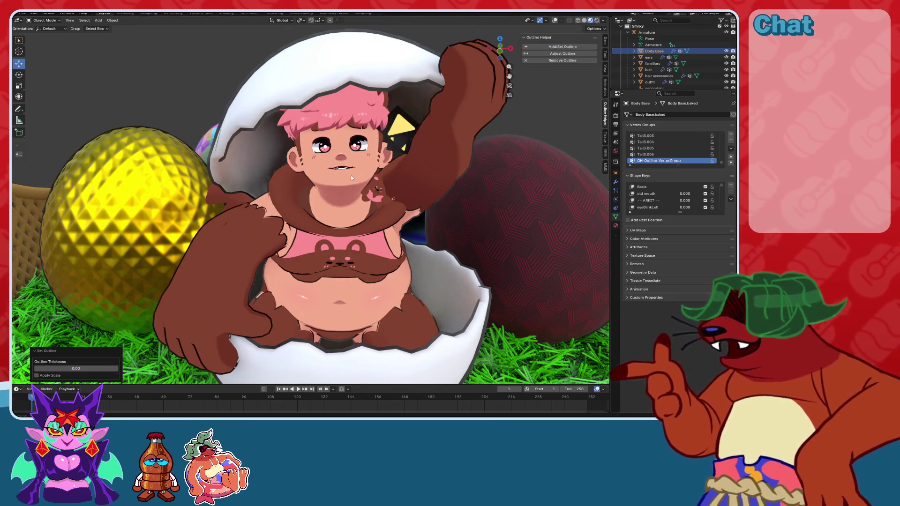
{"action": "scroll", "coordinate": [351, 175], "scroll_direction": "up", "scroll_amount": 4}
{"action": "scroll", "coordinate": [350, 179], "scroll_direction": "down", "scroll_amount": 2}
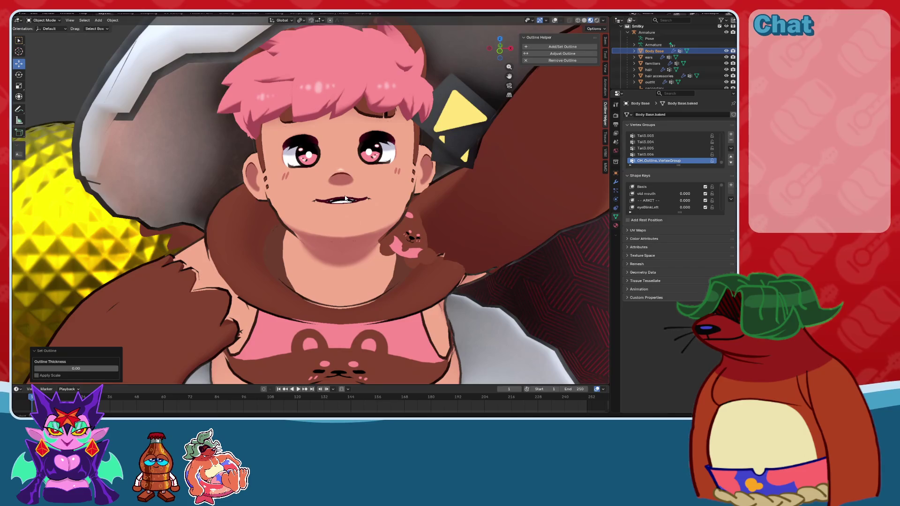
{"action": "key", "text": "ctrl+z"}
{"action": "scroll", "coordinate": [346, 199], "scroll_direction": "down", "scroll_amount": 3}
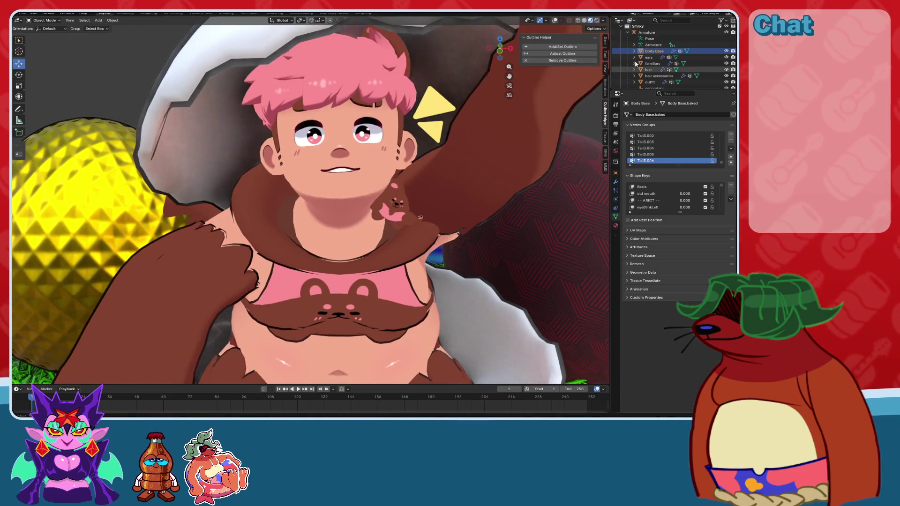
Outline the ears at .001 thickness, then remove that outline.
{"action": "left_click", "coordinate": [647, 57]}
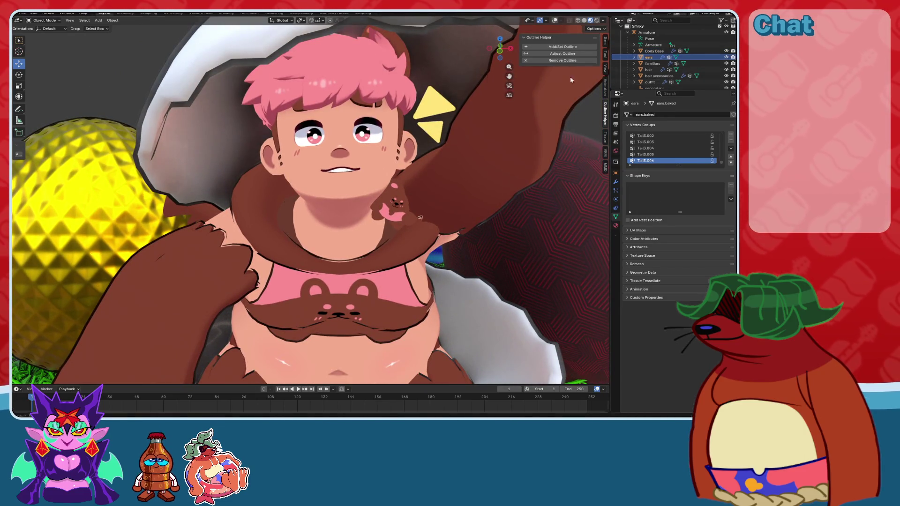
{"action": "left_click", "coordinate": [563, 47]}
{"action": "mouse_move", "coordinate": [404, 113]}
{"action": "middle_mouse_down"}
{"action": "mouse_move", "coordinate": [375, 127]}
{"action": "mouse_move", "coordinate": [230, 281]}
{"action": "middle_mouse_up"}
{"action": "type", "text": ".003"}
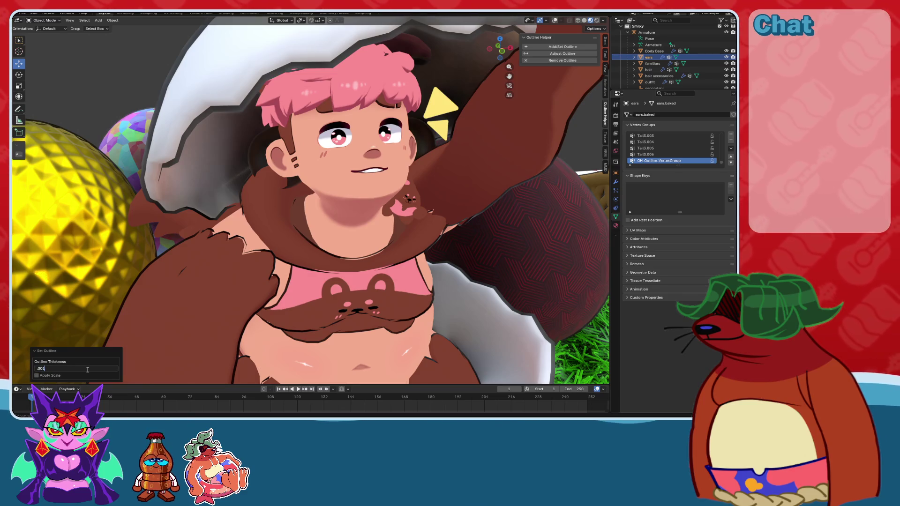
{"action": "key", "text": "Return"}
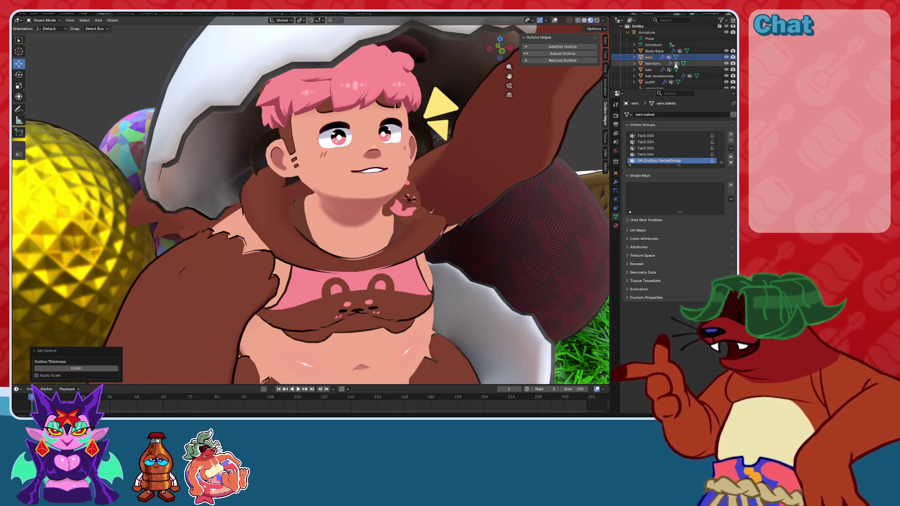
{"action": "left_click", "coordinate": [552, 62]}
Select the familiars mesh and turn overlays back on for a frontal view.
{"action": "left_click", "coordinate": [652, 63]}
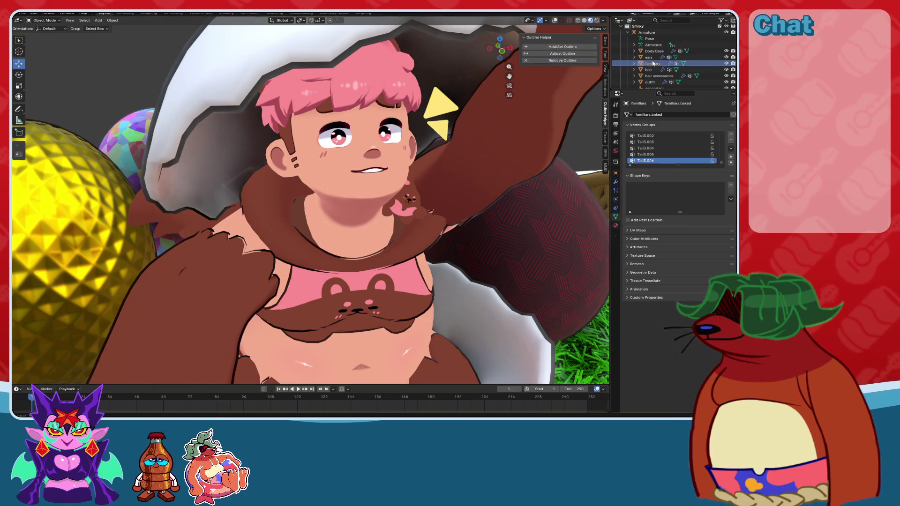
{"action": "mouse_move", "coordinate": [600, 126]}
{"action": "middle_mouse_down"}
{"action": "mouse_move", "coordinate": [403, 149]}
{"action": "mouse_move", "coordinate": [464, 149]}
{"action": "mouse_move", "coordinate": [428, 134]}
{"action": "mouse_move", "coordinate": [428, 146]}
{"action": "mouse_move", "coordinate": [396, 143]}
{"action": "mouse_move", "coordinate": [334, 196]}
{"action": "middle_mouse_up"}
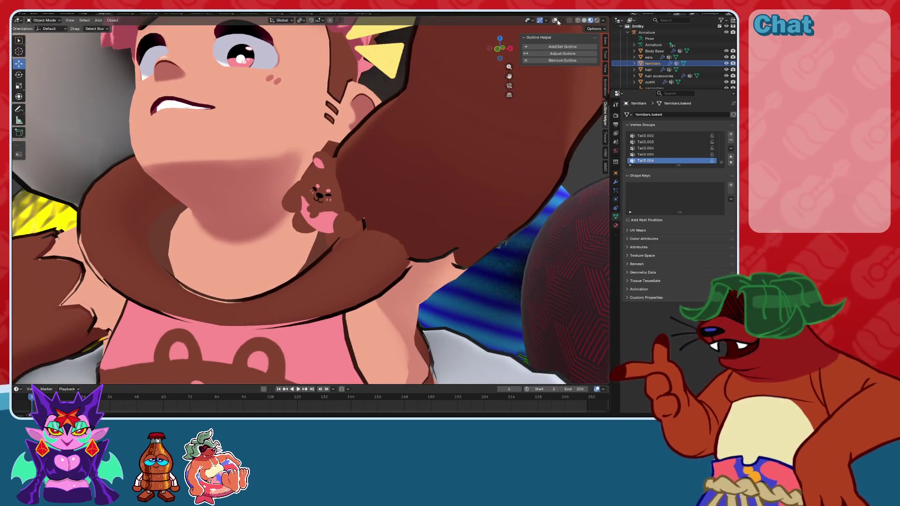
{"action": "key", "text": "shift+alt+z"}
{"action": "mouse_move", "coordinate": [463, 133]}
{"action": "middle_mouse_down"}
{"action": "mouse_move", "coordinate": [372, 196]}
{"action": "mouse_move", "coordinate": [323, 188]}
{"action": "middle_mouse_up"}
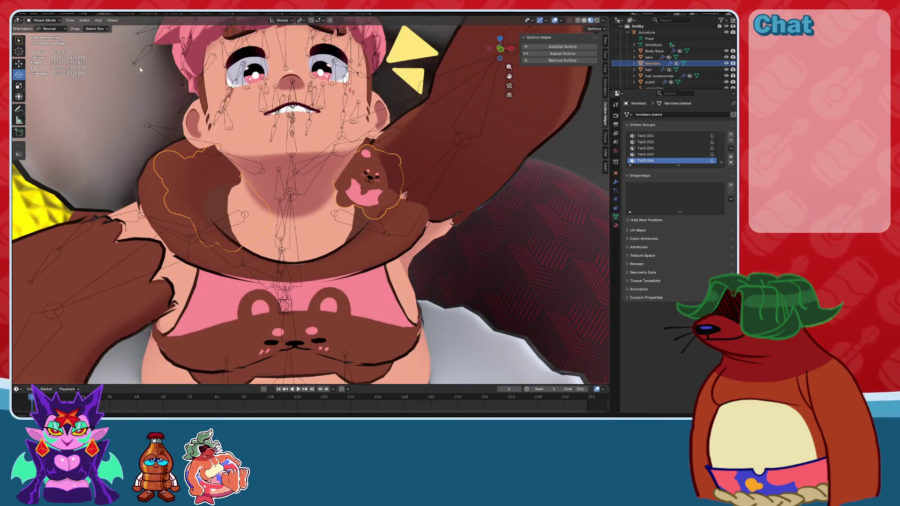
Hide the familiar bears from the viewport.
{"action": "scroll", "coordinate": [316, 318], "scroll_direction": "down", "scroll_amount": 8}
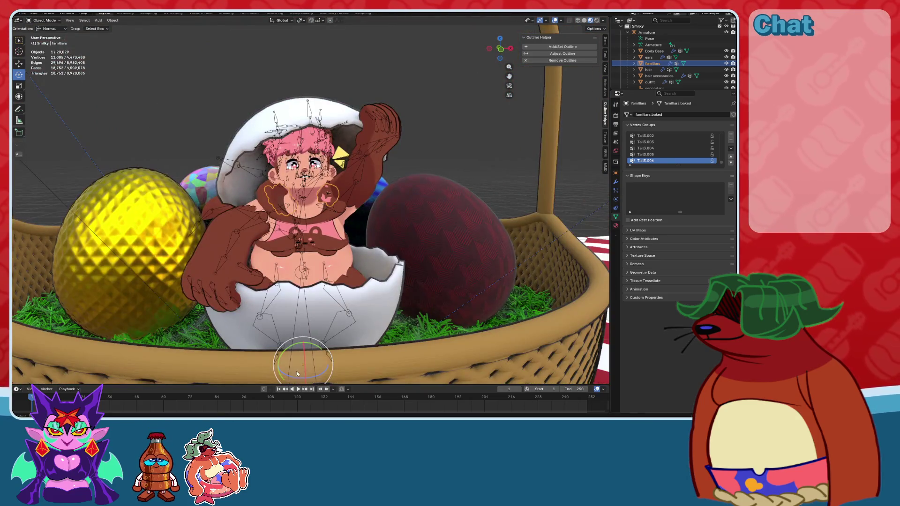
{"action": "scroll", "coordinate": [333, 231], "scroll_direction": "up", "scroll_amount": 8}
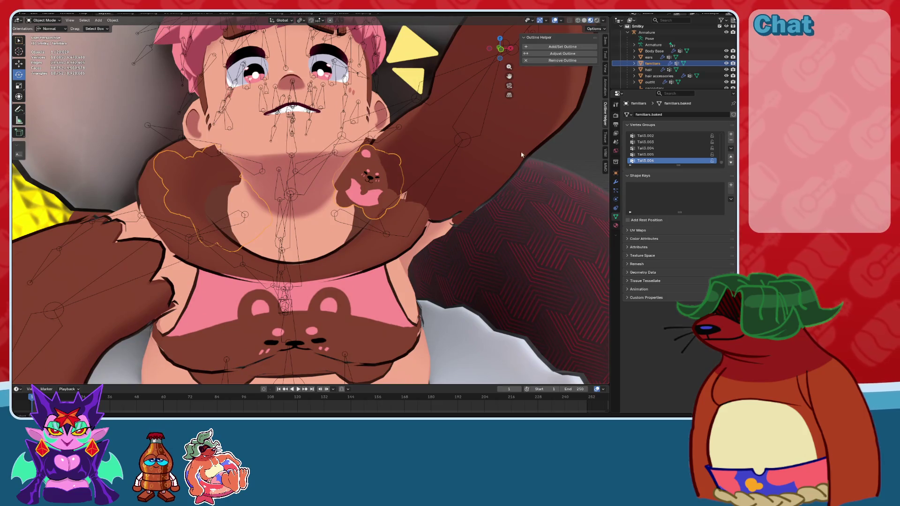
{"action": "left_click", "coordinate": [726, 63]}
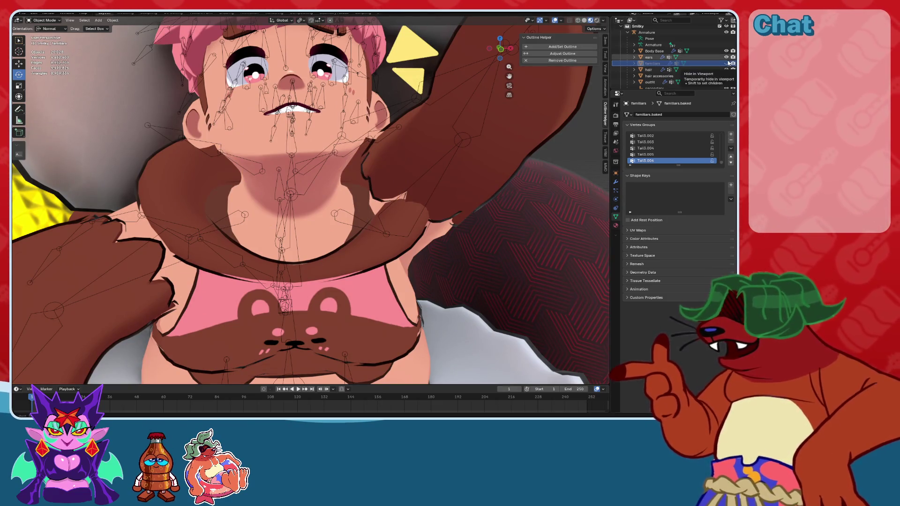
{"action": "mouse_move", "coordinate": [500, 49]}
{"action": "left_mouse_down"}
{"action": "mouse_move", "coordinate": [497, 80]}
{"action": "mouse_move", "coordinate": [518, 109]}
{"action": "left_mouse_up"}
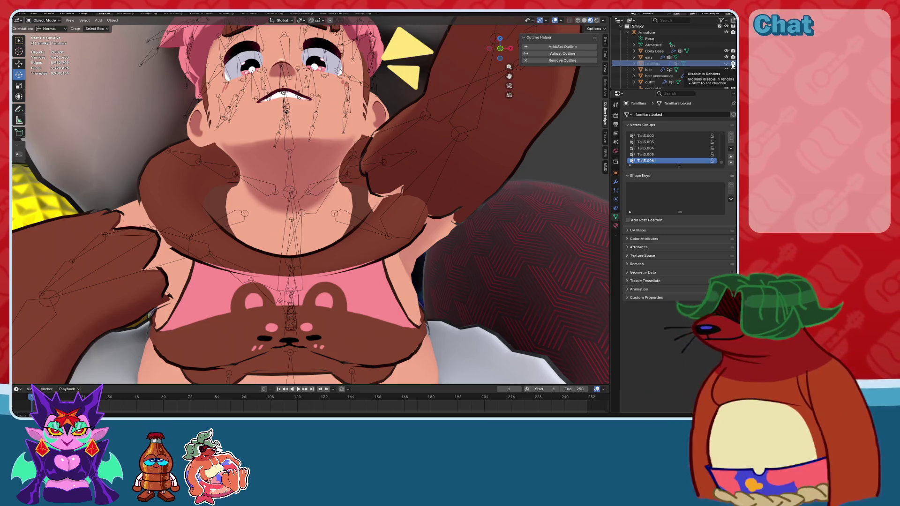
Select the outfit, test its hide paws shape key, leave it at zero, and save.
{"action": "left_click", "coordinate": [380, 222]}
{"action": "left_click", "coordinate": [381, 219]}
{"action": "left_click", "coordinate": [370, 232]}
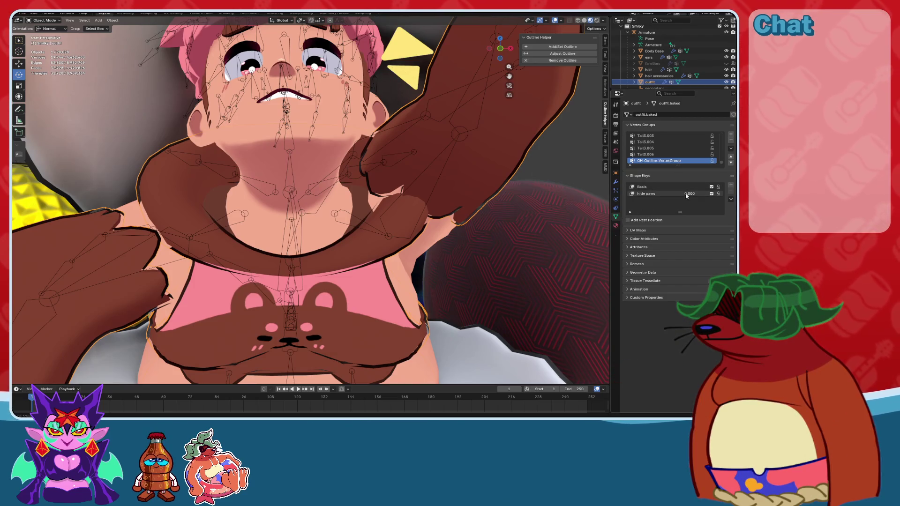
{"action": "left_click_drag", "start_coordinate": [689, 193], "coordinate": [717, 193]}
{"action": "scroll", "coordinate": [500, 215], "scroll_direction": "down", "scroll_amount": 4}
{"action": "scroll", "coordinate": [500, 216], "scroll_direction": "up", "scroll_amount": 4}
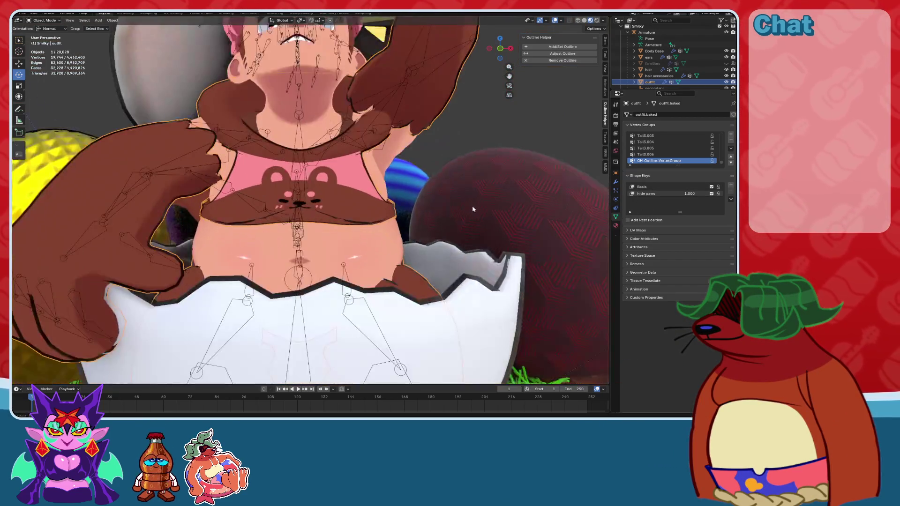
{"action": "mouse_move", "coordinate": [689, 194]}
{"action": "left_mouse_down"}
{"action": "mouse_move", "coordinate": [656, 193]}
{"action": "mouse_move", "coordinate": [721, 193]}
{"action": "mouse_move", "coordinate": [656, 193]}
{"action": "left_mouse_up"}
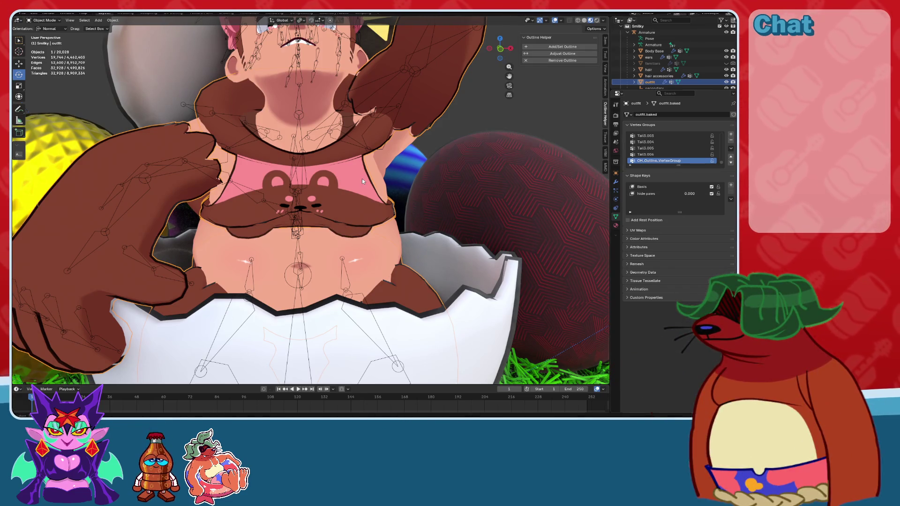
{"action": "key", "text": "ctrl+s"}
Inspect the character's face, briefly hiding and showing the outfit, and save again.
{"action": "middle_click_drag", "start_coordinate": [362, 178], "coordinate": [334, 280]}
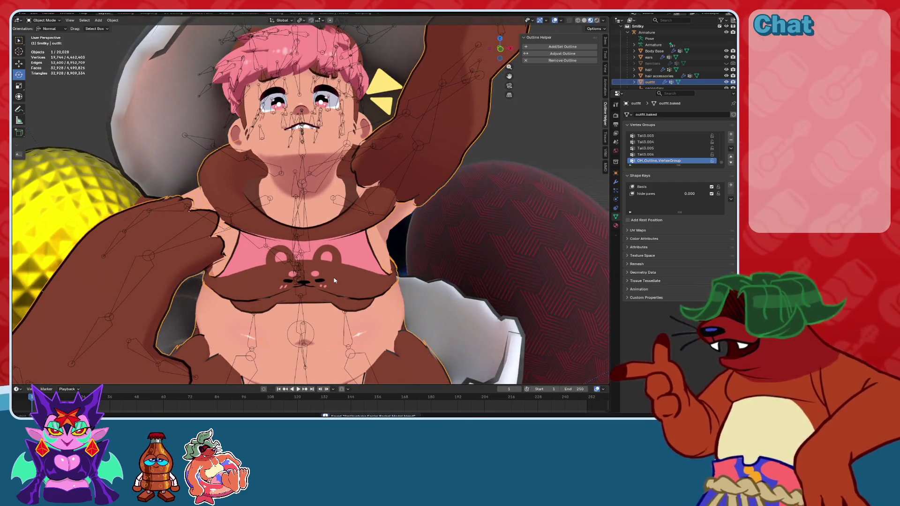
{"action": "left_click", "coordinate": [726, 82]}
{"action": "left_click", "coordinate": [726, 82]}
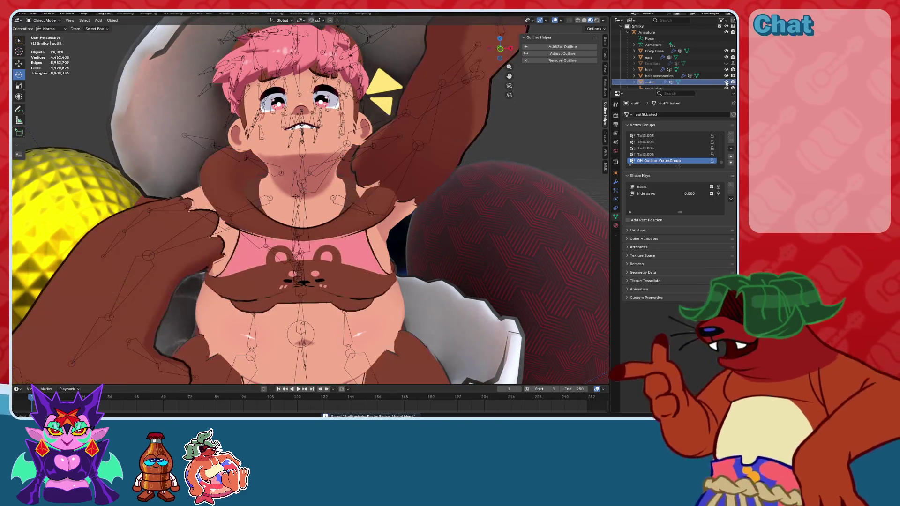
{"action": "mouse_move", "coordinate": [464, 197]}
{"action": "middle_mouse_down"}
{"action": "mouse_move", "coordinate": [482, 206]}
{"action": "mouse_move", "coordinate": [478, 237]}
{"action": "mouse_move", "coordinate": [488, 248]}
{"action": "mouse_move", "coordinate": [459, 240]}
{"action": "middle_mouse_up"}
{"action": "key", "text": "ctrl+s"}
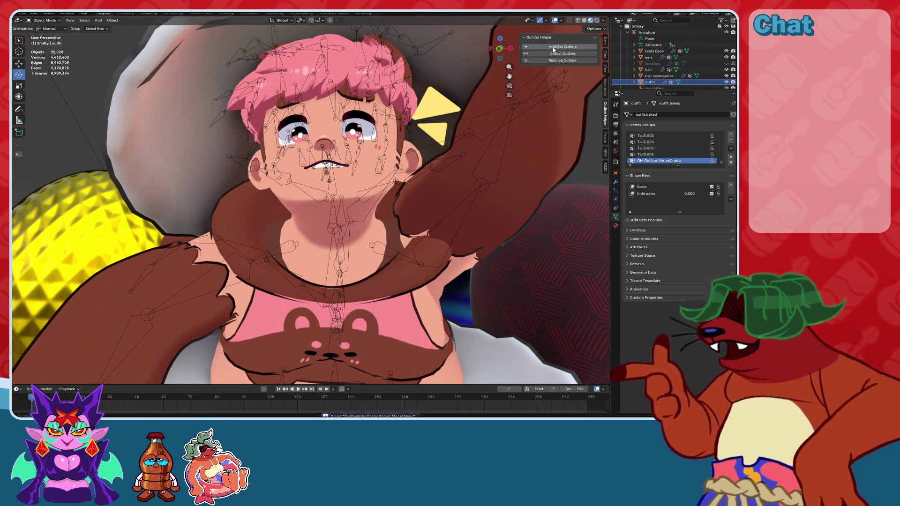
Give the outfit a toon outline with 0.01 thickness.
{"action": "left_click", "coordinate": [562, 46]}
{"action": "middle_click_drag", "start_coordinate": [430, 294], "coordinate": [430, 155], "text": "shift"}
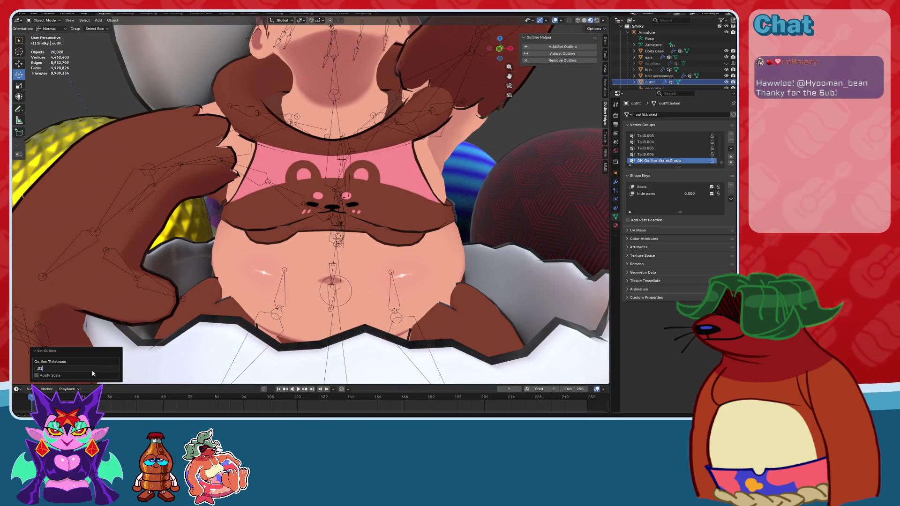
{"action": "type", "text": "1"}
{"action": "key", "text": "Return"}
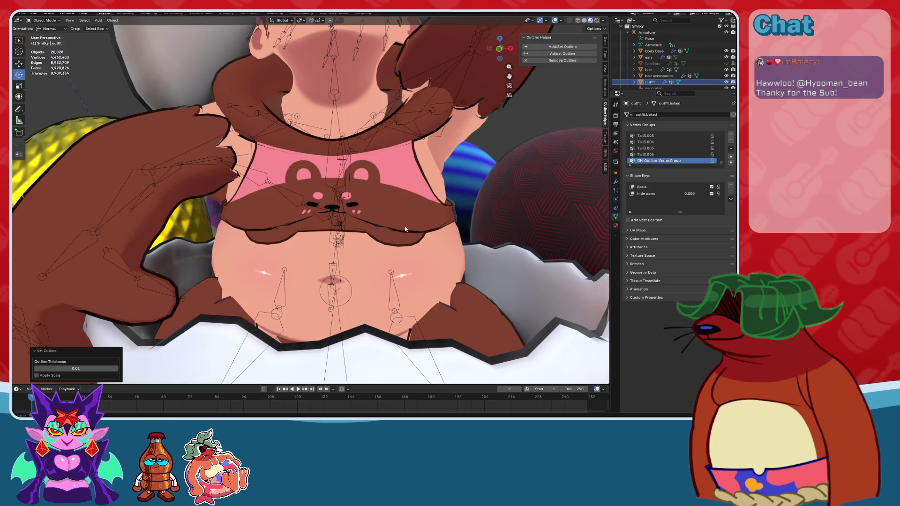
{"action": "middle_click_drag", "start_coordinate": [405, 229], "coordinate": [401, 215]}
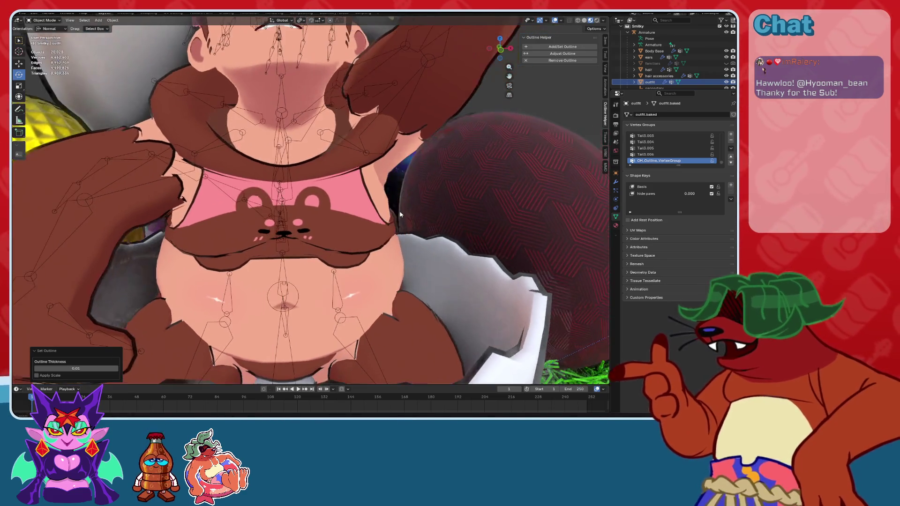
{"action": "scroll", "coordinate": [408, 197], "scroll_direction": "down", "scroll_amount": 5}
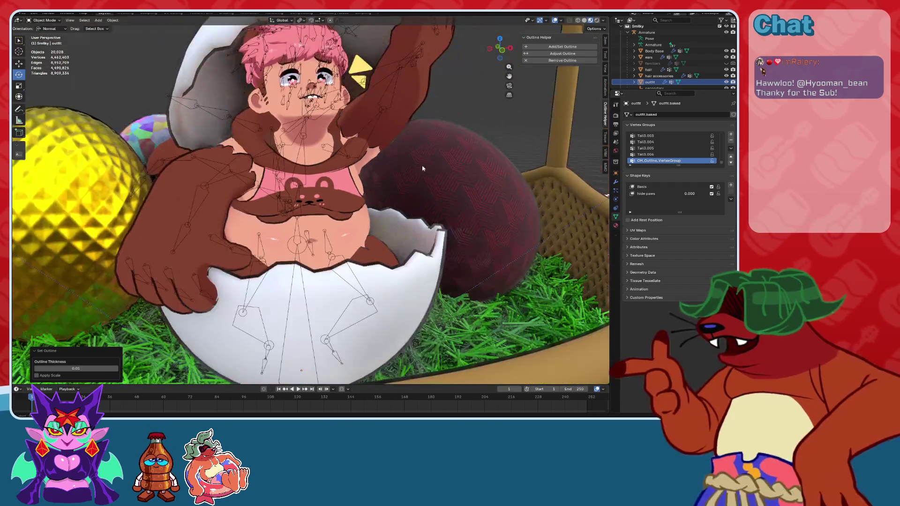
{"action": "scroll", "coordinate": [423, 169], "scroll_direction": "up", "scroll_amount": 4}
{"action": "scroll", "coordinate": [444, 183], "scroll_direction": "up", "scroll_amount": 1}
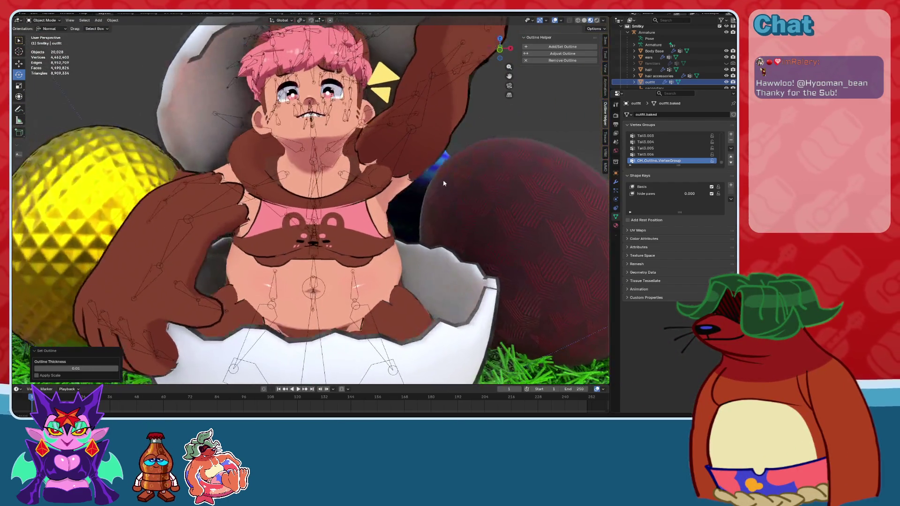
{"action": "scroll", "coordinate": [444, 183], "scroll_direction": "up", "scroll_amount": 1}
Delete the empty named secondary.
{"action": "left_click", "coordinate": [650, 82]}
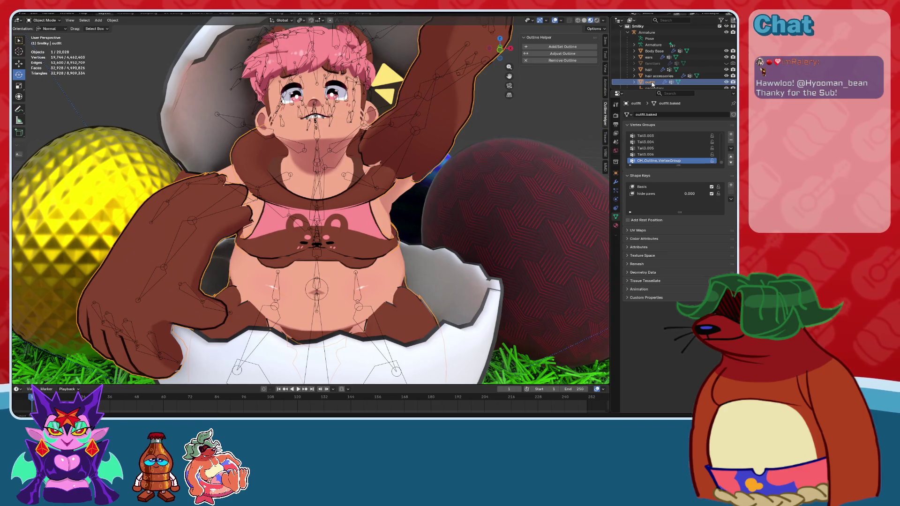
{"action": "scroll", "coordinate": [652, 84], "scroll_direction": "down", "scroll_amount": 2}
{"action": "left_click", "coordinate": [658, 77]}
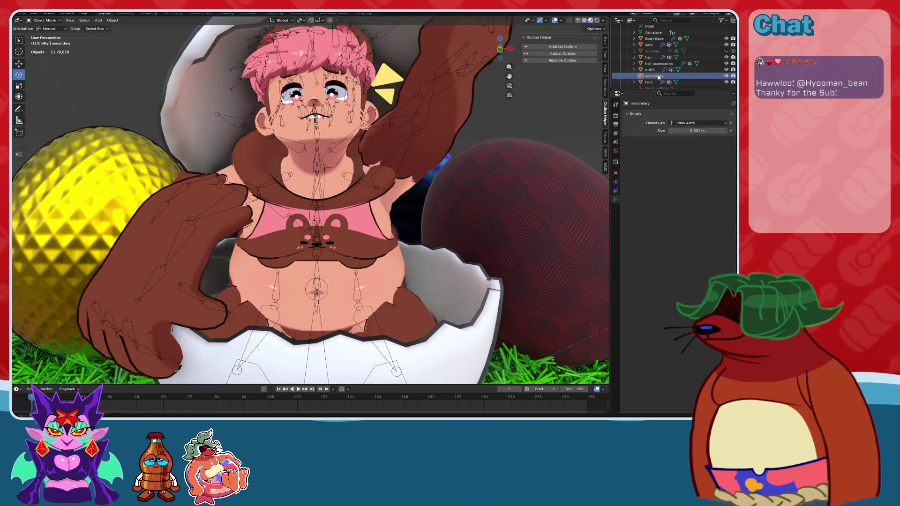
{"action": "key", "text": "Delete"}
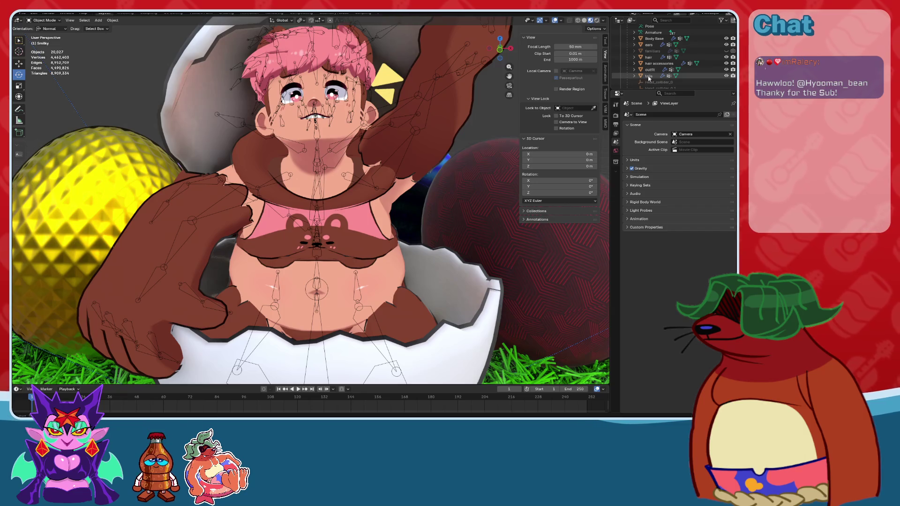
Add a toon outline to the tails and thin its thickness to .005.
{"action": "left_click", "coordinate": [649, 76]}
{"action": "left_click", "coordinate": [547, 47]}
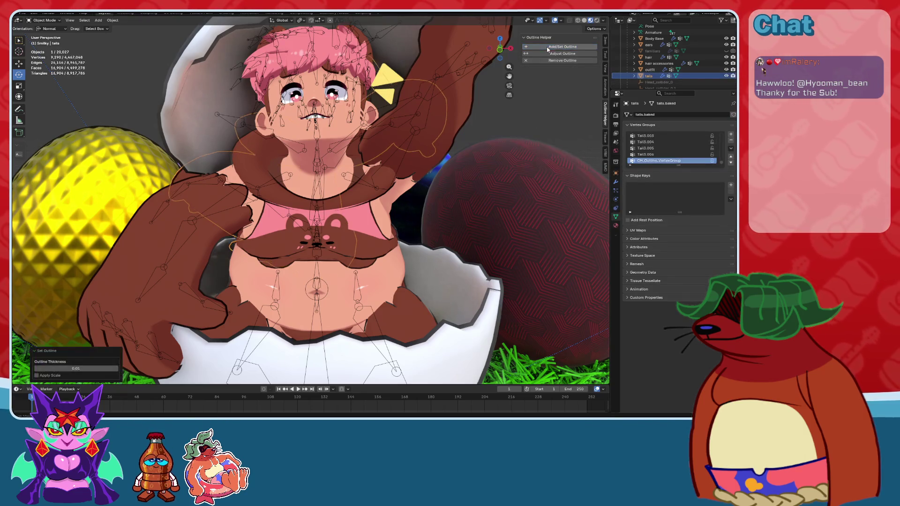
{"action": "mouse_move", "coordinate": [547, 49]}
{"action": "middle_mouse_down"}
{"action": "mouse_move", "coordinate": [338, 161]}
{"action": "mouse_move", "coordinate": [546, 137]}
{"action": "middle_mouse_up"}
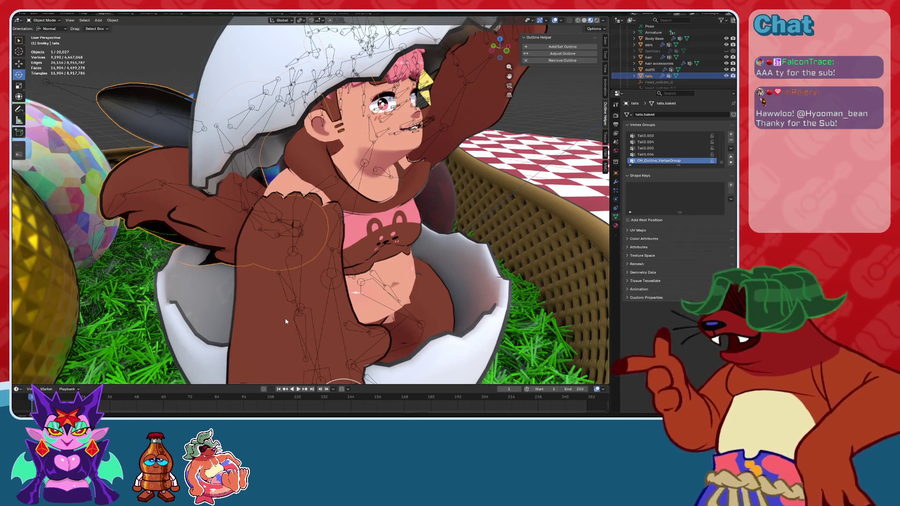
{"action": "left_click", "coordinate": [567, 54]}
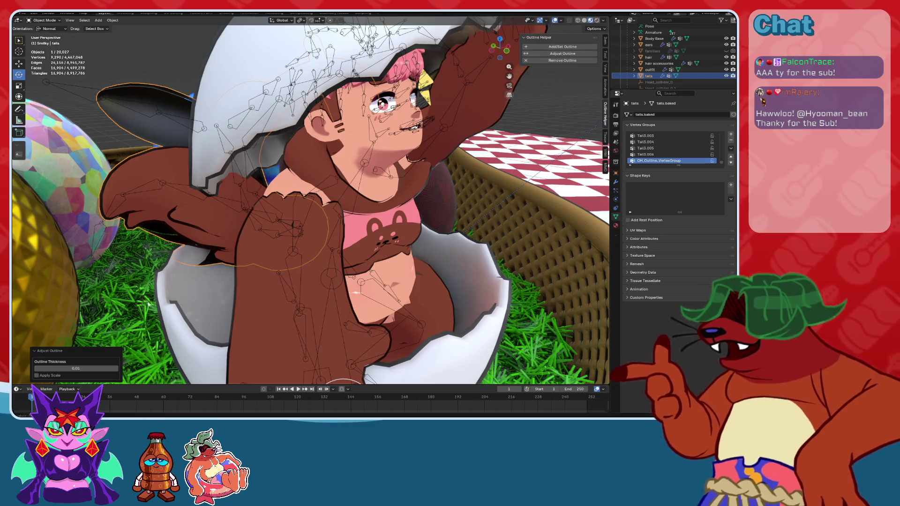
{"action": "left_click", "coordinate": [81, 369]}
{"action": "type", "text": ".005"}
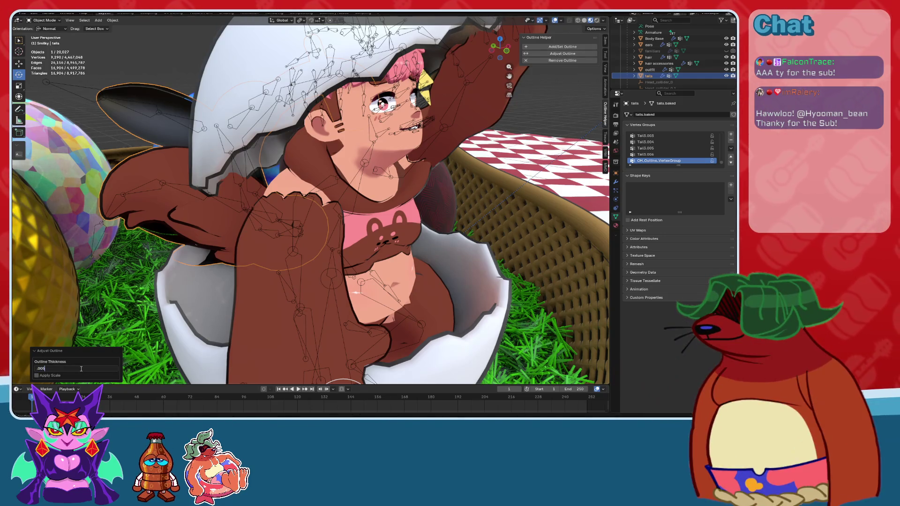
{"action": "type", "text": "0"}
{"action": "key", "text": "Return"}
Clear the selection and select the Body Base object.
{"action": "left_click", "coordinate": [147, 52]}
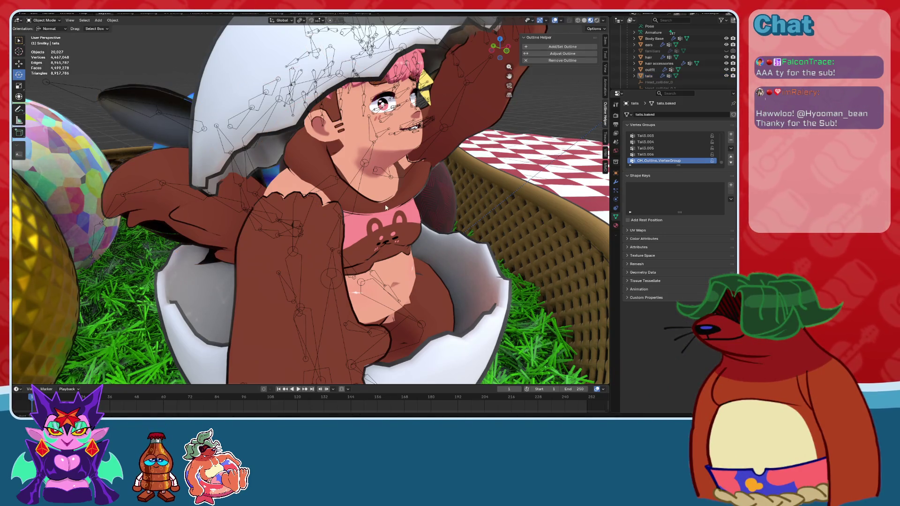
{"action": "mouse_move", "coordinate": [147, 51]}
{"action": "middle_mouse_down"}
{"action": "mouse_move", "coordinate": [355, 182]}
{"action": "mouse_move", "coordinate": [419, 194]}
{"action": "mouse_move", "coordinate": [404, 235]}
{"action": "mouse_move", "coordinate": [422, 244]}
{"action": "mouse_move", "coordinate": [432, 203]}
{"action": "middle_mouse_up"}
{"action": "left_click", "coordinate": [404, 235]}
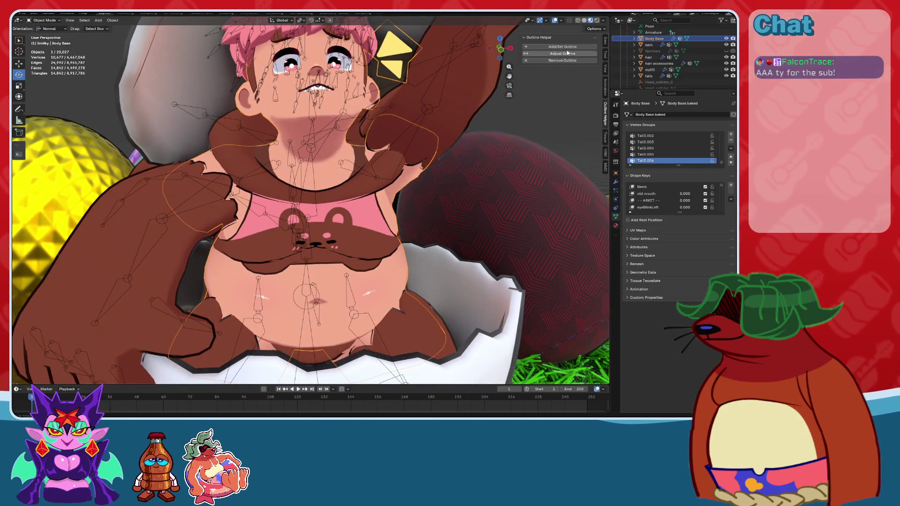
Add a toon outline to the Body Base and reduce its thickness twice to a very thin value.
{"action": "left_click", "coordinate": [568, 48]}
{"action": "middle_click_drag", "start_coordinate": [384, 221], "coordinate": [300, 232]}
{"action": "left_click", "coordinate": [84, 368]}
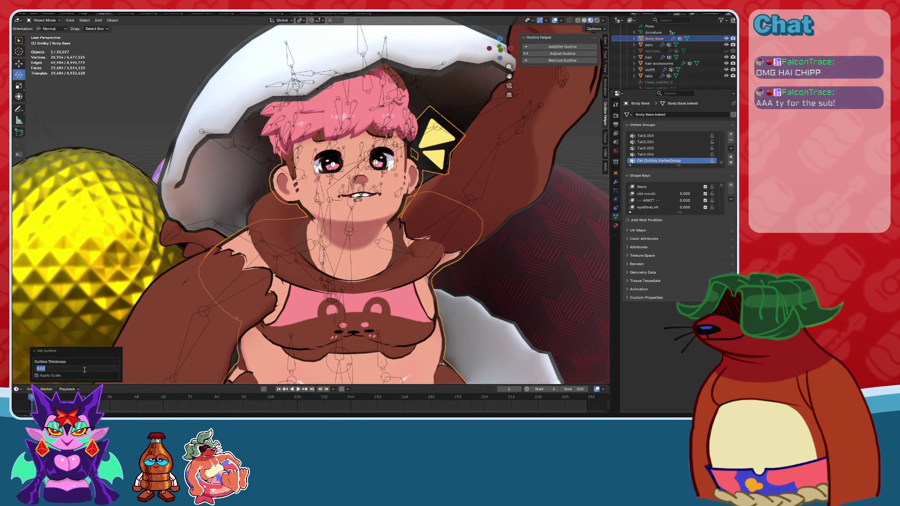
{"action": "type", "text": ".003"}
{"action": "key", "text": "Return"}
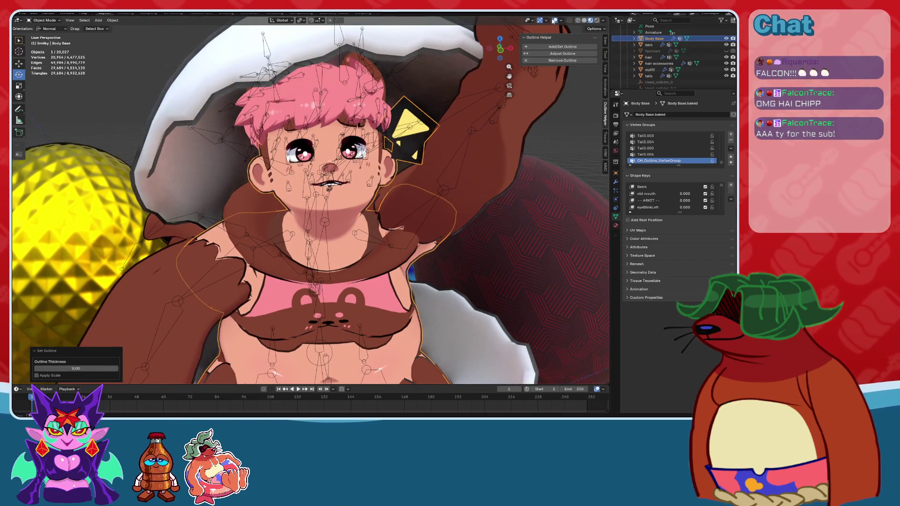
{"action": "left_click", "coordinate": [553, 20]}
{"action": "mouse_move", "coordinate": [467, 117]}
{"action": "middle_mouse_down"}
{"action": "mouse_move", "coordinate": [460, 162]}
{"action": "mouse_move", "coordinate": [301, 232]}
{"action": "middle_mouse_up"}
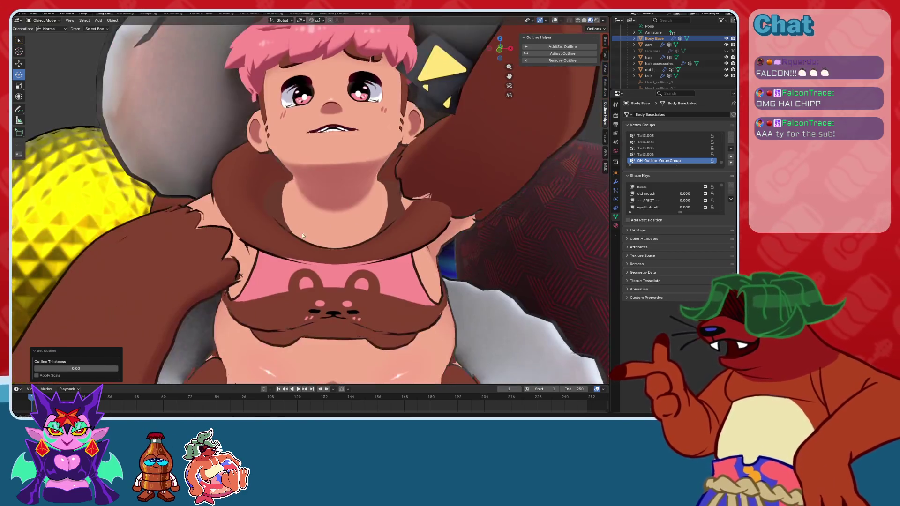
{"action": "left_click", "coordinate": [96, 369]}
{"action": "type", "text": ".001"}
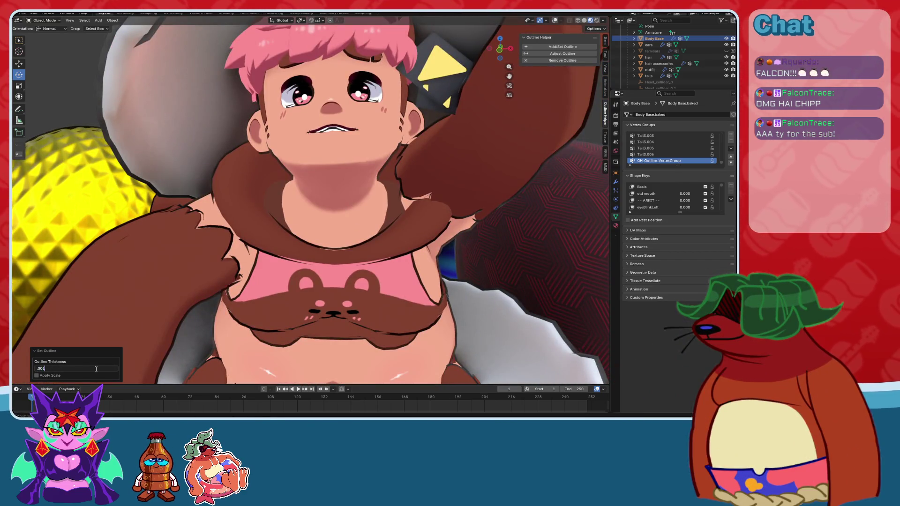
{"action": "key", "text": "Return"}
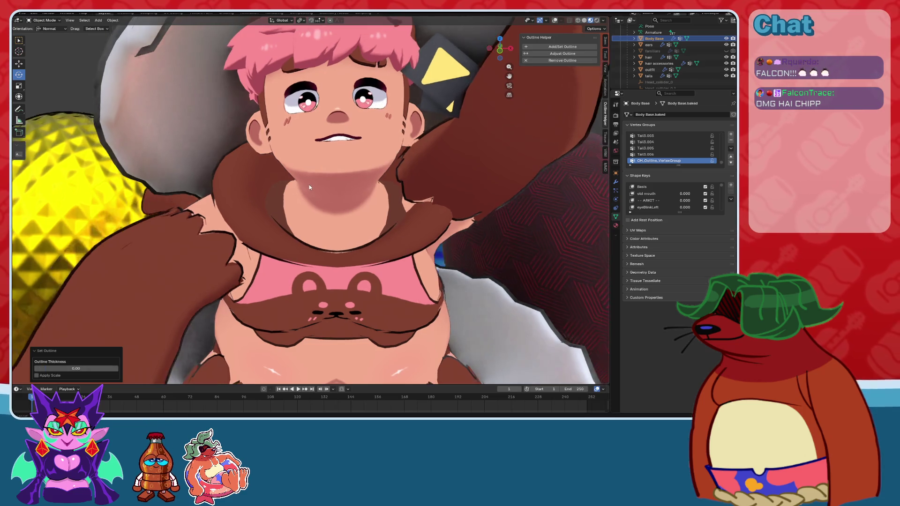
Save the file and view the scene through the camera.
{"action": "mouse_move", "coordinate": [309, 187]}
{"action": "middle_mouse_down"}
{"action": "mouse_move", "coordinate": [316, 182]}
{"action": "mouse_move", "coordinate": [403, 216]}
{"action": "middle_mouse_up"}
{"action": "left_click", "coordinate": [517, 268]}
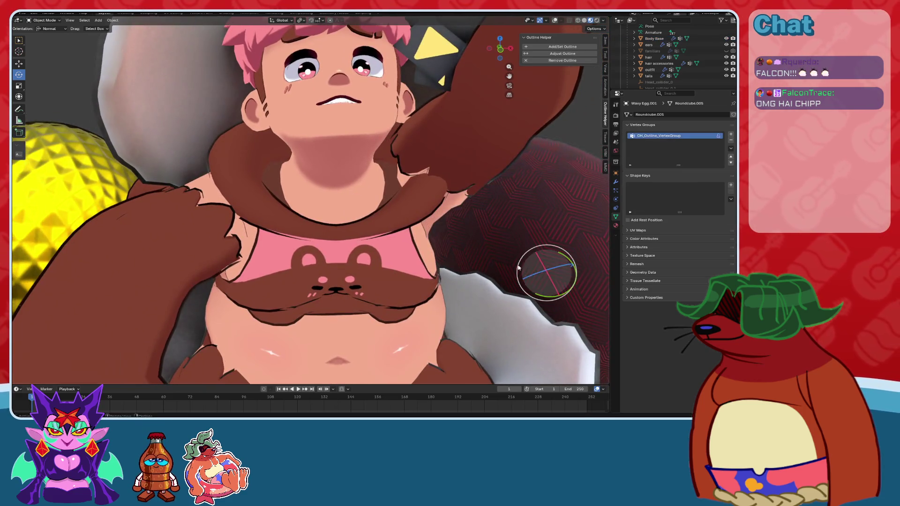
{"action": "mouse_move", "coordinate": [518, 267]}
{"action": "middle_mouse_down"}
{"action": "mouse_move", "coordinate": [495, 251]}
{"action": "mouse_move", "coordinate": [577, 78]}
{"action": "middle_mouse_up"}
{"action": "key", "text": "ctrl+s"}
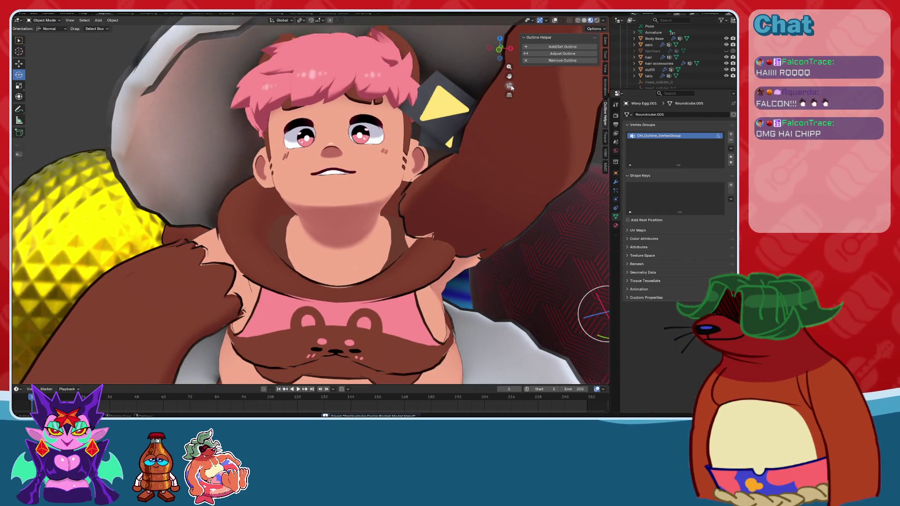
{"action": "left_click", "coordinate": [508, 86]}
{"action": "scroll", "coordinate": [403, 171], "scroll_direction": "up", "scroll_amount": 3}
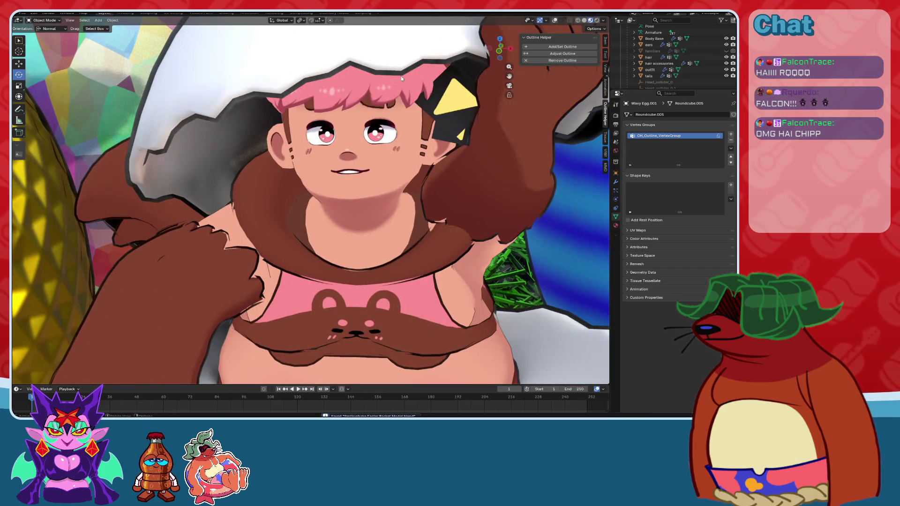
Add a toon outline to the hair and shrink its thickness to a very small value.
{"action": "left_click", "coordinate": [411, 85]}
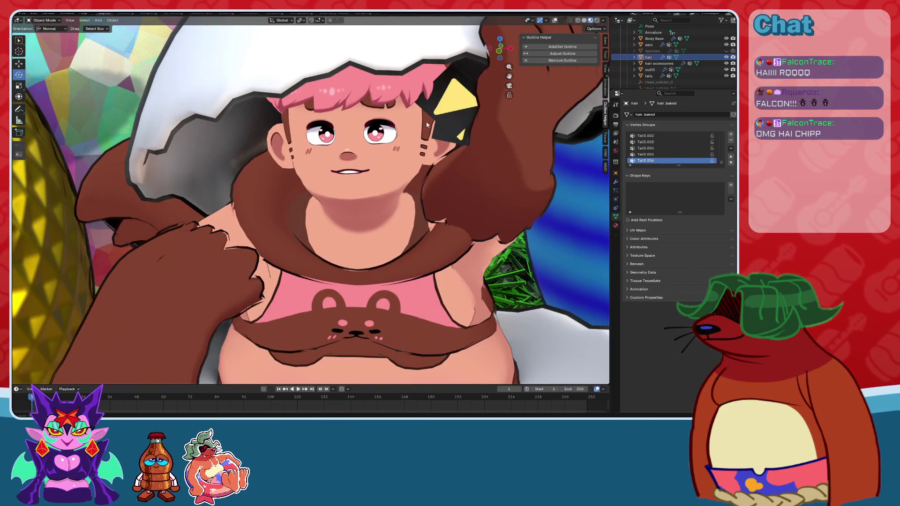
{"action": "scroll", "coordinate": [405, 175], "scroll_direction": "up", "scroll_amount": 4}
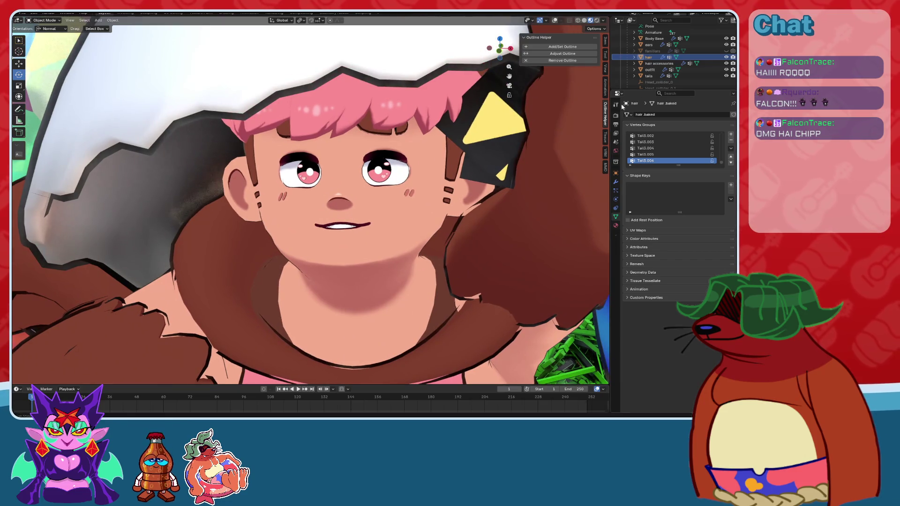
{"action": "left_click", "coordinate": [562, 46]}
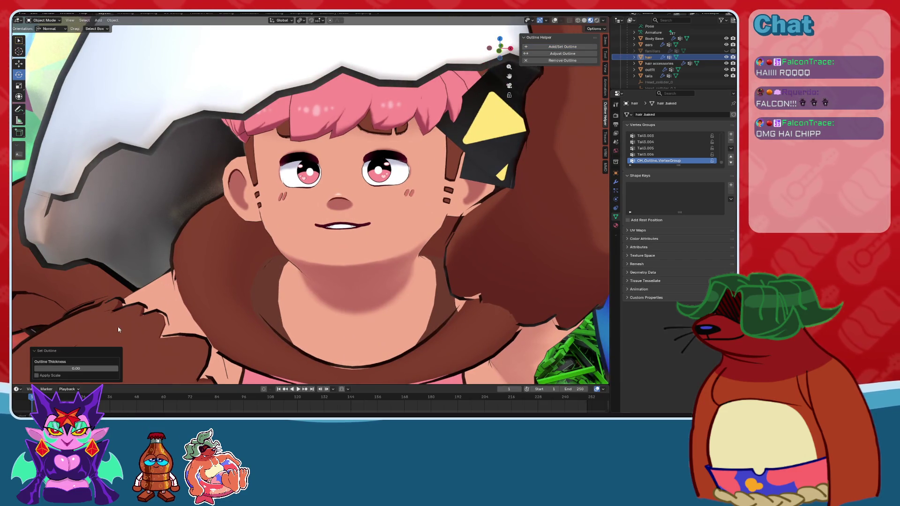
{"action": "double_click", "coordinate": [99, 367]}
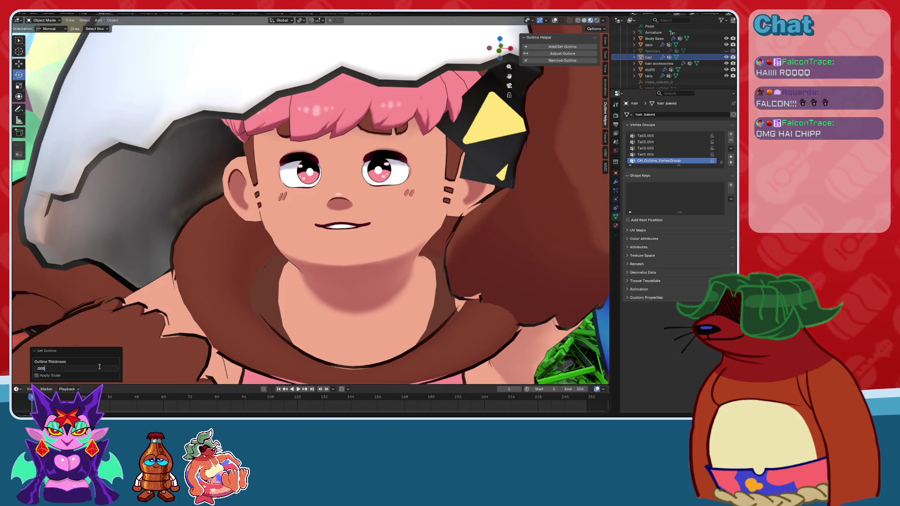
{"action": "key", "text": "BackSpace"}
{"action": "key", "text": "BackSpace"}
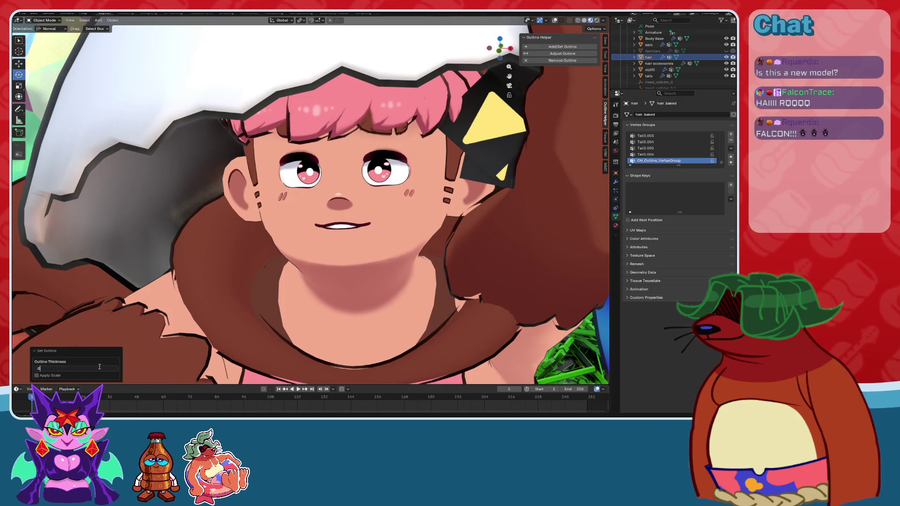
{"action": "type", "text": "03"}
{"action": "key", "text": "Return"}
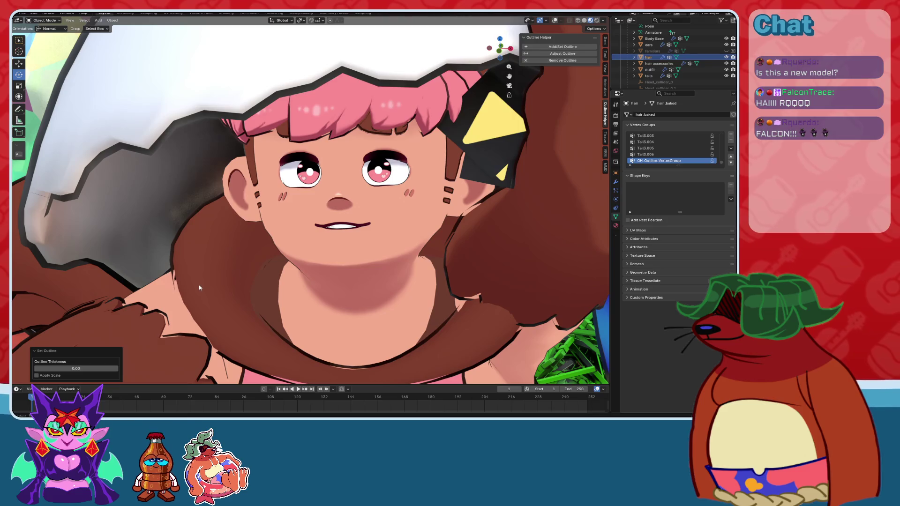
{"action": "left_click", "coordinate": [424, 256]}
{"action": "scroll", "coordinate": [425, 256], "scroll_direction": "down", "scroll_amount": 5}
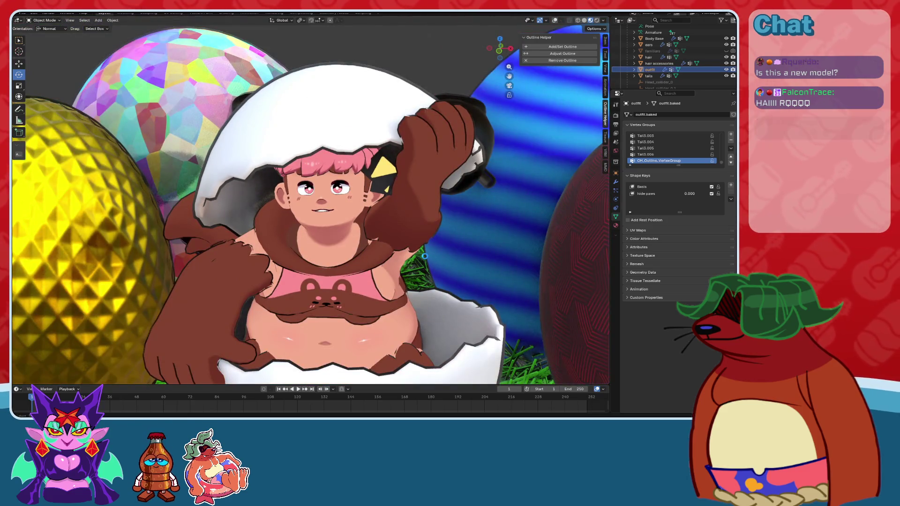
Deselect the outfit, save the project, and zoom out to the whole basket.
{"action": "left_click", "coordinate": [401, 53]}
{"action": "key", "text": "ctrl+s"}
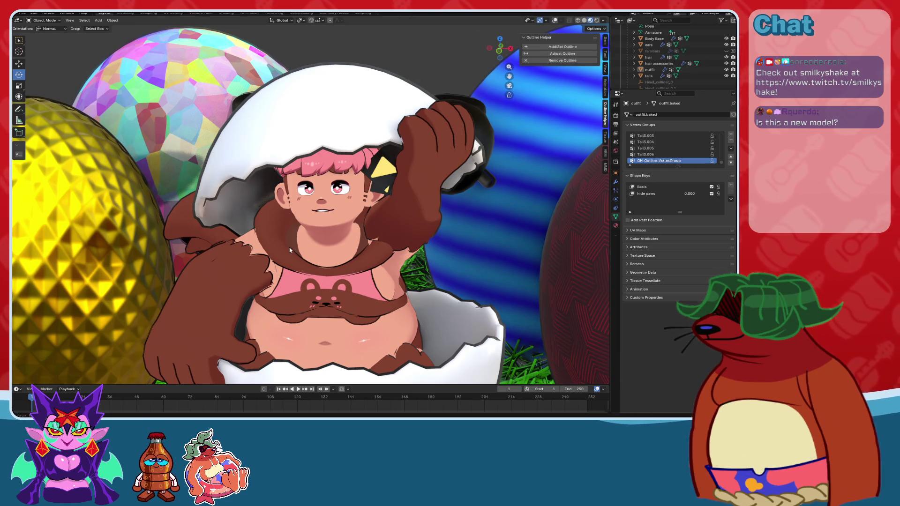
{"action": "key", "text": "ctrl+s"}
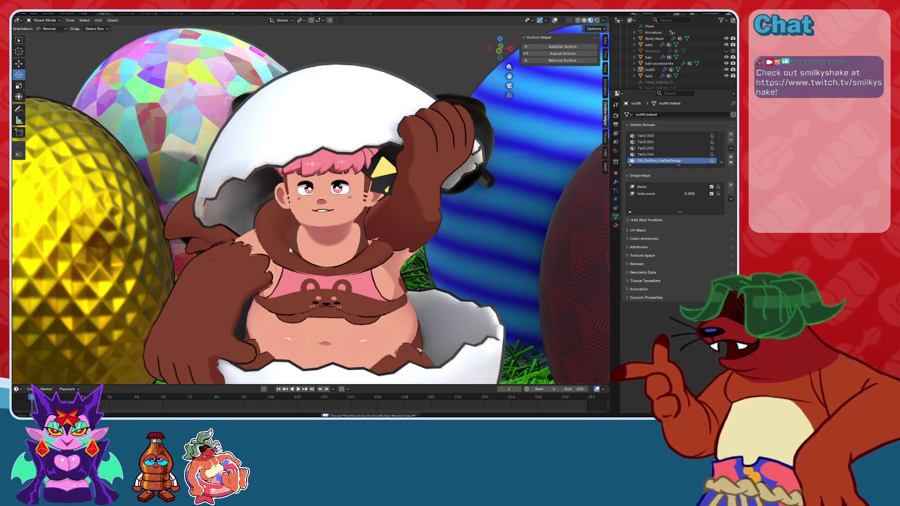
{"action": "scroll", "coordinate": [289, 247], "scroll_direction": "down", "scroll_amount": 8}
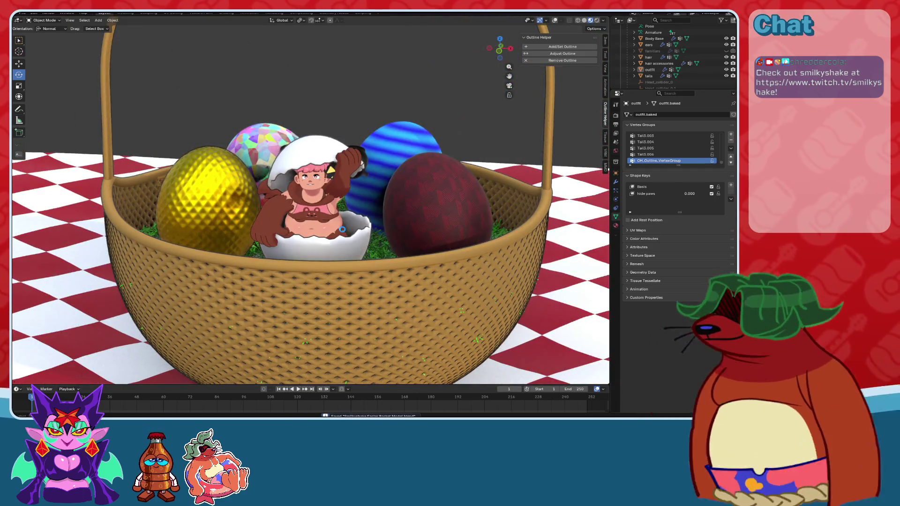
Stop playback, view through the camera, save, and switch to Rendered shading.
{"action": "scroll", "coordinate": [342, 232], "scroll_direction": "down", "scroll_amount": 3}
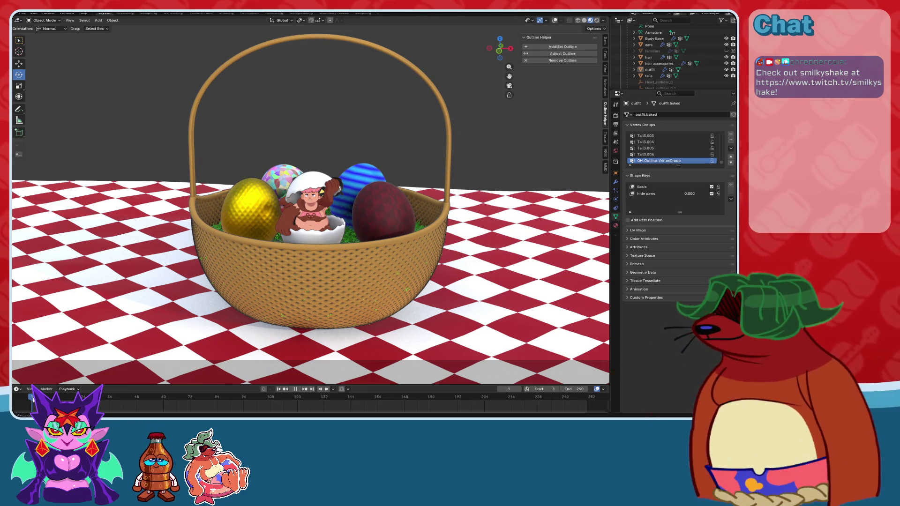
{"action": "key", "text": "space"}
{"action": "key", "text": "KP_0"}
{"action": "scroll", "coordinate": [283, 221], "scroll_direction": "down", "scroll_amount": 3}
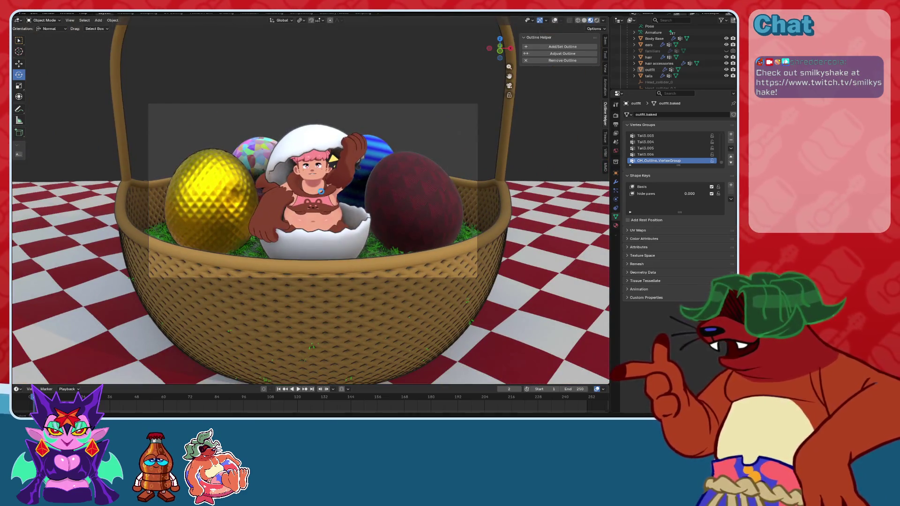
{"action": "key", "text": "ctrl+s"}
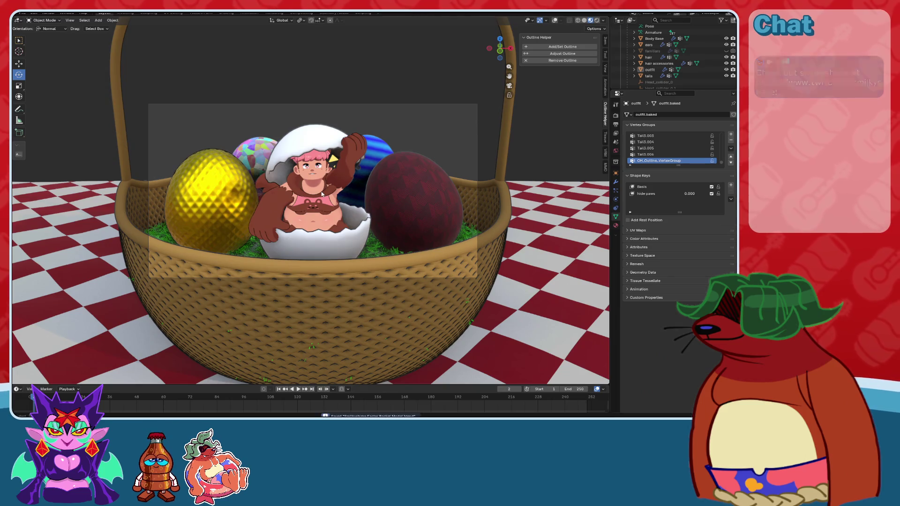
{"action": "scroll", "coordinate": [342, 185], "scroll_direction": "up", "scroll_amount": 2, "text": "shift"}
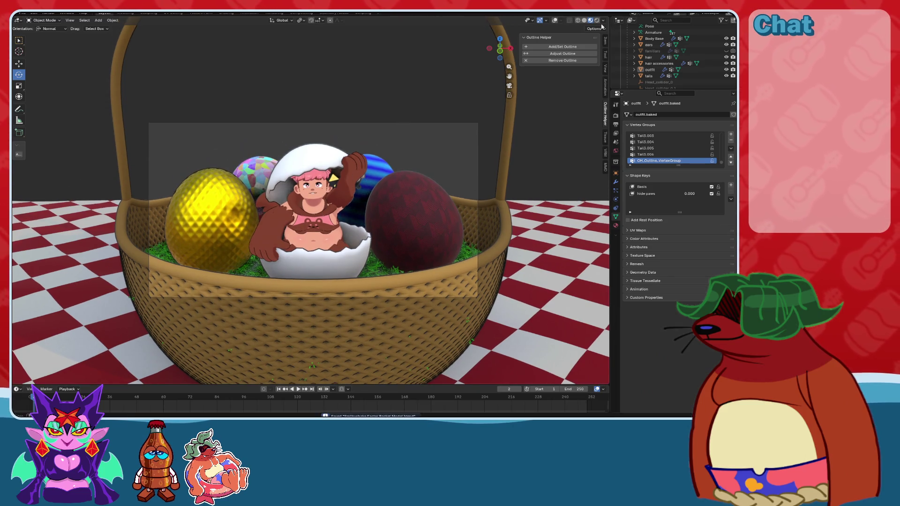
{"action": "left_click", "coordinate": [597, 20]}
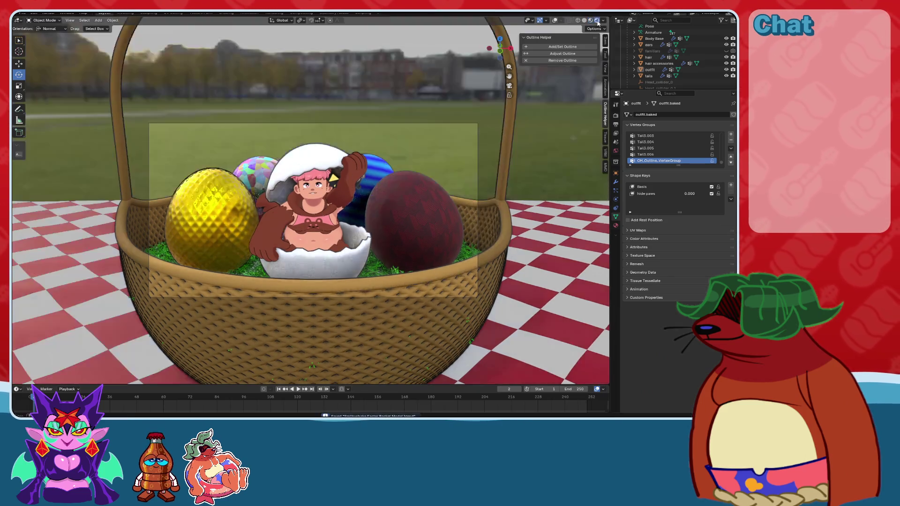
Lock the camera to the view and dolly it to frame the whole basket with its handle.
{"action": "left_click", "coordinate": [554, 20]}
{"action": "left_click", "coordinate": [276, 238]}
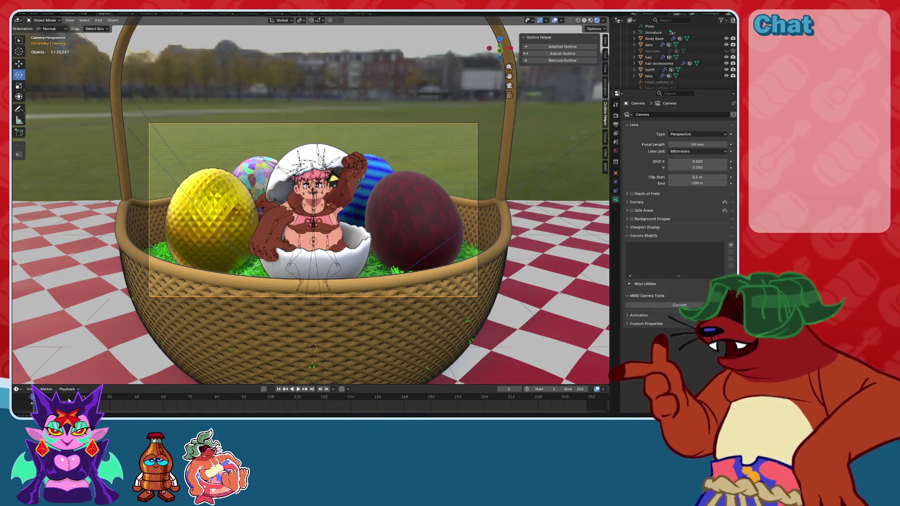
{"action": "middle_click_drag", "start_coordinate": [69, 399], "coordinate": [293, 405]}
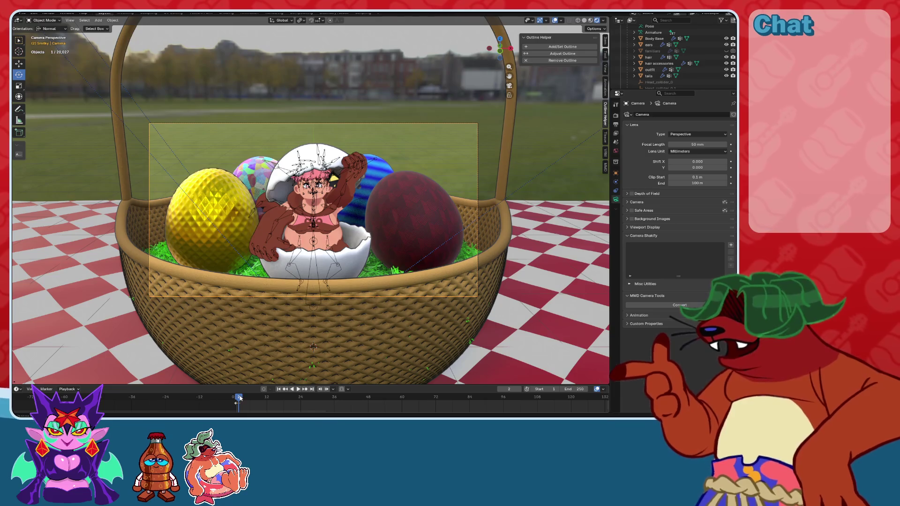
{"action": "key", "text": "space"}
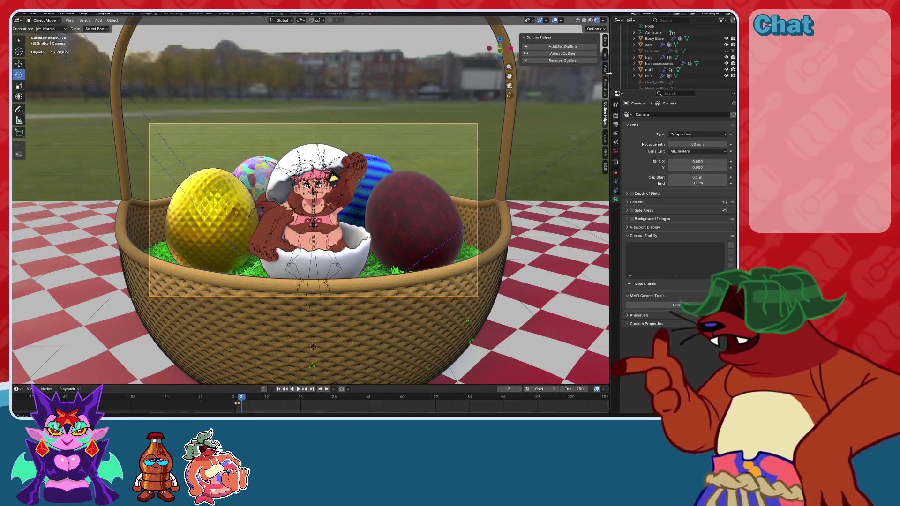
{"action": "left_click", "coordinate": [604, 67]}
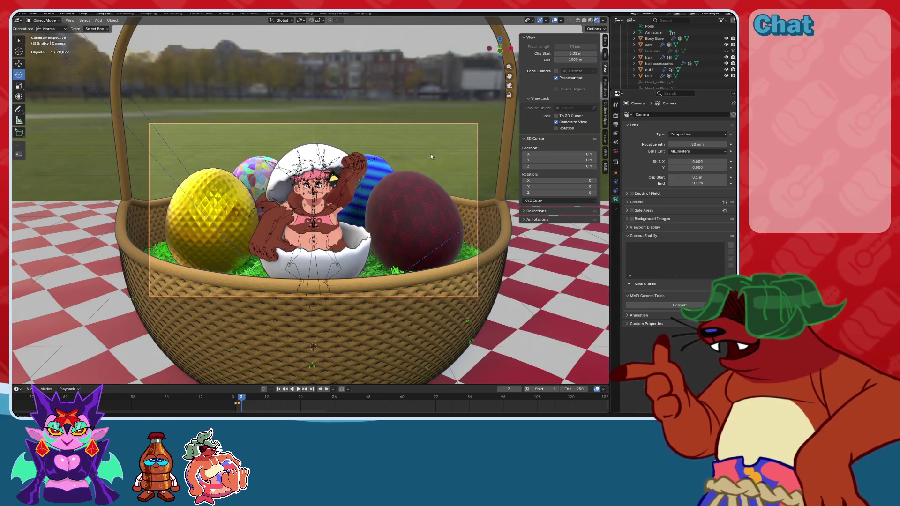
{"action": "scroll", "coordinate": [431, 157], "scroll_direction": "down", "scroll_amount": 4}
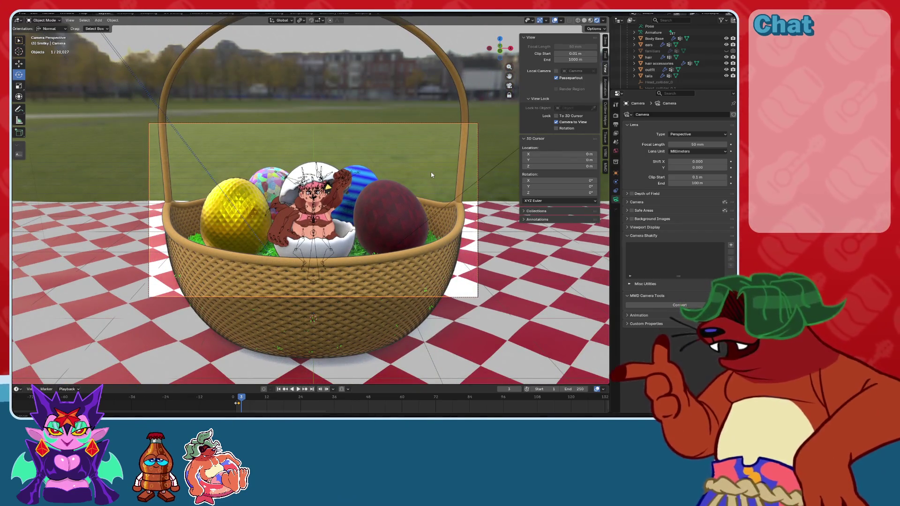
{"action": "scroll", "coordinate": [432, 178], "scroll_direction": "down", "scroll_amount": 2}
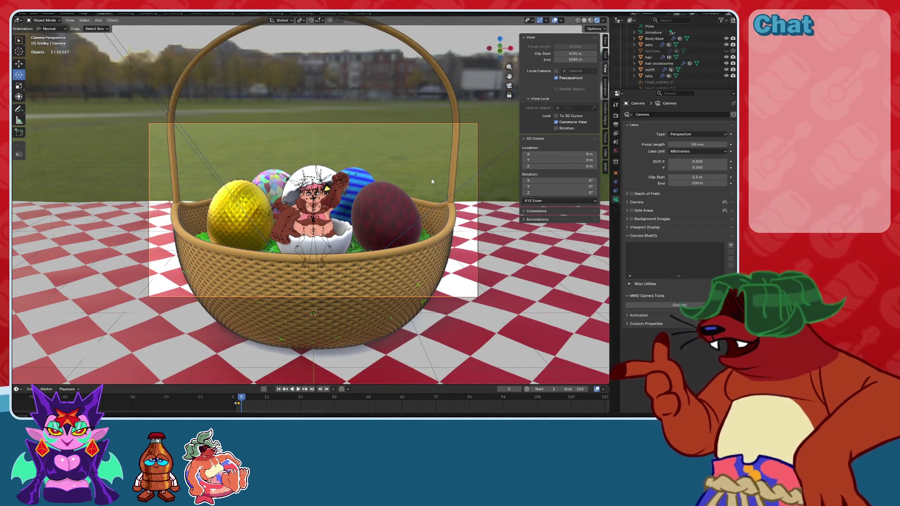
{"action": "scroll", "coordinate": [431, 179], "scroll_direction": "up", "scroll_amount": 3}
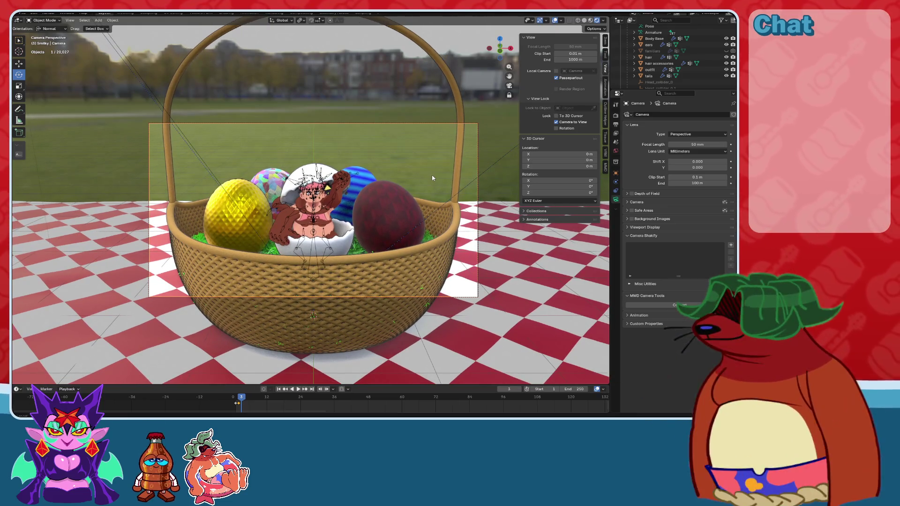
{"action": "scroll", "coordinate": [432, 178], "scroll_direction": "up", "scroll_amount": 2}
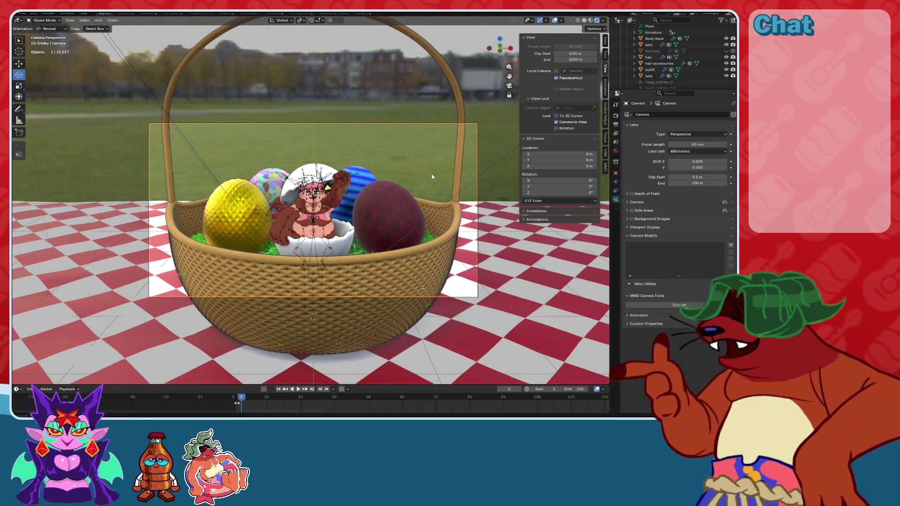
Keyframe the camera position, then hide overlays and unlock the camera from the view.
{"action": "key", "text": "i"}
{"action": "left_click", "coordinate": [391, 170]}
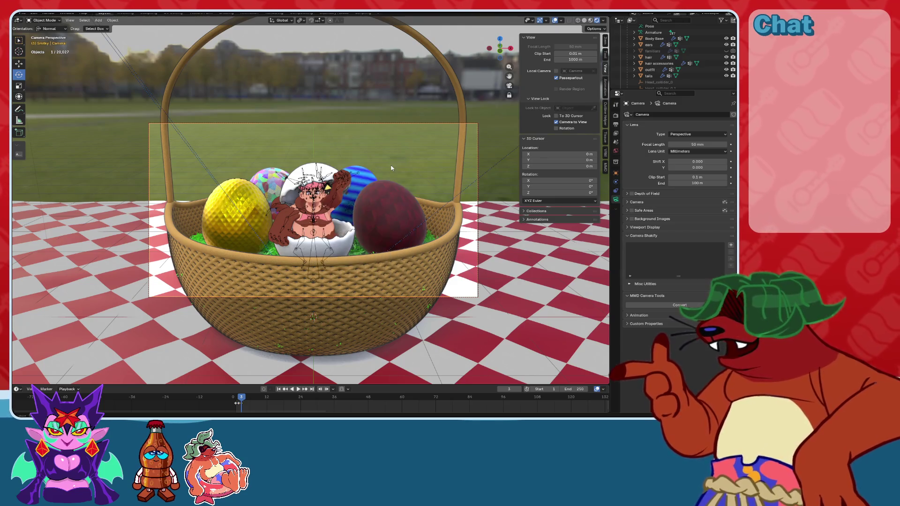
{"action": "left_click", "coordinate": [555, 21]}
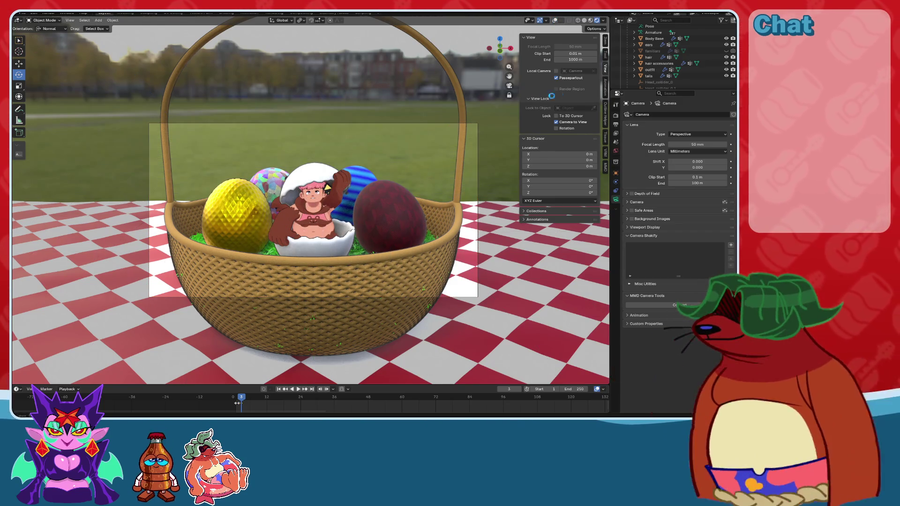
{"action": "left_click", "coordinate": [556, 122]}
{"action": "scroll", "coordinate": [406, 228], "scroll_direction": "up", "scroll_amount": 5}
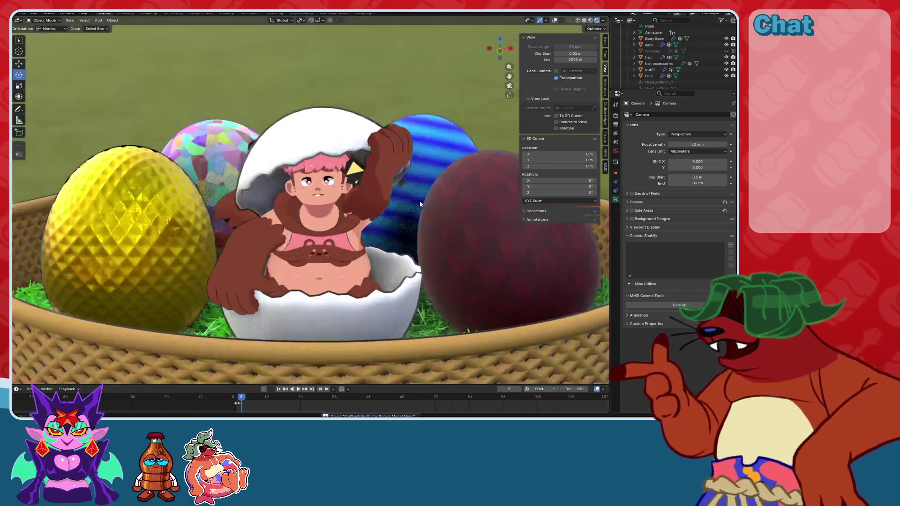
{"action": "middle_click_drag", "start_coordinate": [329, 205], "coordinate": [338, 212], "text": "shift"}
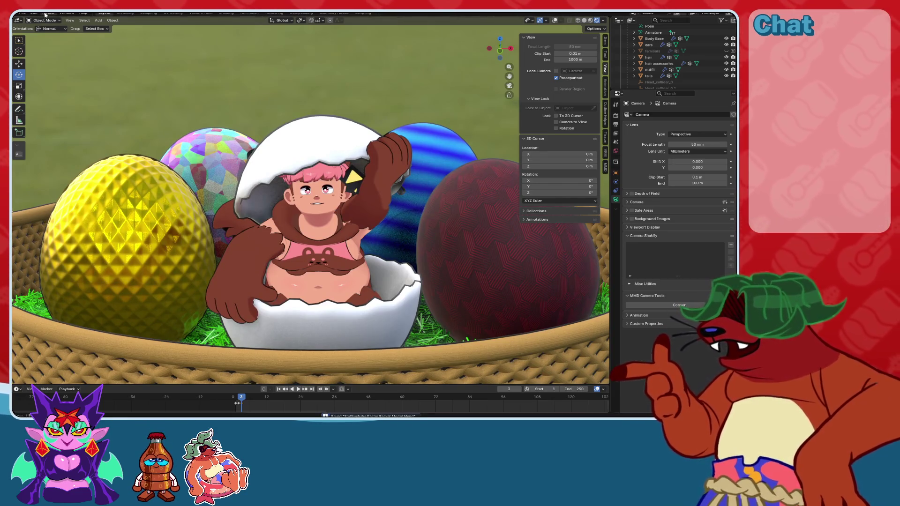
{"action": "scroll", "coordinate": [322, 198], "scroll_direction": "up", "scroll_amount": 5}
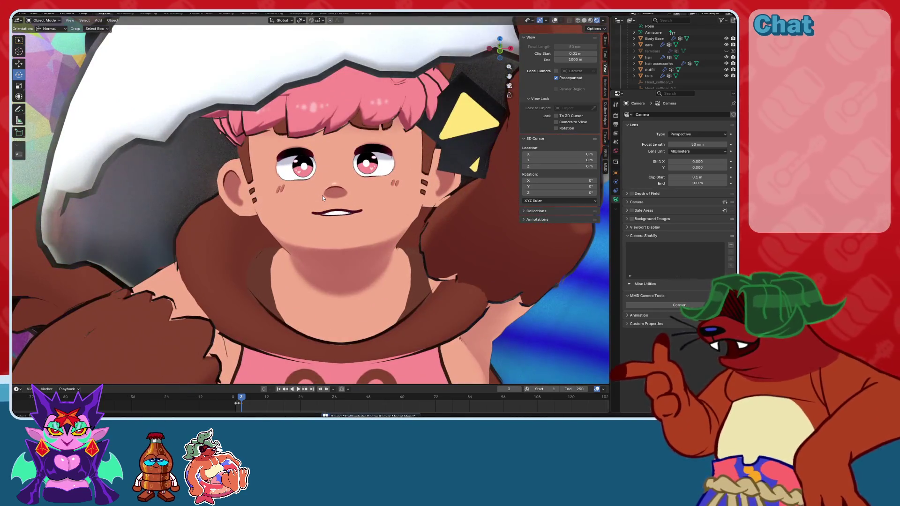
{"action": "scroll", "coordinate": [322, 198], "scroll_direction": "up", "scroll_amount": 2}
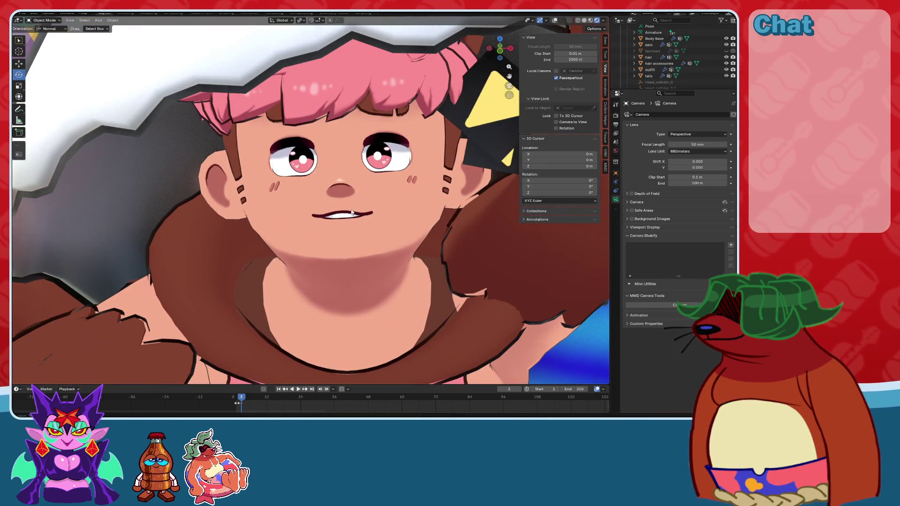
{"action": "scroll", "coordinate": [382, 228], "scroll_direction": "down", "scroll_amount": 8}
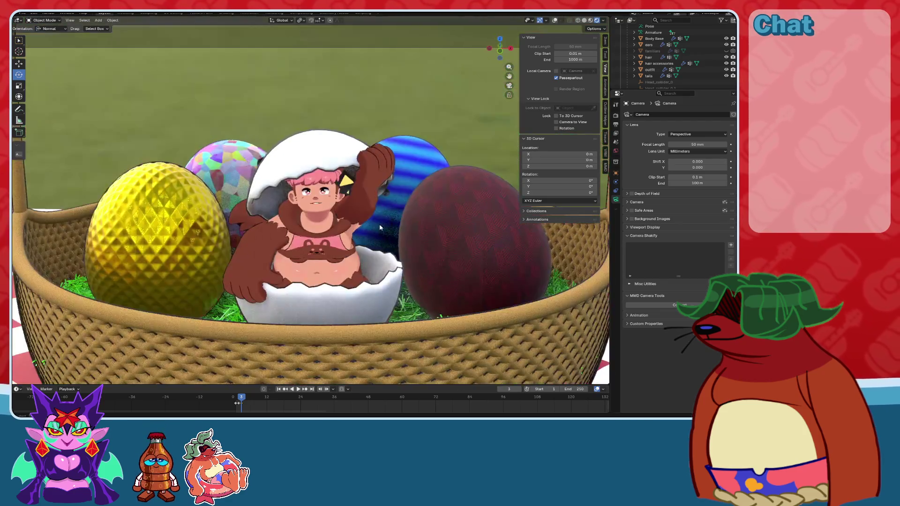
{"action": "scroll", "coordinate": [377, 226], "scroll_direction": "down", "scroll_amount": 4}
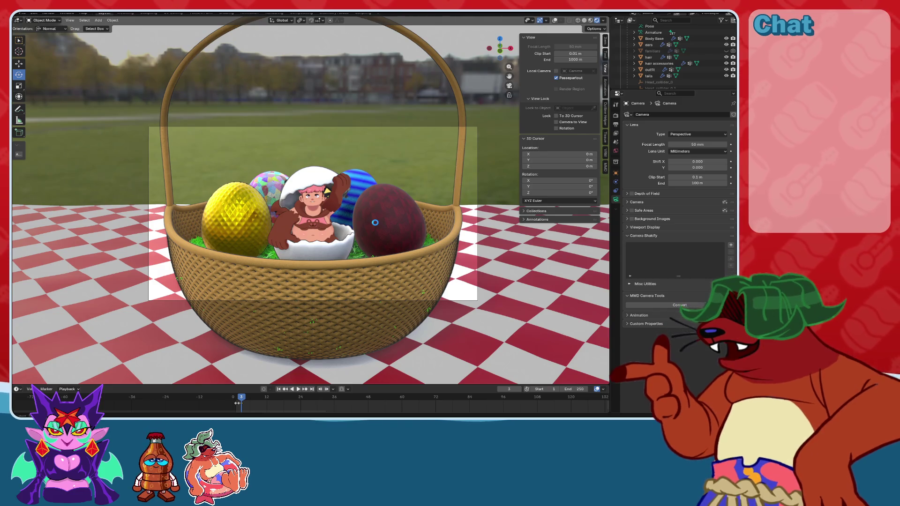
{"action": "key", "text": "ctrl+s"}
Render a still image from the camera, then show the viewport overlays again.
{"action": "left_click", "coordinate": [50, 13]}
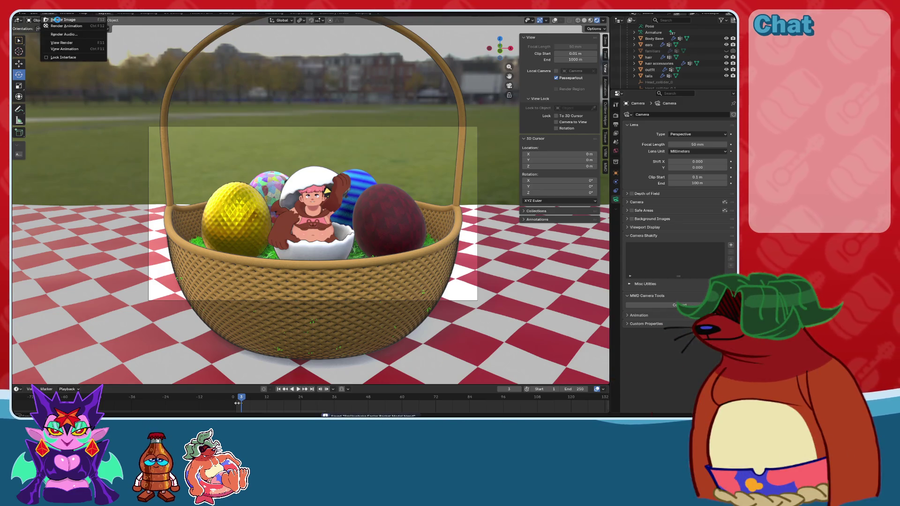
{"action": "left_click", "coordinate": [56, 20]}
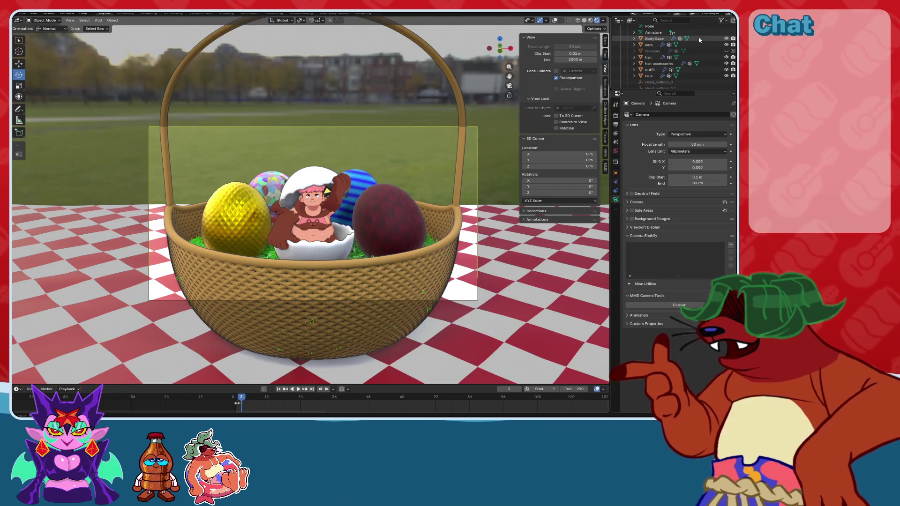
{"action": "middle_click_drag", "start_coordinate": [437, 200], "coordinate": [437, 197], "text": "shift"}
{"action": "scroll", "coordinate": [437, 195], "scroll_direction": "up", "scroll_amount": 8}
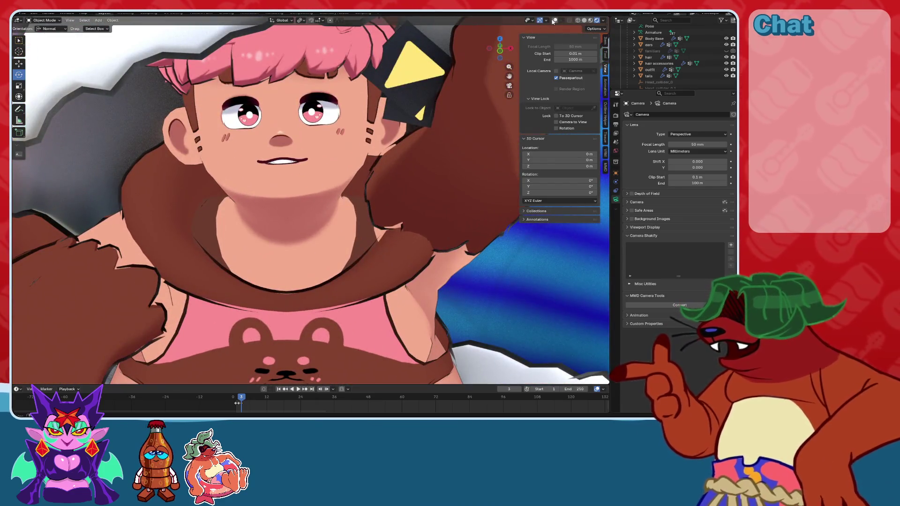
{"action": "left_click", "coordinate": [555, 20]}
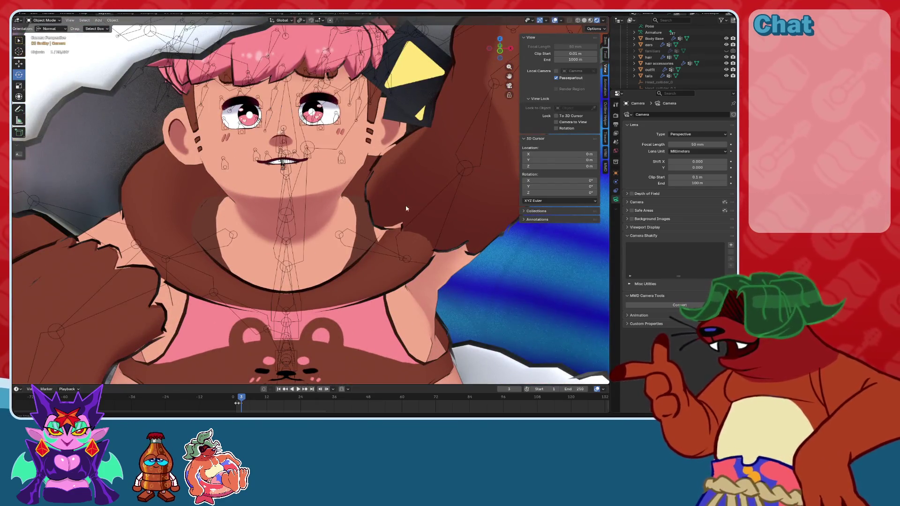
Select the character's armature and enter Pose Mode.
{"action": "left_click", "coordinate": [187, 244]}
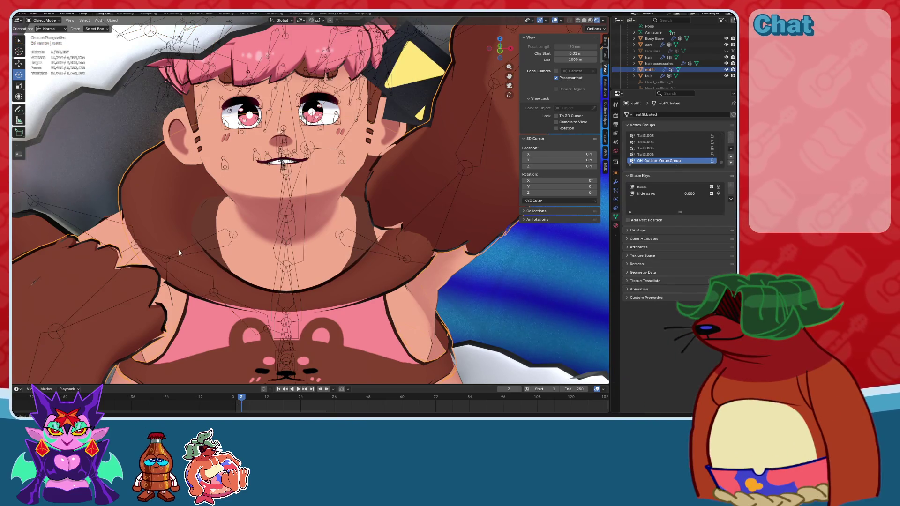
{"action": "left_click", "coordinate": [55, 20]}
{"action": "left_click", "coordinate": [54, 41]}
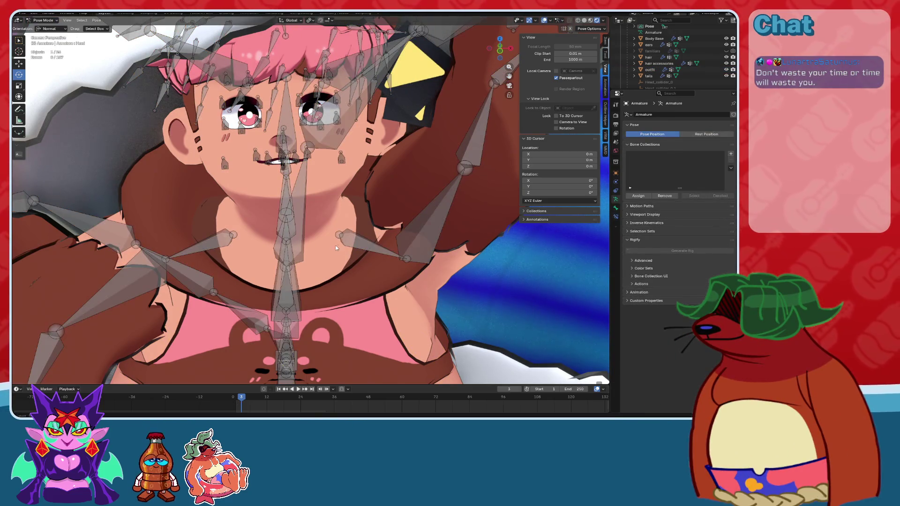
Switch to Default orientation and rotate Bicep.L about Y to raise the upper arm.
{"action": "left_click", "coordinate": [331, 211]}
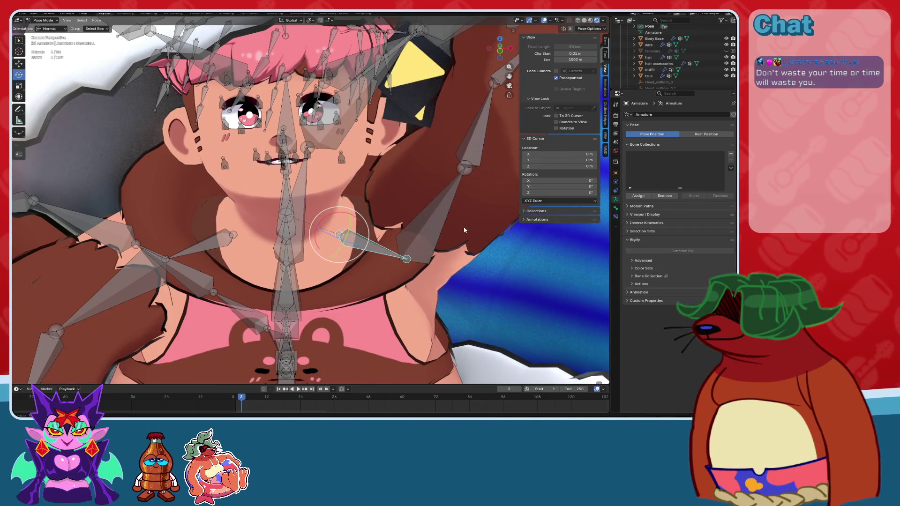
{"action": "left_click", "coordinate": [403, 239]}
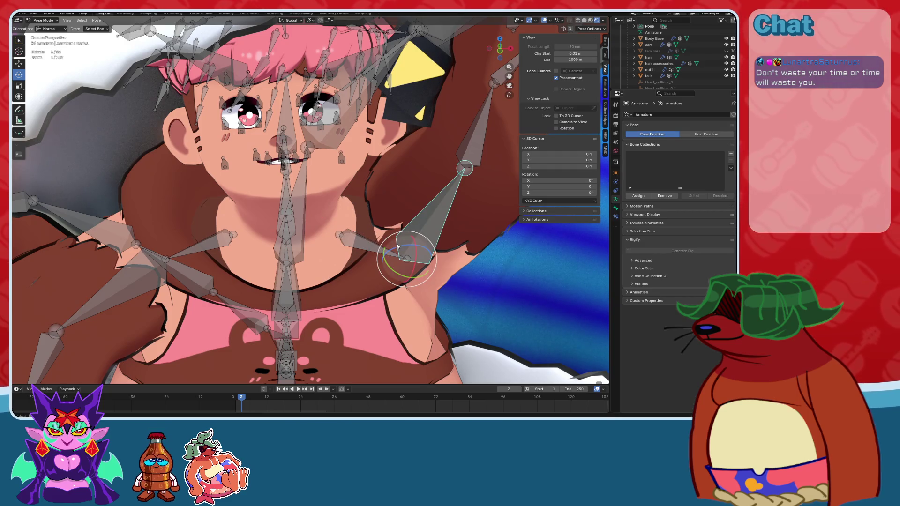
{"action": "left_click", "coordinate": [50, 29]}
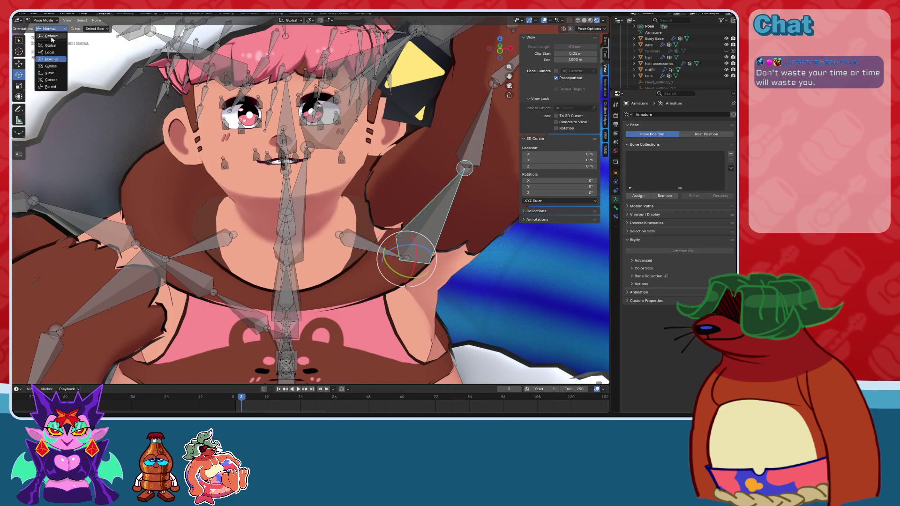
{"action": "left_click", "coordinate": [52, 36]}
{"action": "key", "text": "r"}
{"action": "key", "text": "y"}
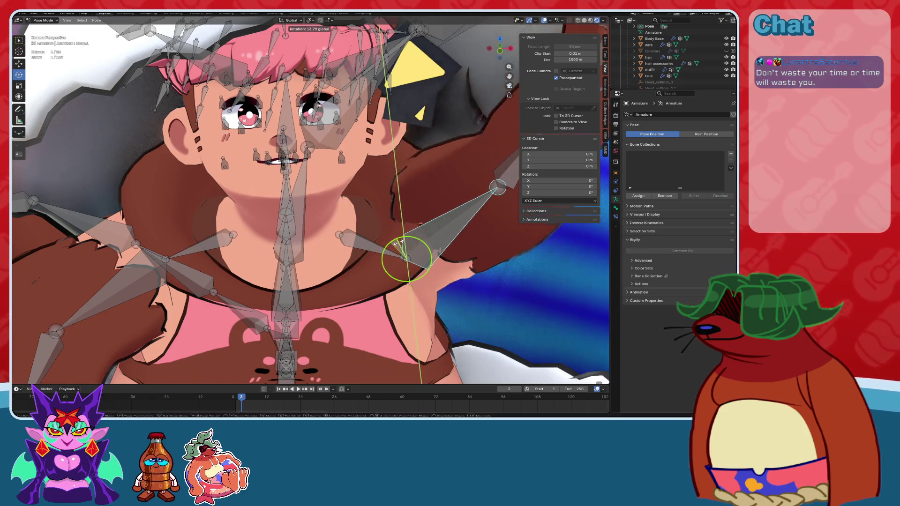
{"action": "left_click", "coordinate": [393, 241]}
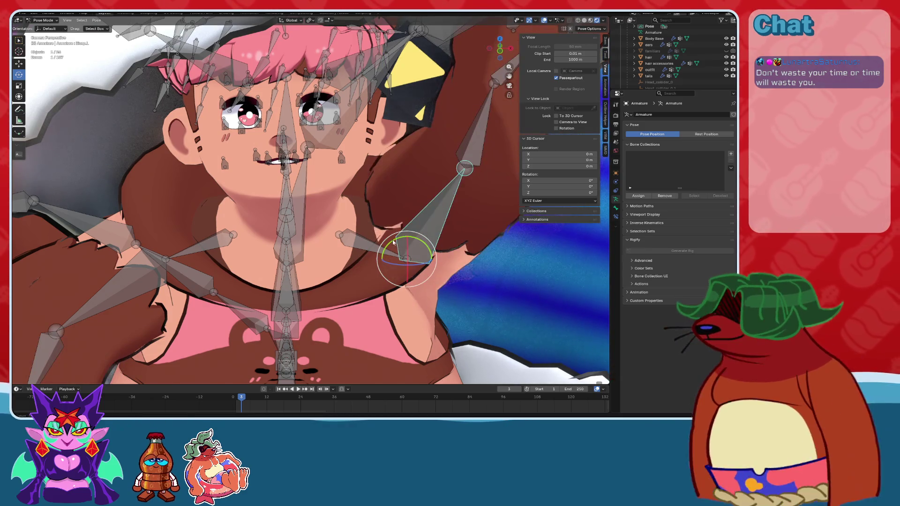
Rotate Bicep.L by 15.4° and Shoulder.L by -14.8° about the Y axis.
{"action": "key", "text": "r"}
{"action": "key", "text": "y"}
{"action": "left_click", "coordinate": [369, 239]}
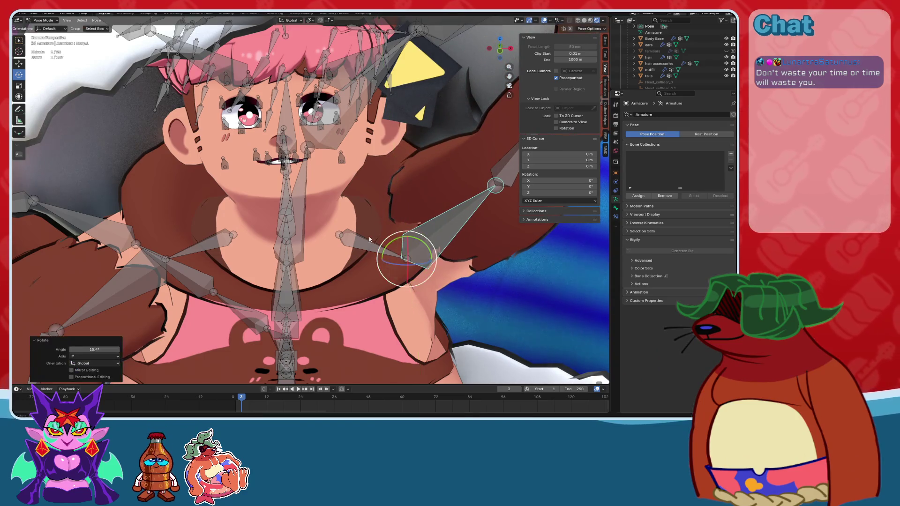
{"action": "scroll", "coordinate": [369, 239], "scroll_direction": "down", "scroll_amount": 4}
{"action": "left_click", "coordinate": [328, 290]}
{"action": "key", "text": "r"}
{"action": "key", "text": "y"}
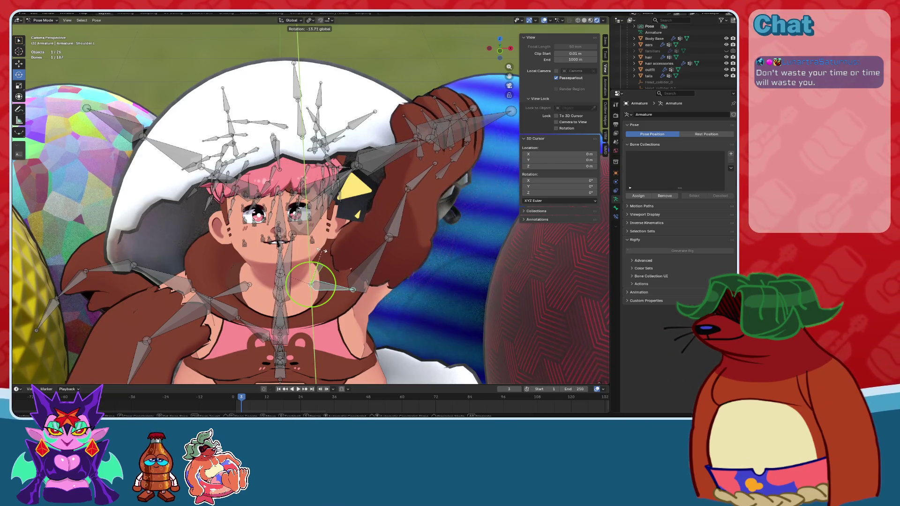
{"action": "left_click", "coordinate": [323, 250]}
Refine the Bicep.L, Forearm.L and hand rotations to bend the raised arm.
{"action": "mouse_move", "coordinate": [458, 151]}
{"action": "middle_mouse_down"}
{"action": "mouse_move", "coordinate": [428, 159]}
{"action": "mouse_move", "coordinate": [353, 153]}
{"action": "mouse_move", "coordinate": [387, 233]}
{"action": "mouse_move", "coordinate": [366, 204]}
{"action": "mouse_move", "coordinate": [398, 173]}
{"action": "mouse_move", "coordinate": [401, 189]}
{"action": "middle_mouse_up"}
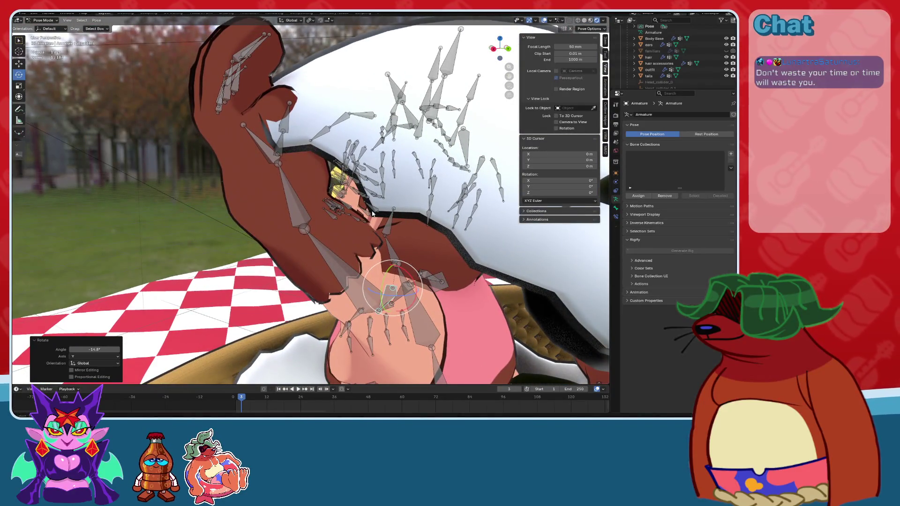
{"action": "left_click", "coordinate": [347, 276]}
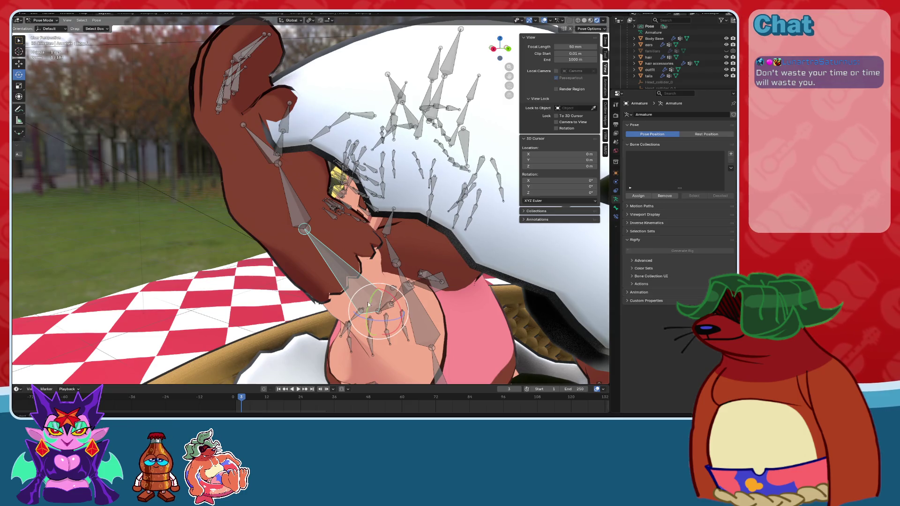
{"action": "left_click_drag", "start_coordinate": [369, 305], "coordinate": [368, 306]}
{"action": "left_click", "coordinate": [272, 225]}
{"action": "left_click_drag", "start_coordinate": [278, 233], "coordinate": [279, 237]}
{"action": "left_click", "coordinate": [236, 169]}
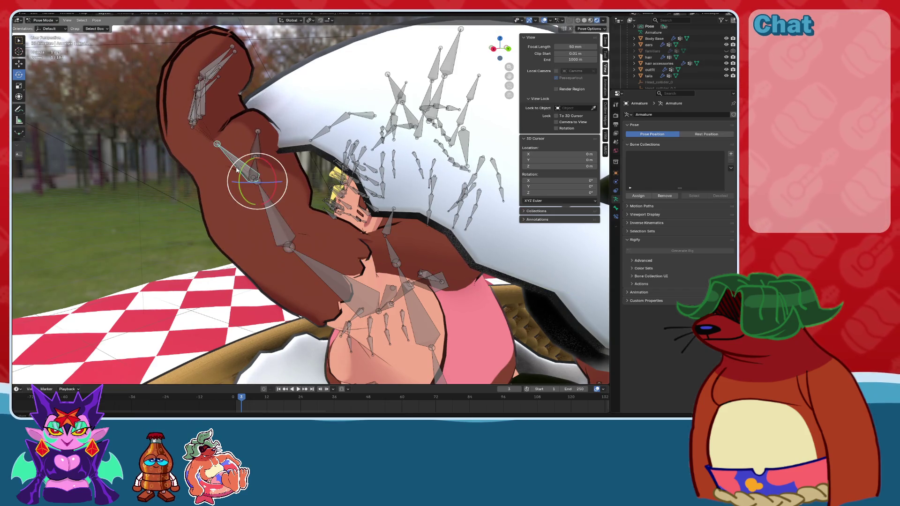
{"action": "left_click_drag", "start_coordinate": [238, 173], "coordinate": [251, 164]}
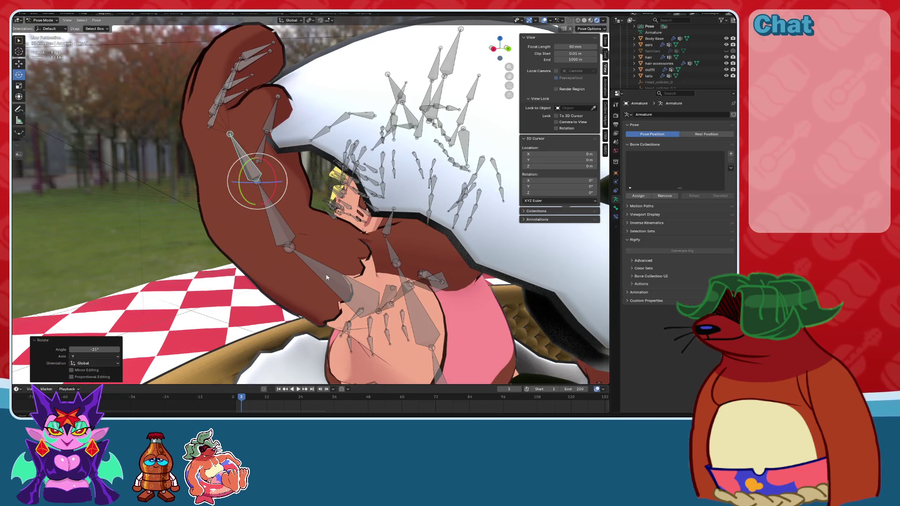
Turn the upper arm about 4.74°, twist the hand, and return to camera view.
{"action": "left_click", "coordinate": [359, 289]}
{"action": "left_click_drag", "start_coordinate": [358, 289], "coordinate": [332, 284]}
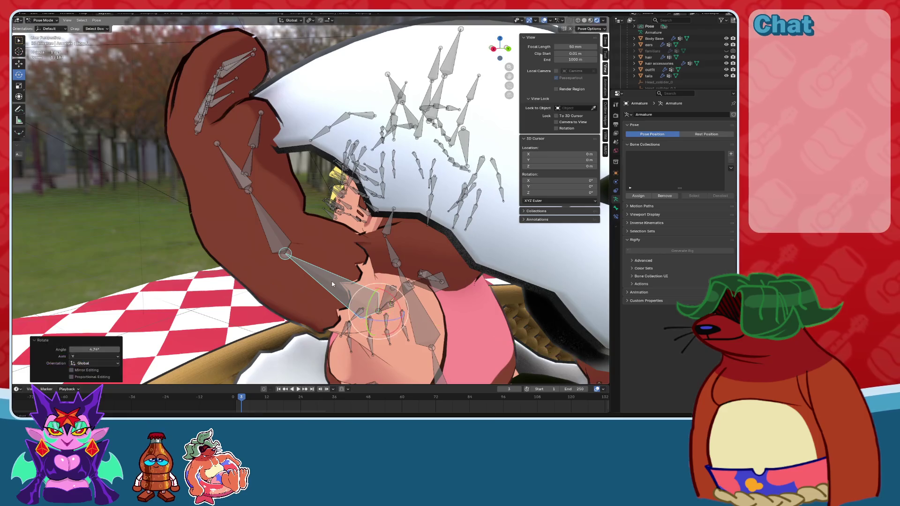
{"action": "left_click", "coordinate": [270, 225]}
{"action": "left_click", "coordinate": [236, 170]}
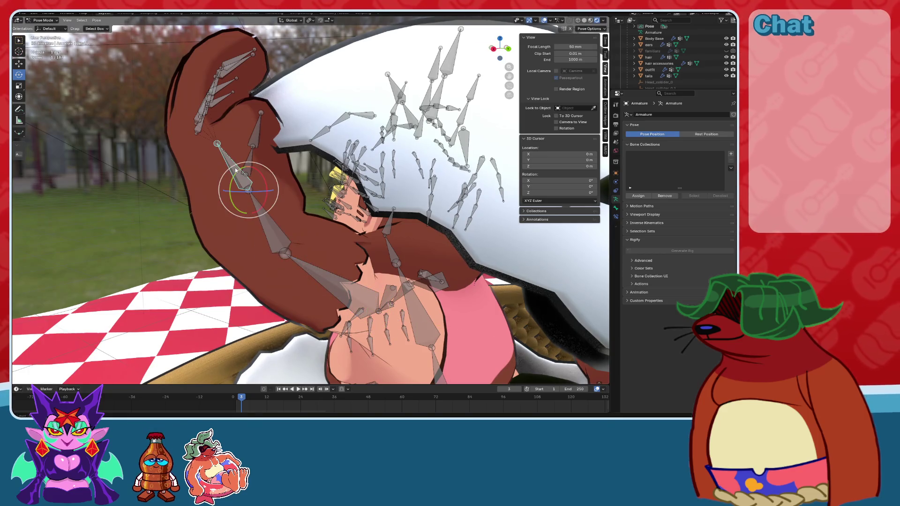
{"action": "left_click_drag", "start_coordinate": [230, 184], "coordinate": [234, 197]}
{"action": "mouse_move", "coordinate": [234, 197]}
{"action": "middle_mouse_down"}
{"action": "mouse_move", "coordinate": [320, 184]}
{"action": "mouse_move", "coordinate": [398, 193]}
{"action": "middle_mouse_up"}
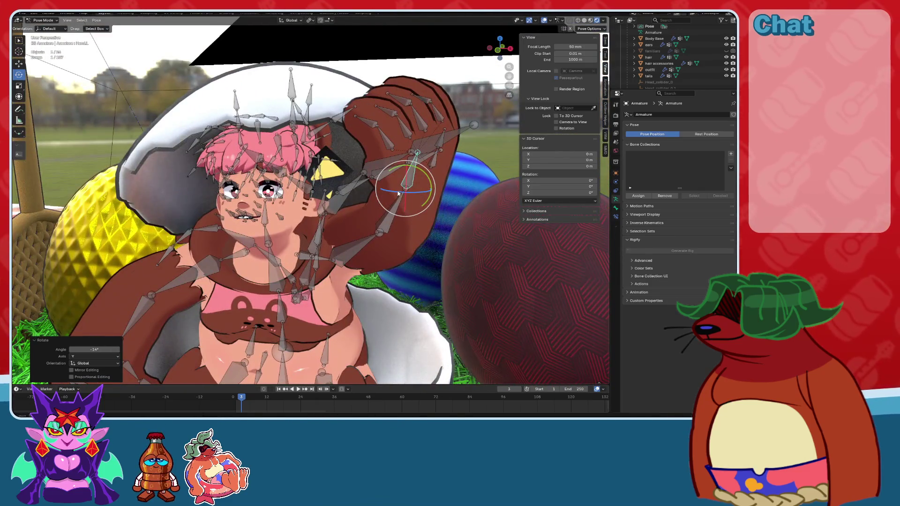
{"action": "left_click_drag", "start_coordinate": [398, 192], "coordinate": [408, 170]}
{"action": "mouse_move", "coordinate": [409, 169]}
{"action": "middle_mouse_down"}
{"action": "mouse_move", "coordinate": [341, 184]}
{"action": "mouse_move", "coordinate": [487, 98]}
{"action": "middle_mouse_up"}
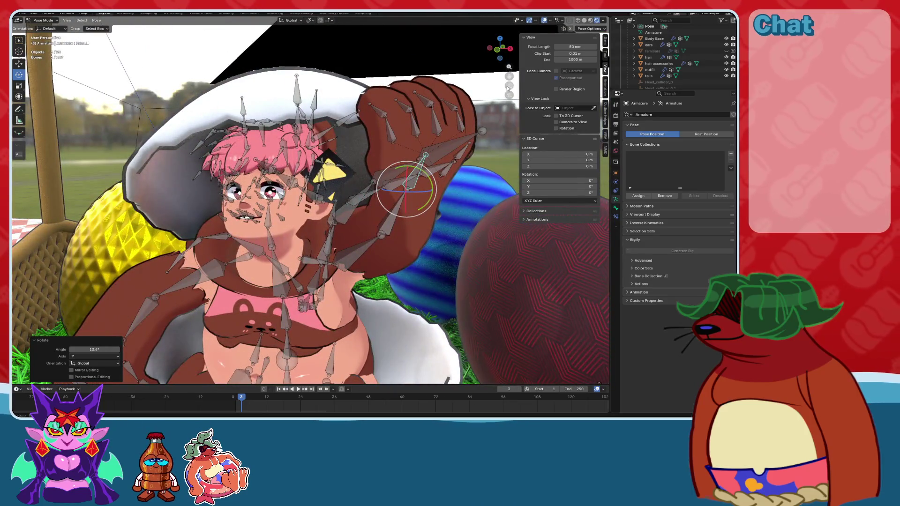
{"action": "left_click", "coordinate": [508, 87]}
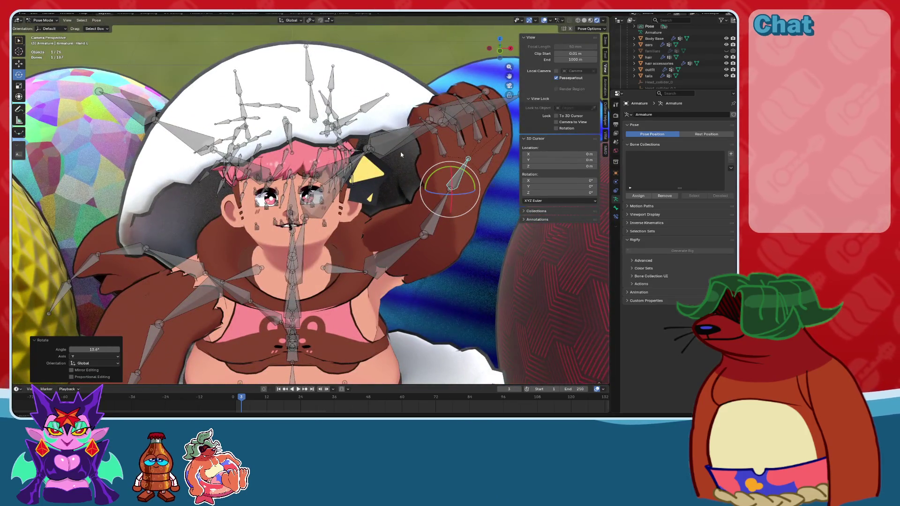
Hide the bones, save the file, and return to the framed camera view.
{"action": "left_click", "coordinate": [544, 21]}
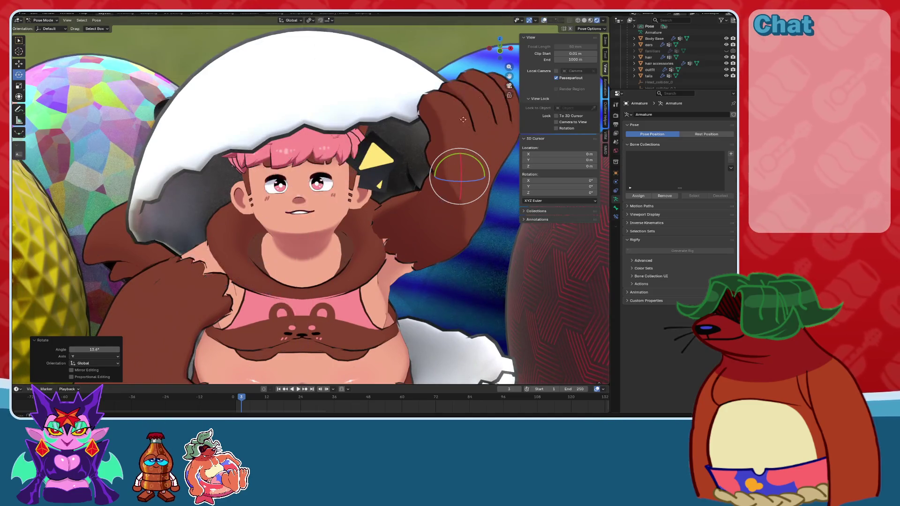
{"action": "scroll", "coordinate": [408, 171], "scroll_direction": "down", "scroll_amount": 5}
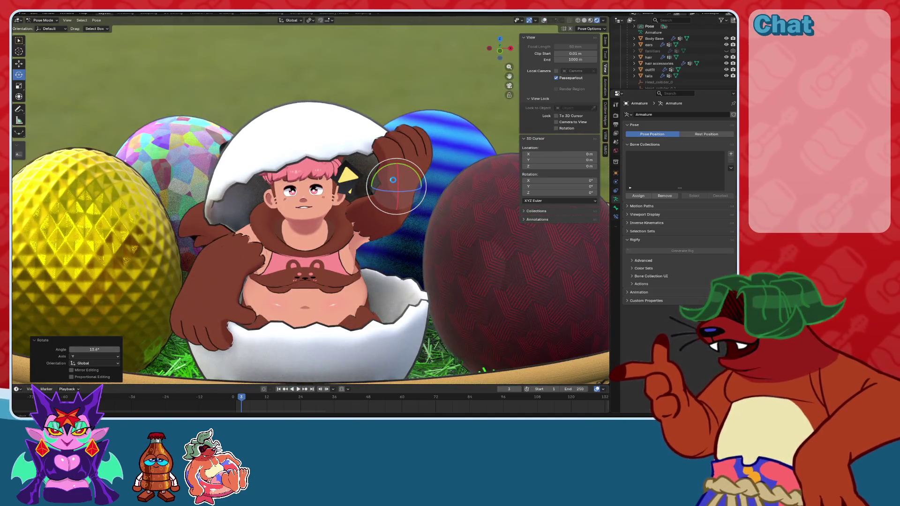
{"action": "key", "text": "ctrl+s"}
{"action": "scroll", "coordinate": [389, 192], "scroll_direction": "up", "scroll_amount": 5}
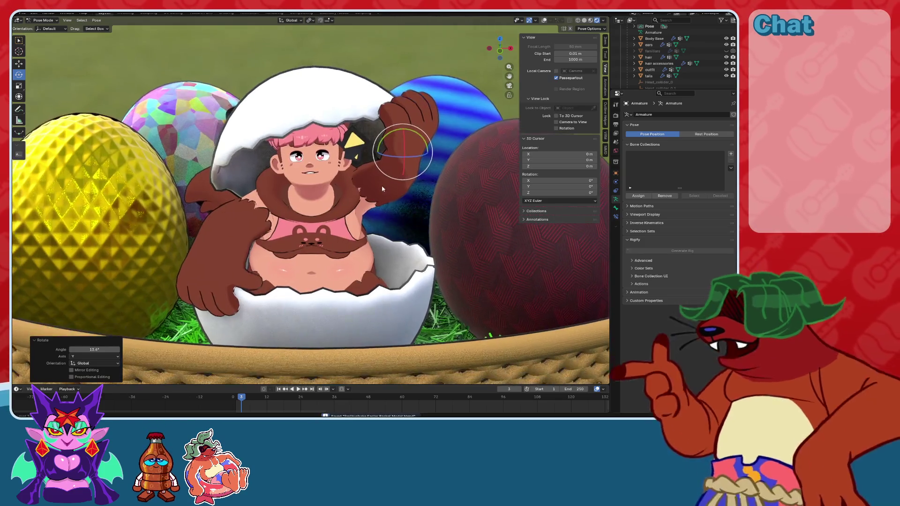
{"action": "scroll", "coordinate": [385, 201], "scroll_direction": "down", "scroll_amount": 5}
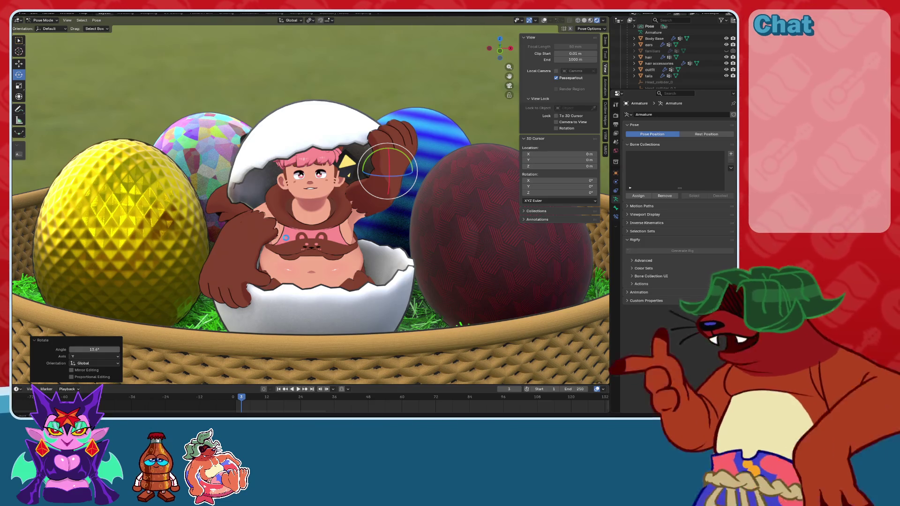
{"action": "key", "text": "KP_0"}
{"action": "key", "text": "ctrl+s"}
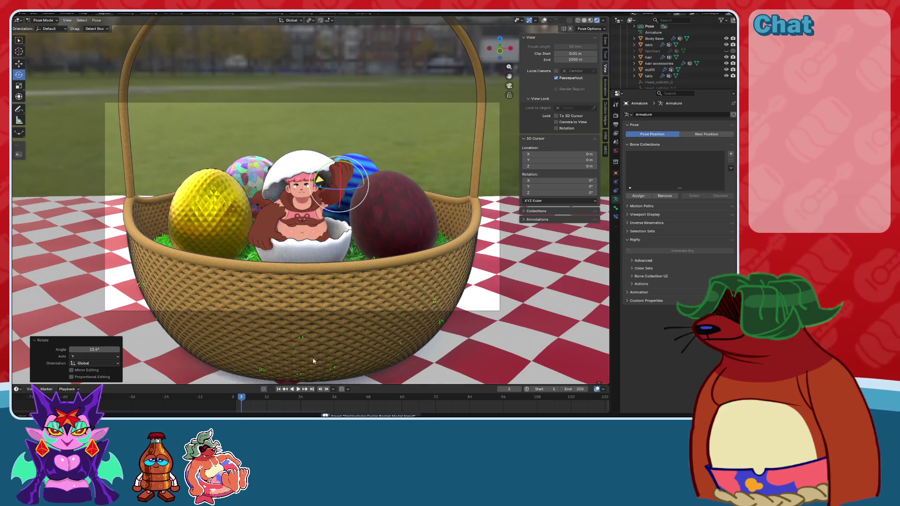
Move the timeline playhead back to frame 1 and save the file.
{"action": "scroll", "coordinate": [241, 402], "scroll_direction": "up", "scroll_amount": 8}
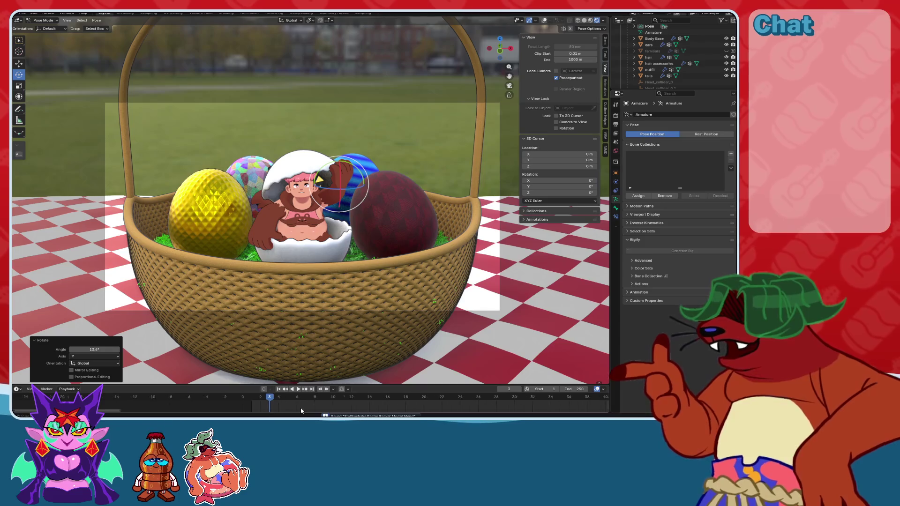
{"action": "left_click", "coordinate": [224, 403]}
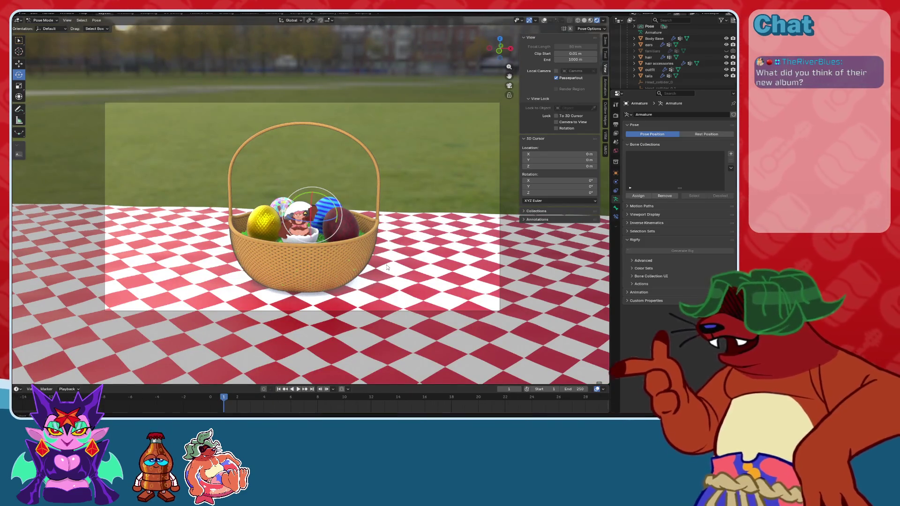
{"action": "key", "text": "ctrl+s"}
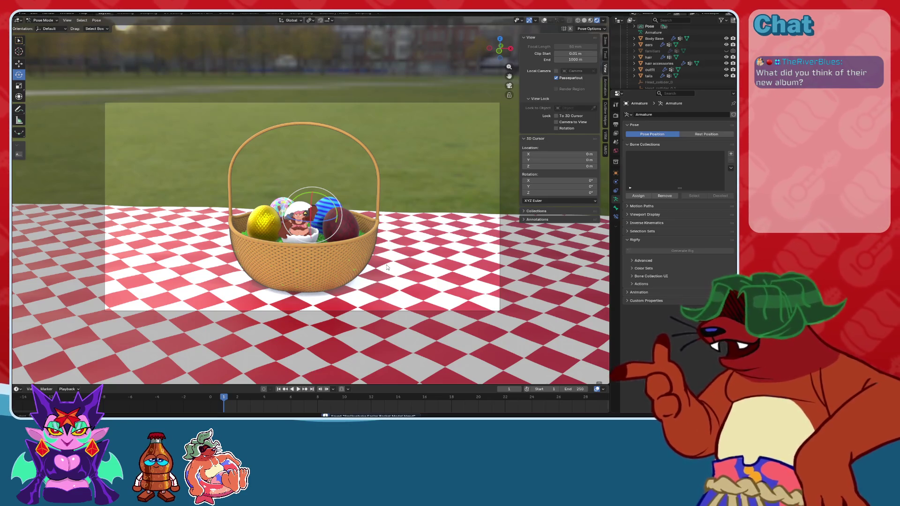
Deselect all bones and fit the camera frame in the viewport.
{"action": "left_click", "coordinate": [389, 205]}
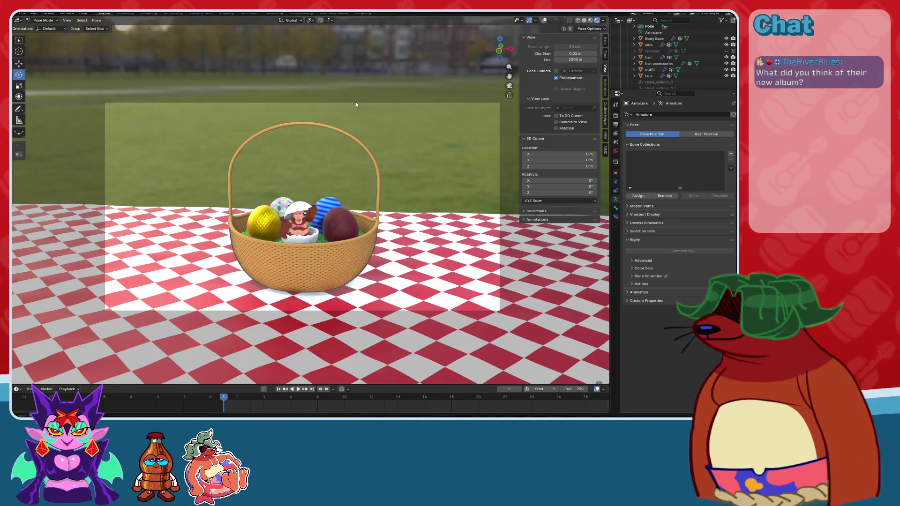
{"action": "scroll", "coordinate": [389, 206], "scroll_direction": "up", "scroll_amount": 4}
{"action": "key", "text": "Home"}
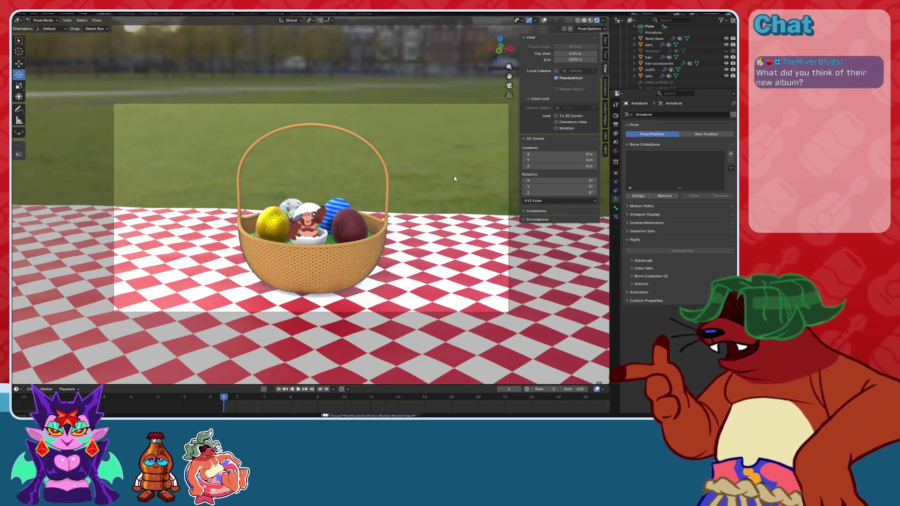
{"action": "scroll", "coordinate": [423, 208], "scroll_direction": "down", "scroll_amount": 2, "text": "ctrl"}
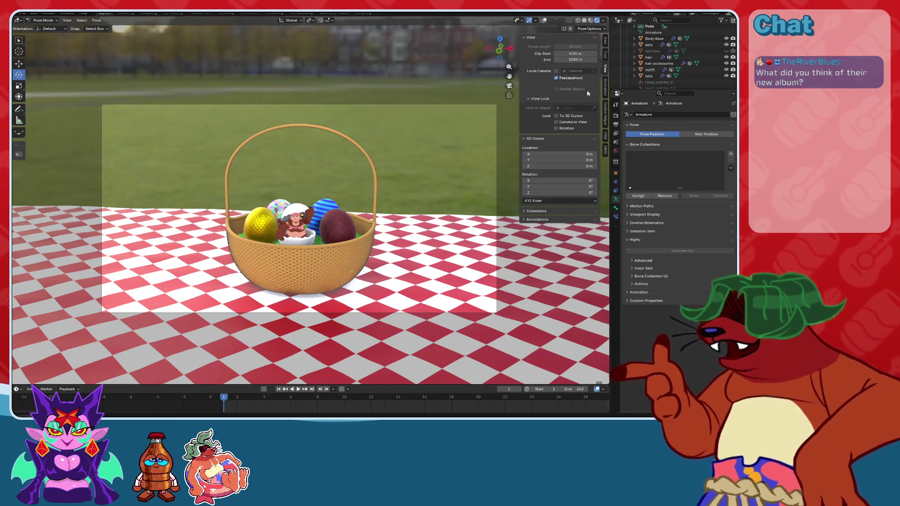
Set the render samples to 128 in Render properties and save the file.
{"action": "left_click", "coordinate": [615, 116]}
{"action": "double_click", "coordinate": [702, 175]}
{"action": "type", "text": "128"}
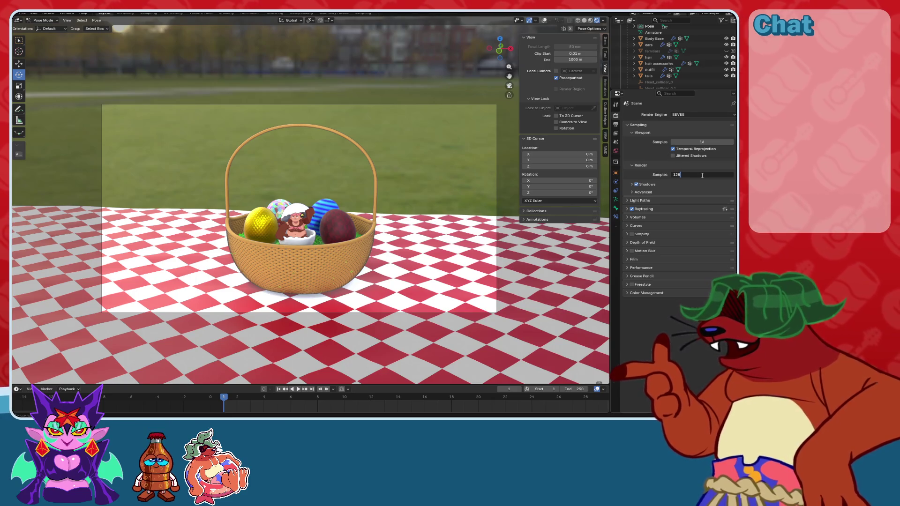
{"action": "key", "text": "Return"}
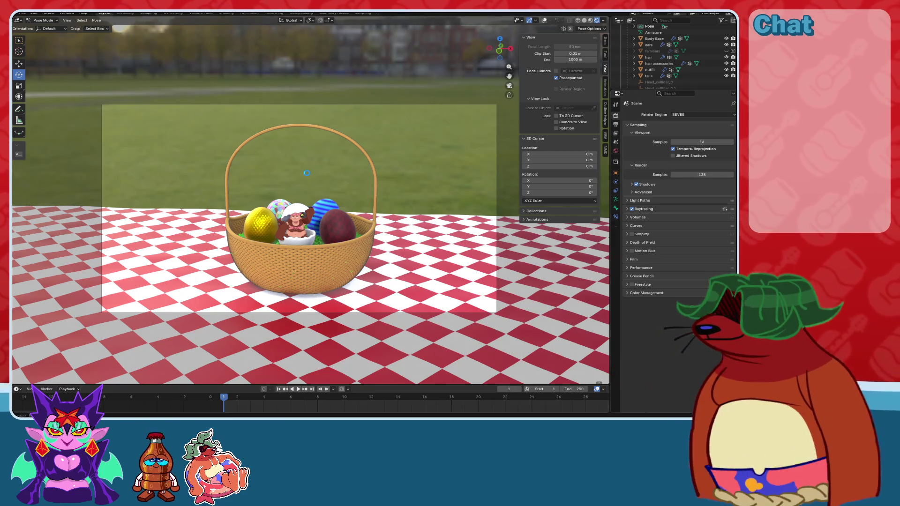
{"action": "key", "text": "ctrl+s"}
Pan and orbit around the basket, return to the camera view, and save.
{"action": "scroll", "coordinate": [403, 205], "scroll_direction": "up", "scroll_amount": 2}
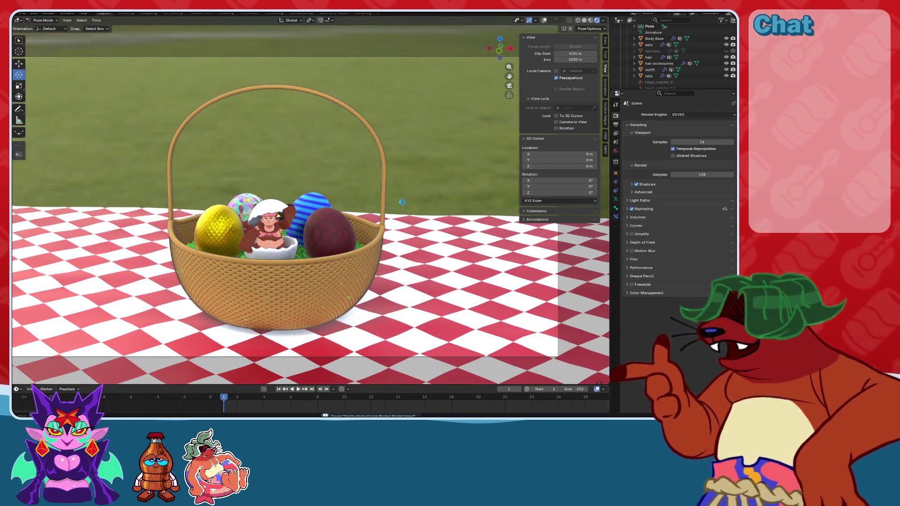
{"action": "mouse_move", "coordinate": [318, 235]}
{"action": "middle_mouse_down", "text": "shift"}
{"action": "mouse_move", "coordinate": [352, 231]}
{"action": "mouse_move", "coordinate": [311, 238]}
{"action": "middle_mouse_up", "text": "shift"}
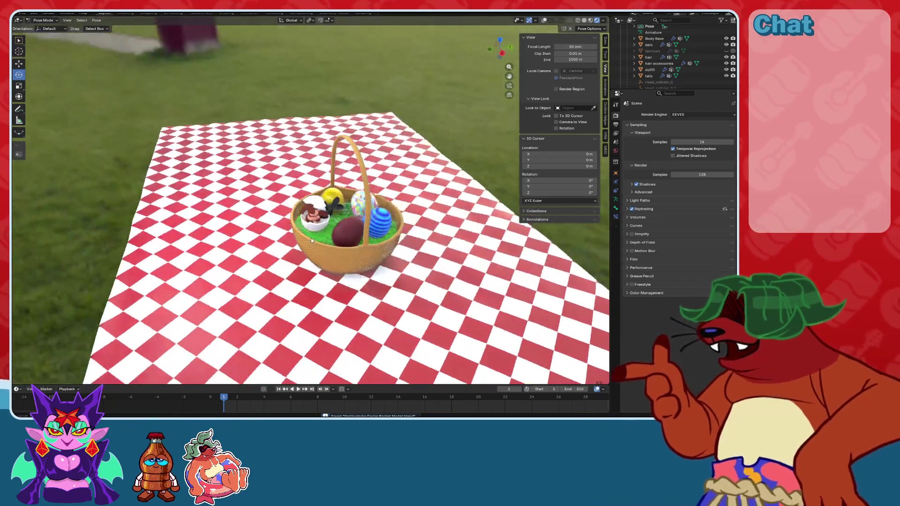
{"action": "middle_click_drag", "start_coordinate": [252, 266], "coordinate": [269, 283]}
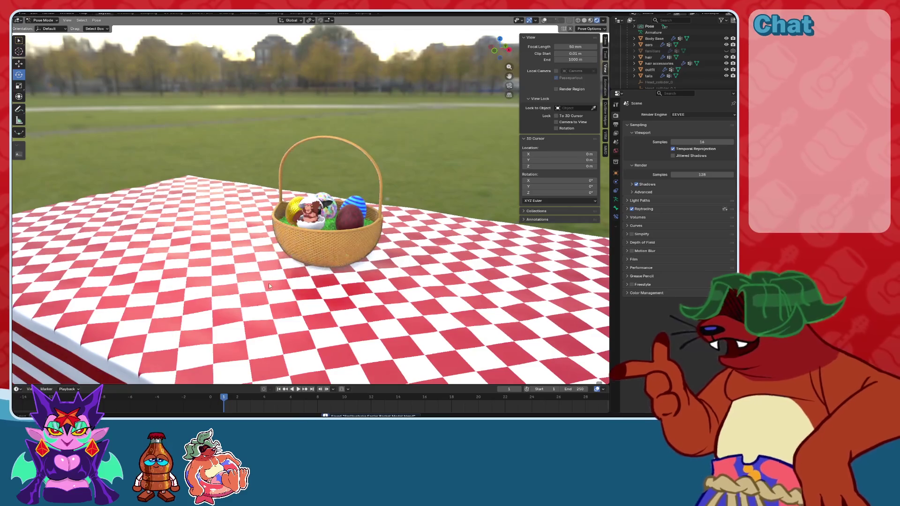
{"action": "left_click", "coordinate": [506, 86]}
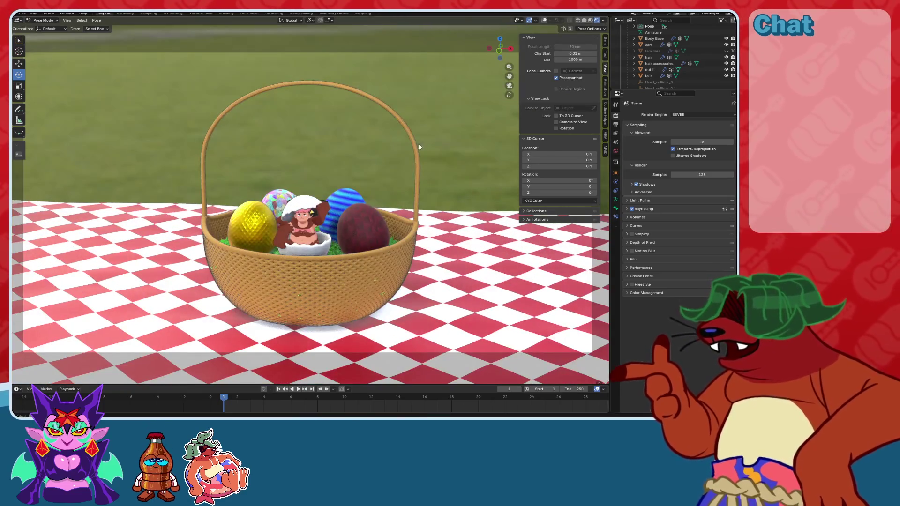
{"action": "key", "text": "ctrl+s"}
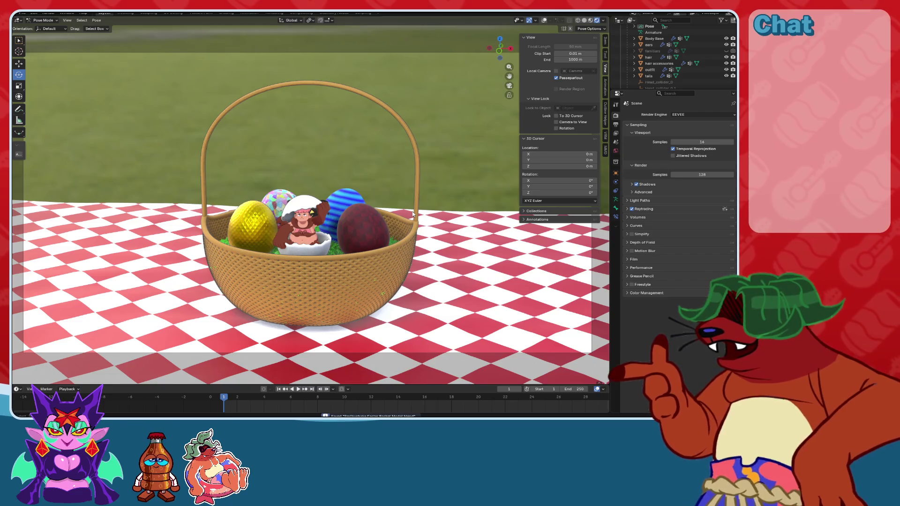
{"action": "left_click", "coordinate": [46, 14]}
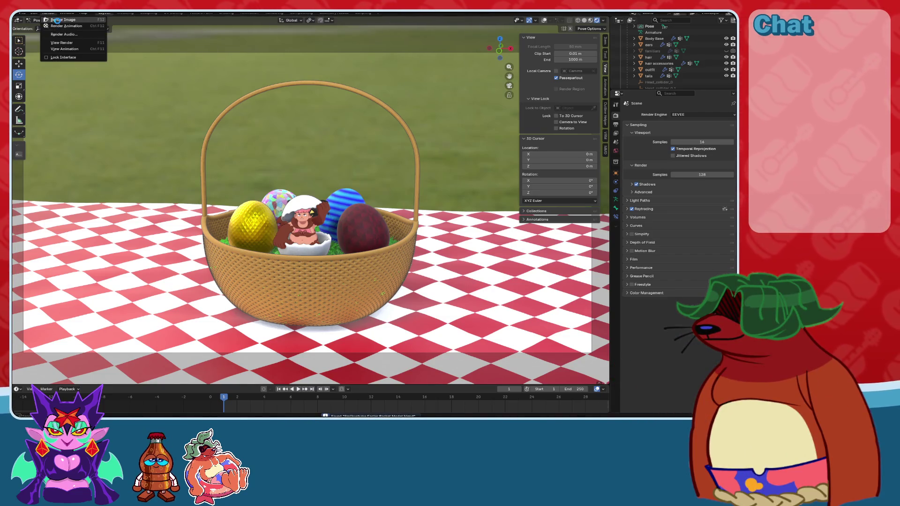
Render a still image from the camera and review the Output resolution and file settings.
{"action": "left_click", "coordinate": [57, 21]}
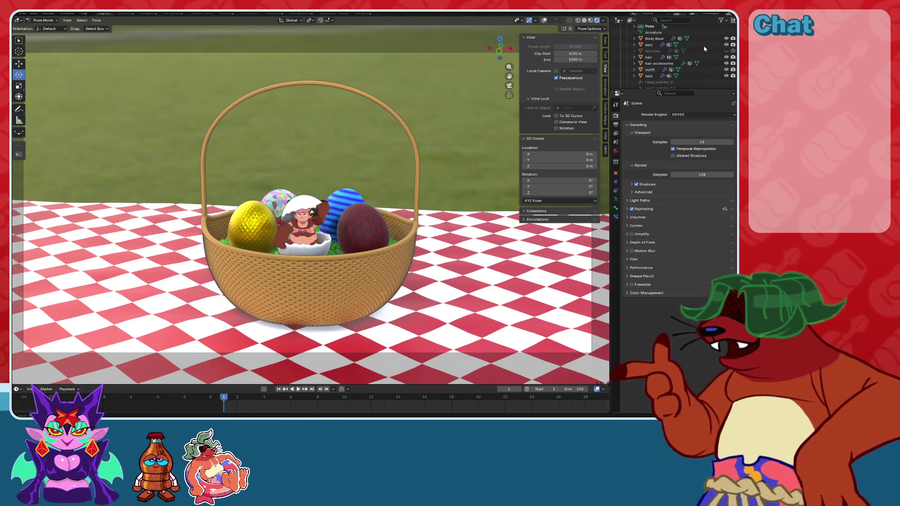
{"action": "left_click", "coordinate": [616, 131]}
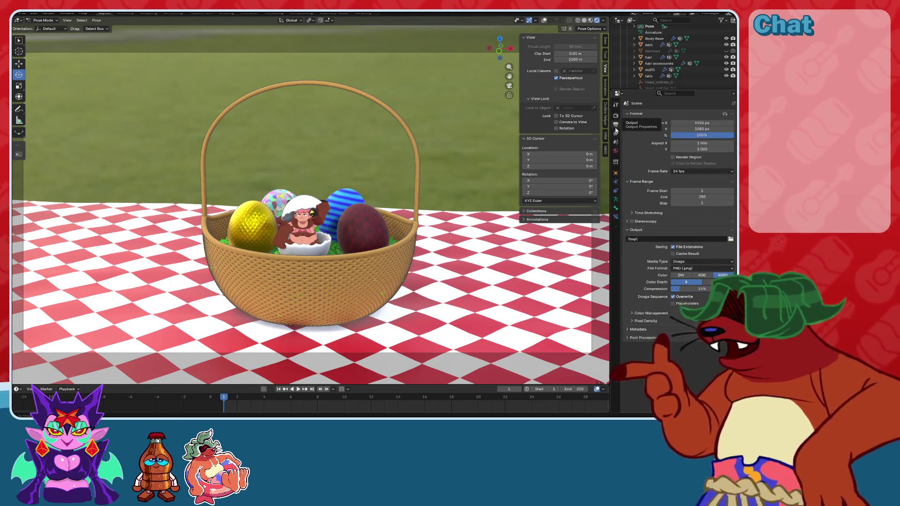
{"action": "left_click", "coordinate": [615, 115]}
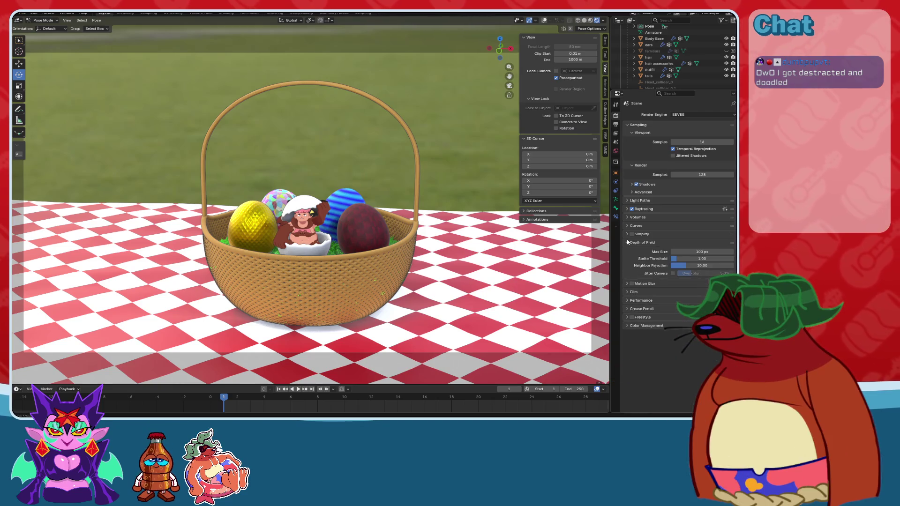
Play the camera animation and stop it at frame 2.
{"action": "scroll", "coordinate": [378, 244], "scroll_direction": "down", "scroll_amount": 3}
{"action": "scroll", "coordinate": [378, 243], "scroll_direction": "up", "scroll_amount": 3}
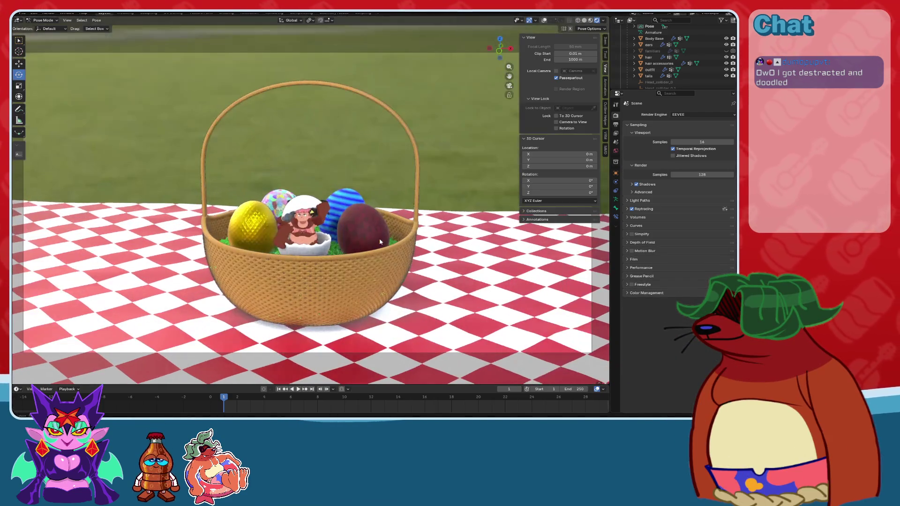
{"action": "key", "text": "space"}
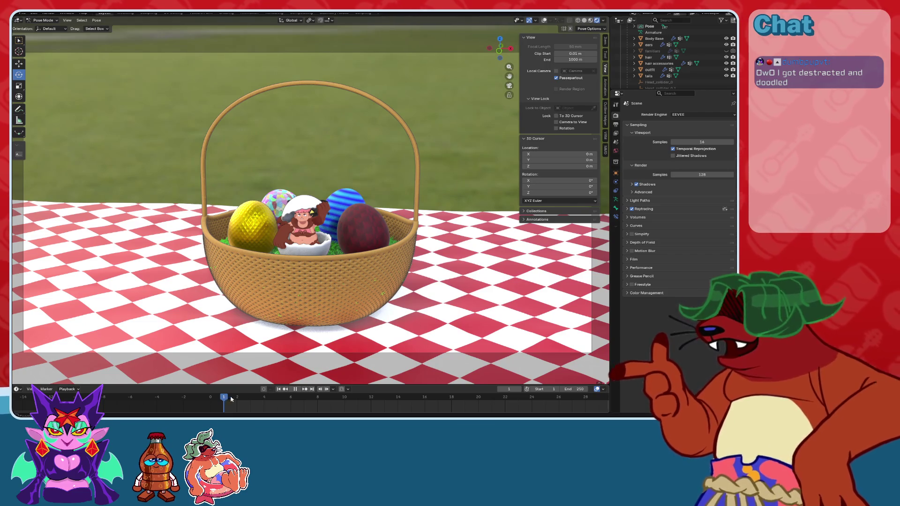
{"action": "key", "text": "space"}
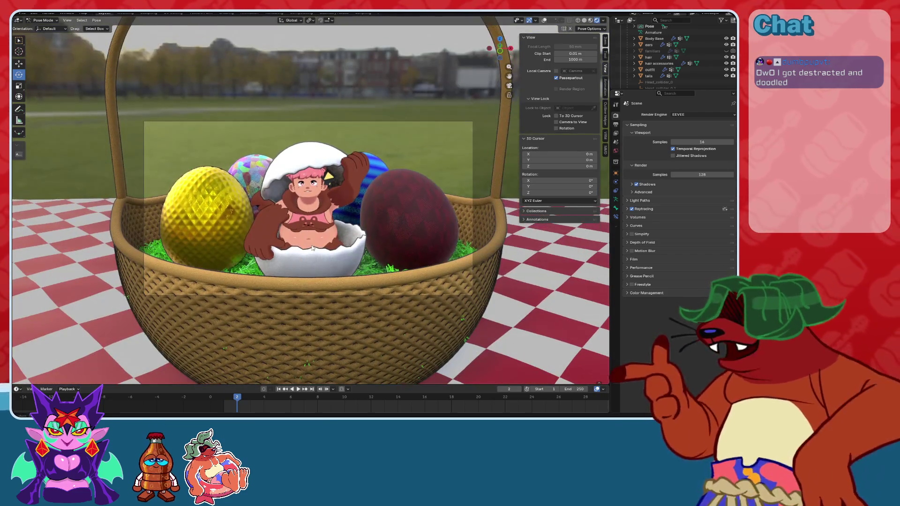
Render still images of frames 2 and 3 from the camera, then play on toward frame 4.
{"action": "left_click", "coordinate": [49, 14]}
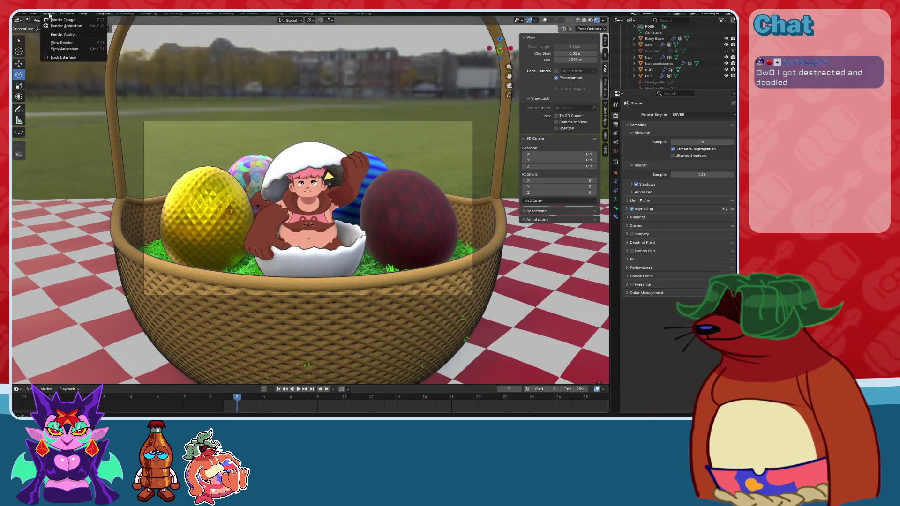
{"action": "left_click", "coordinate": [61, 19]}
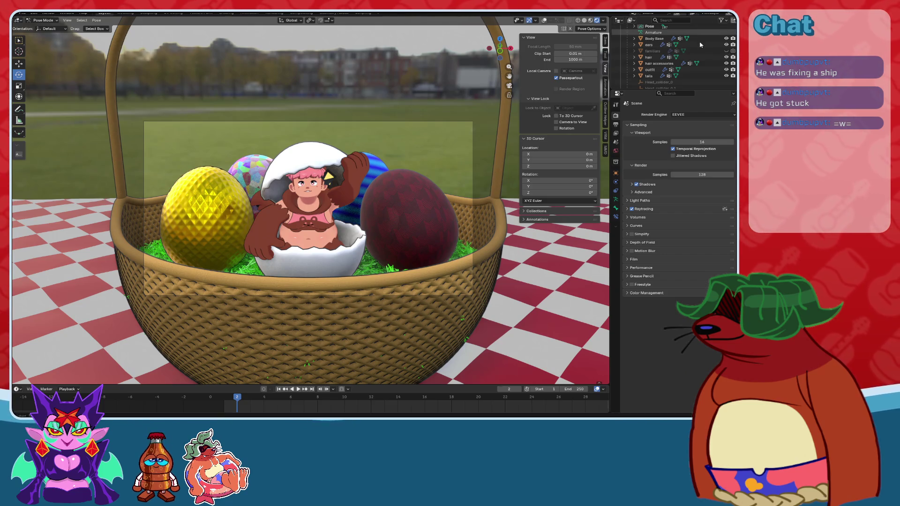
{"action": "left_click", "coordinate": [257, 395]}
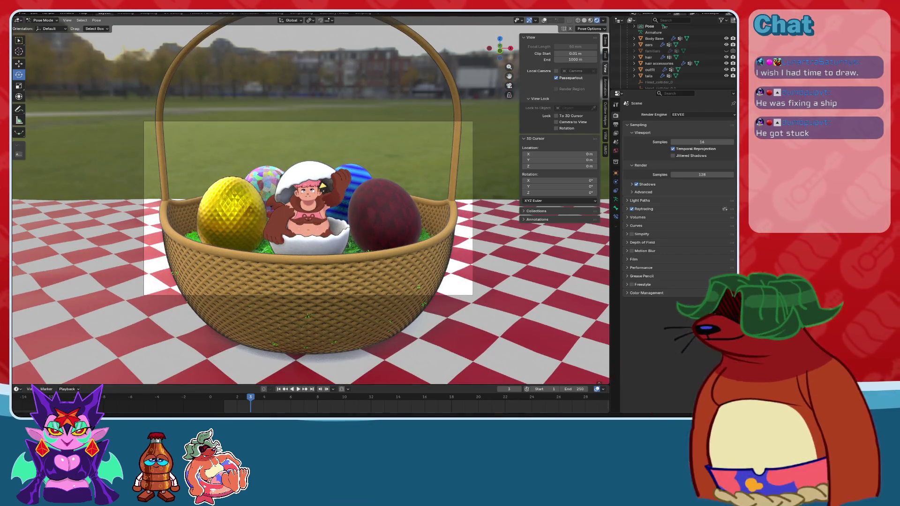
{"action": "left_click", "coordinate": [48, 13]}
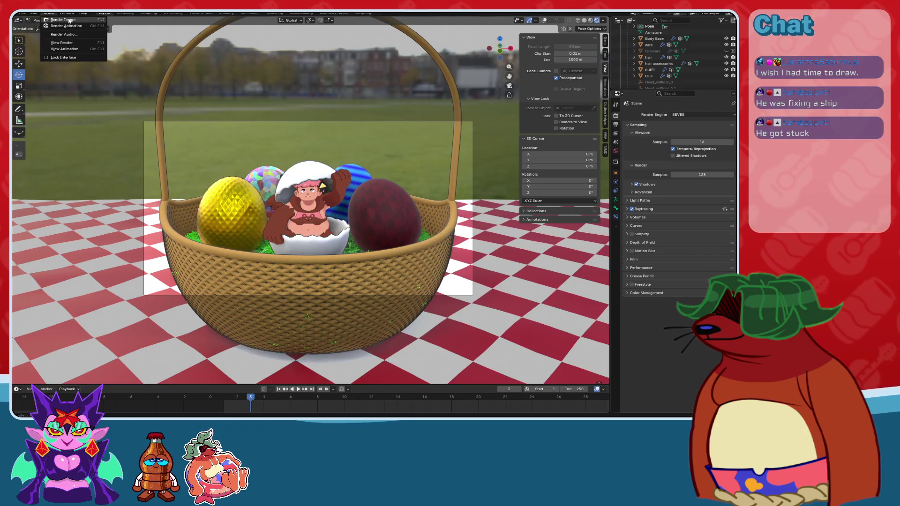
{"action": "left_click", "coordinate": [66, 21]}
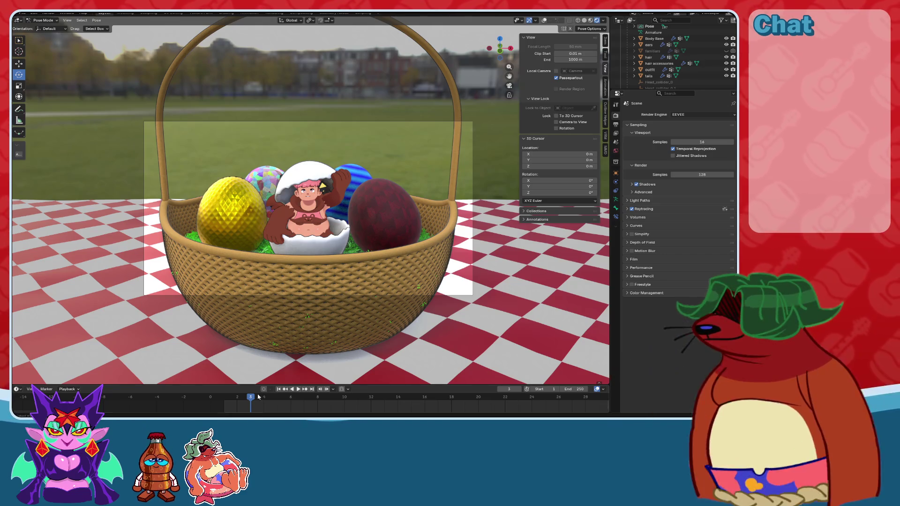
{"action": "key", "text": "space"}
{"action": "key", "text": "space"}
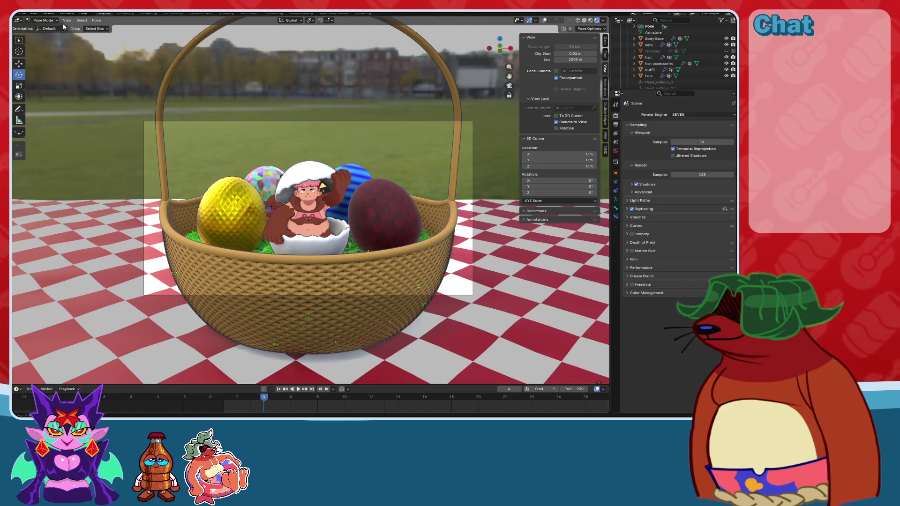
Switch to Object Mode, deselect the armature, and toggle viewport overlays while looking into the basket.
{"action": "key", "text": "ctrl+Tab"}
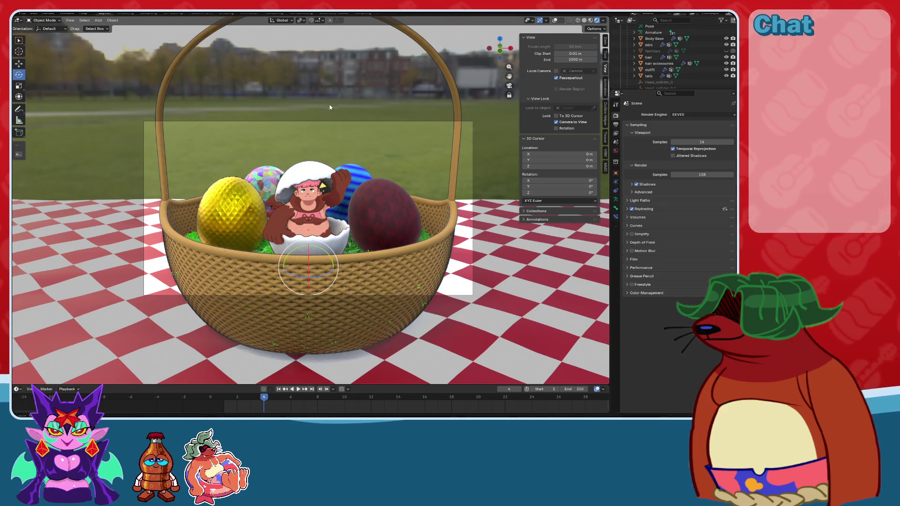
{"action": "left_click", "coordinate": [345, 135]}
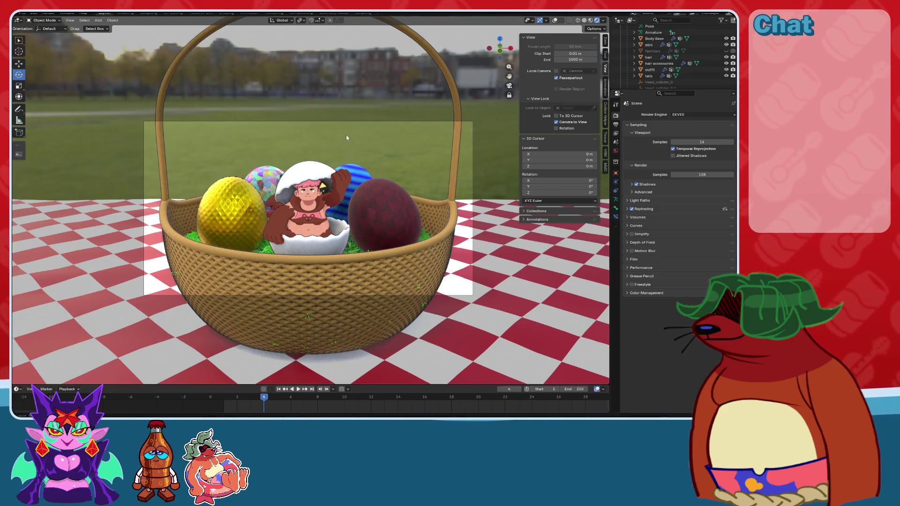
{"action": "left_click", "coordinate": [554, 20]}
{"action": "left_click", "coordinate": [385, 123]}
{"action": "mouse_move", "coordinate": [403, 213]}
{"action": "middle_mouse_down"}
{"action": "mouse_move", "coordinate": [420, 246]}
{"action": "mouse_move", "coordinate": [436, 246]}
{"action": "mouse_move", "coordinate": [425, 236]}
{"action": "mouse_move", "coordinate": [441, 234]}
{"action": "middle_mouse_up"}
{"action": "left_click", "coordinate": [555, 20]}
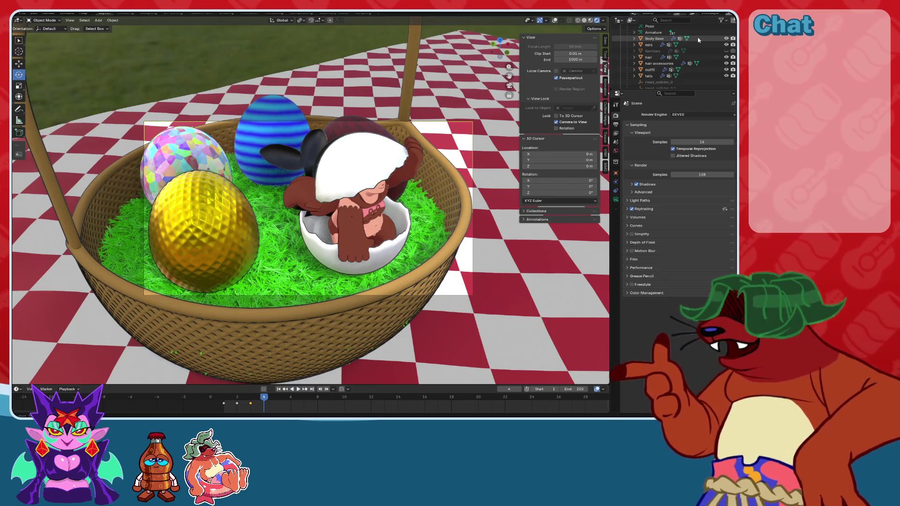
Select the tails object in the Outliner.
{"action": "scroll", "coordinate": [675, 41], "scroll_direction": "down", "scroll_amount": 3}
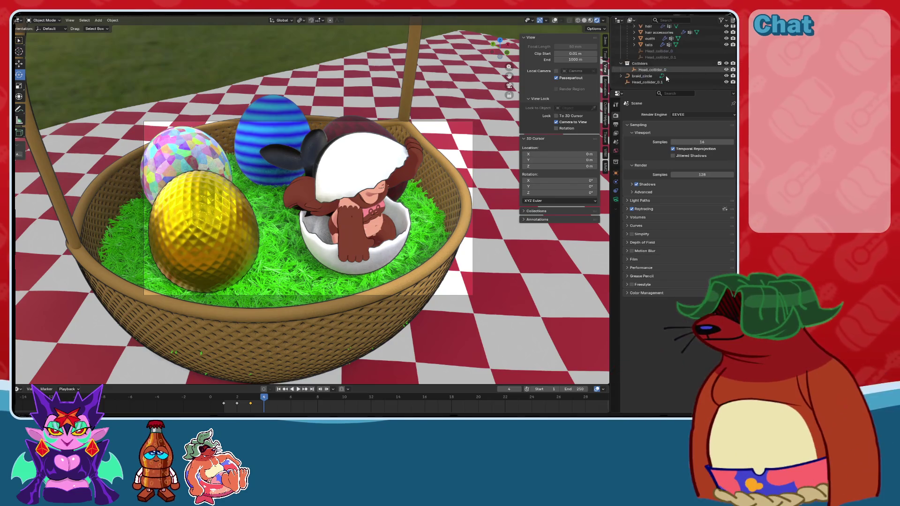
{"action": "left_click", "coordinate": [651, 44]}
{"action": "left_click", "coordinate": [634, 45]}
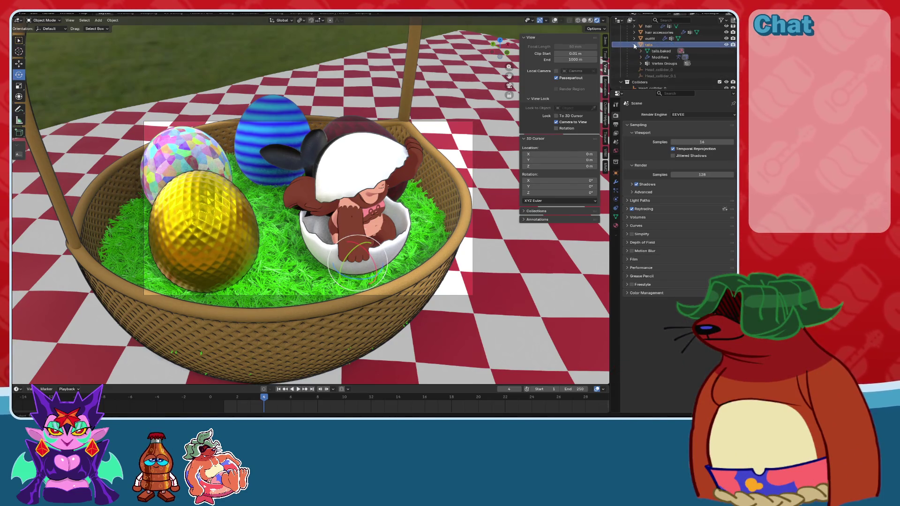
{"action": "left_click", "coordinate": [634, 45]}
Uncheck Lock Camera to View, orbit around the character, and inspect the tails' vertex groups.
{"action": "middle_click_drag", "start_coordinate": [421, 168], "coordinate": [370, 151]}
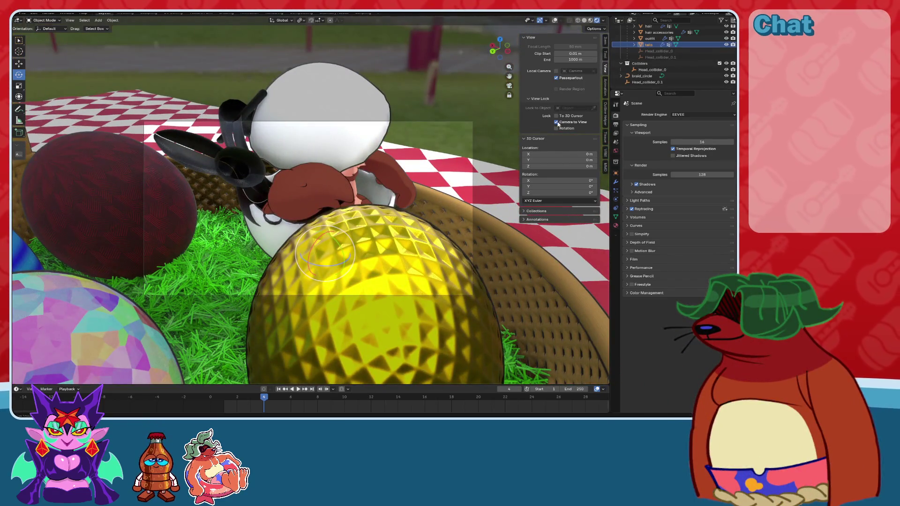
{"action": "left_click", "coordinate": [556, 122]}
{"action": "mouse_move", "coordinate": [469, 169]}
{"action": "middle_mouse_down"}
{"action": "mouse_move", "coordinate": [387, 170]}
{"action": "mouse_move", "coordinate": [416, 178]}
{"action": "mouse_move", "coordinate": [396, 197]}
{"action": "mouse_move", "coordinate": [410, 202]}
{"action": "mouse_move", "coordinate": [452, 188]}
{"action": "middle_mouse_up"}
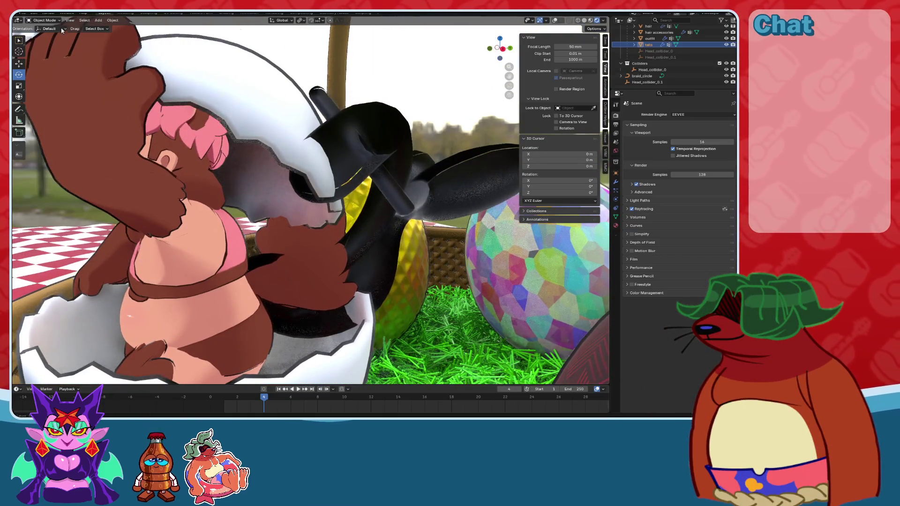
{"action": "left_click", "coordinate": [555, 21]}
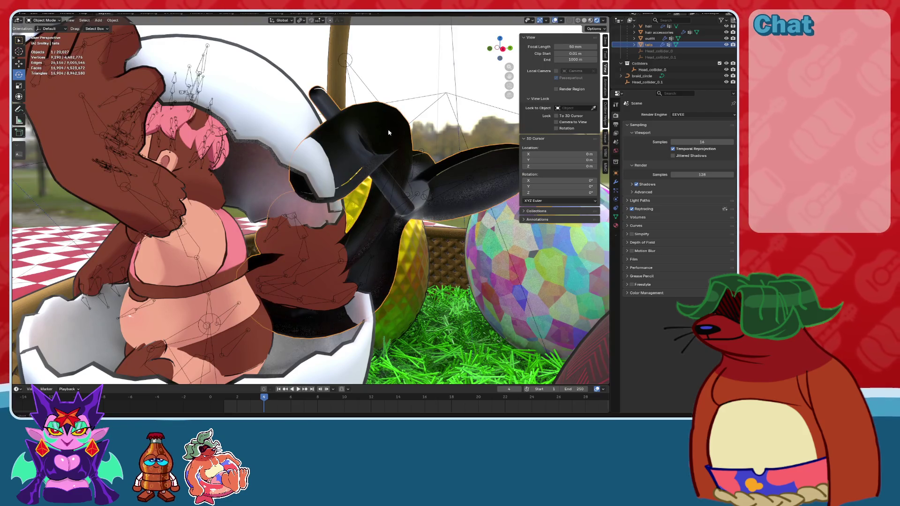
{"action": "left_click", "coordinate": [615, 217]}
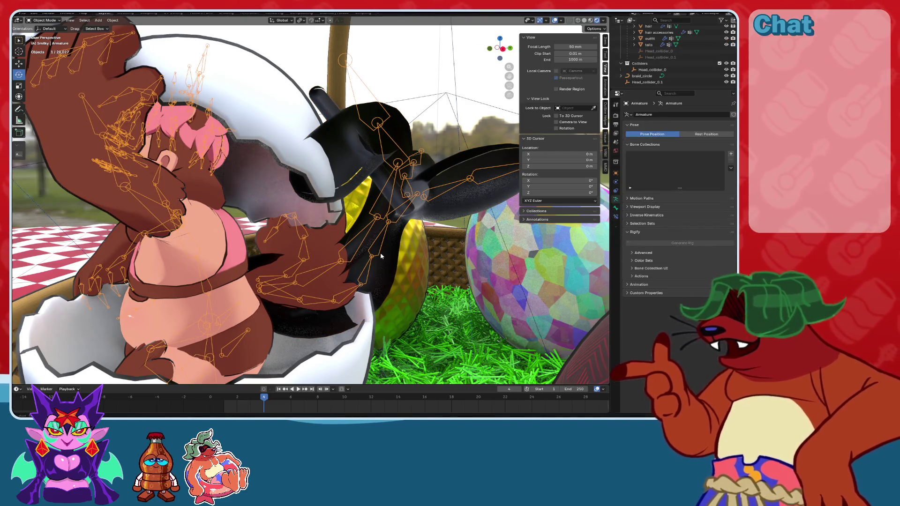
{"action": "middle_click_drag", "start_coordinate": [383, 258], "coordinate": [27, 66]}
{"action": "left_click", "coordinate": [23, 65]}
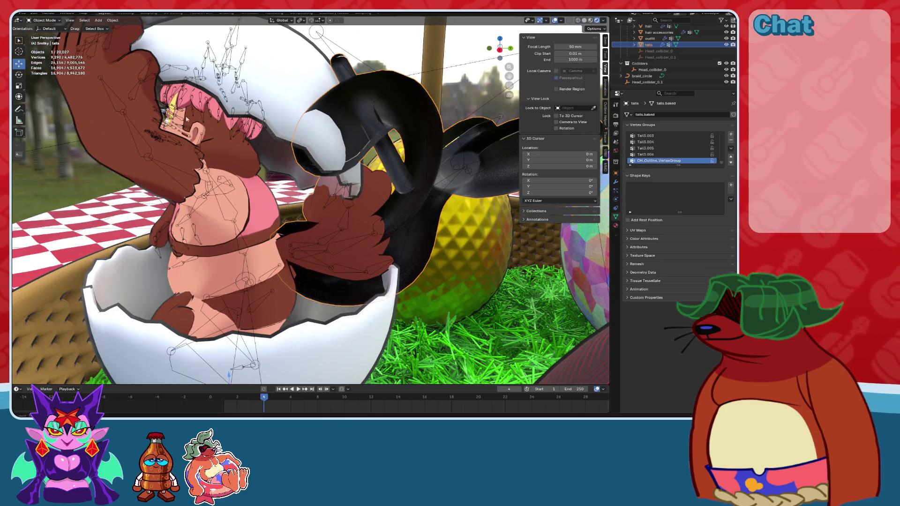